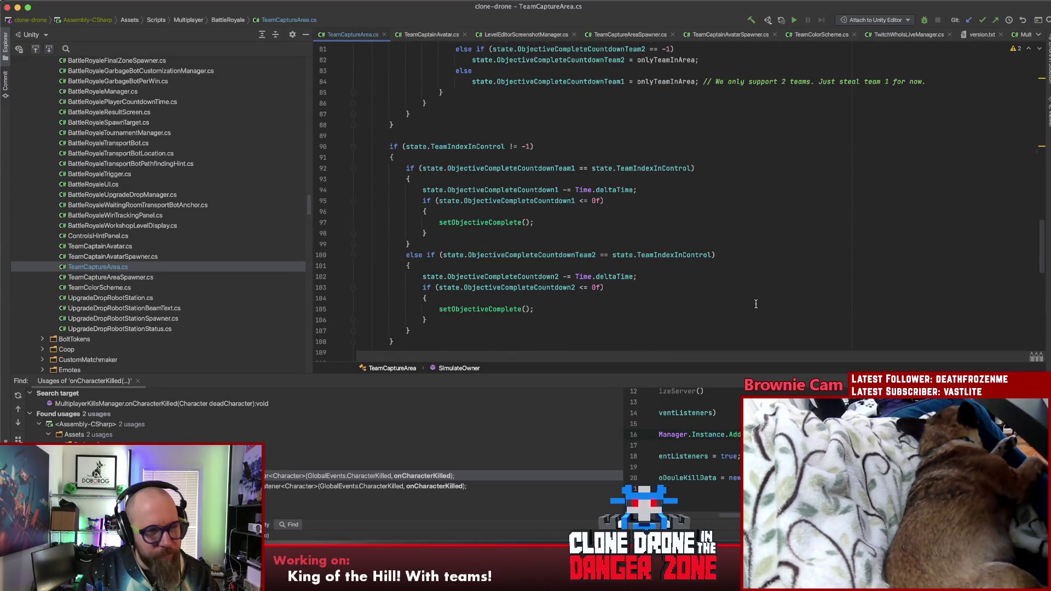
Open TeamCaptainAvatar.cs, glance at TeamCaptureArea.cs, and come back to TeamCaptainAvatar
double_click(84, 249)
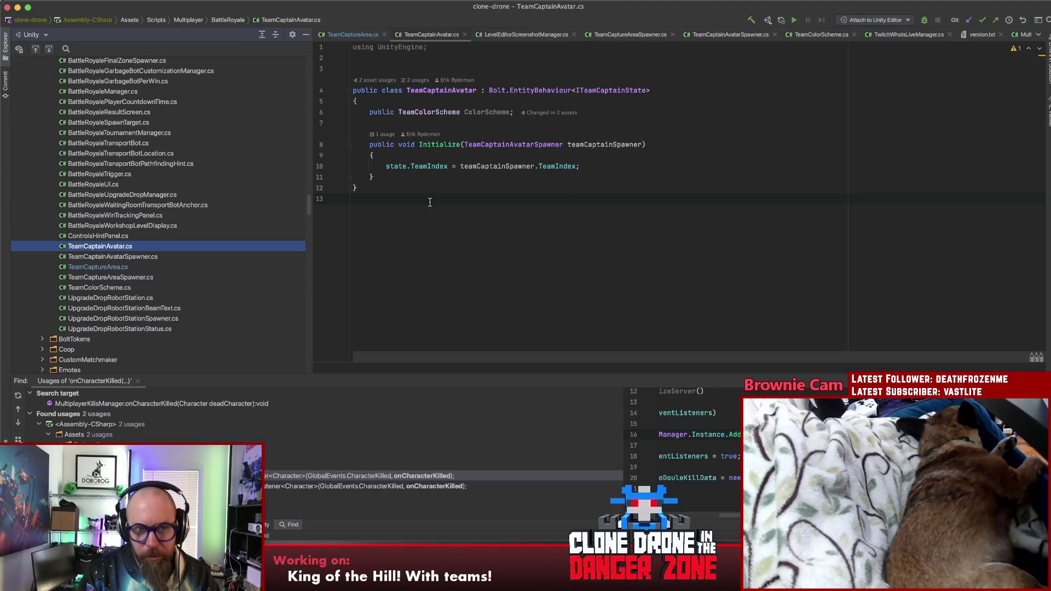
double_click(440, 90)
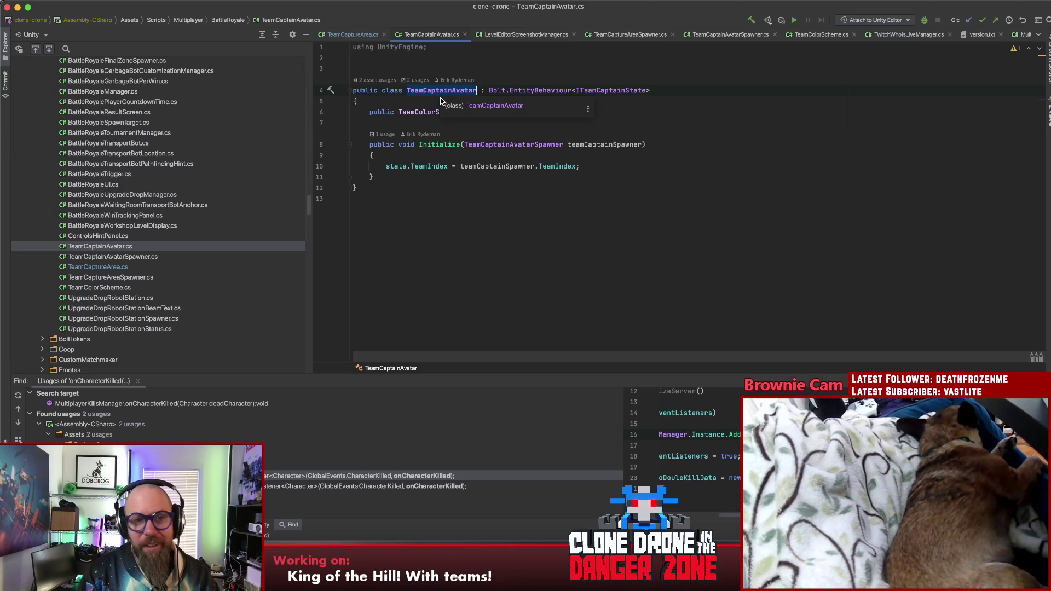
click(353, 35)
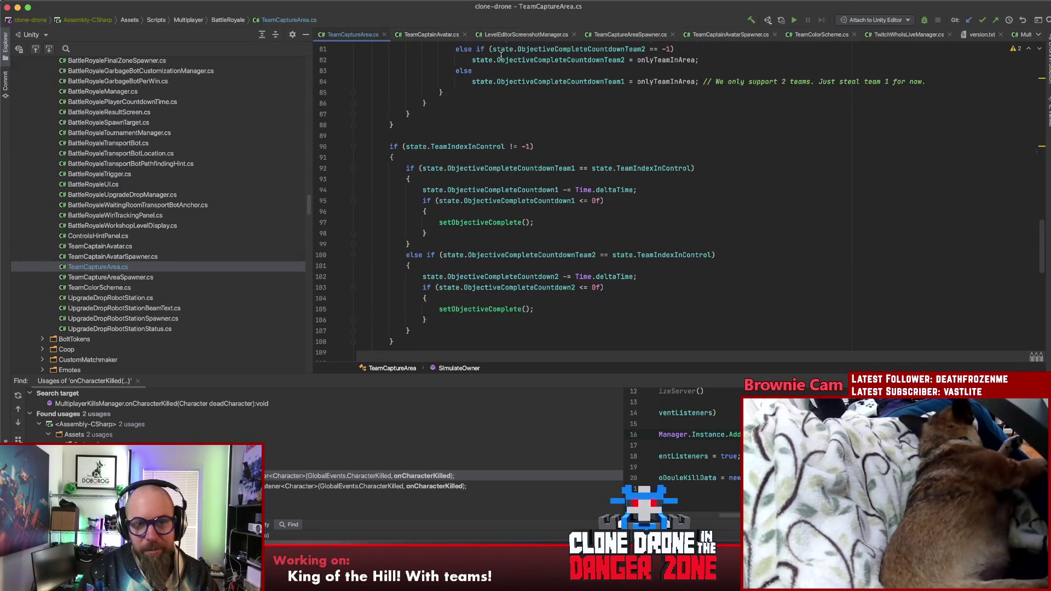
click(431, 35)
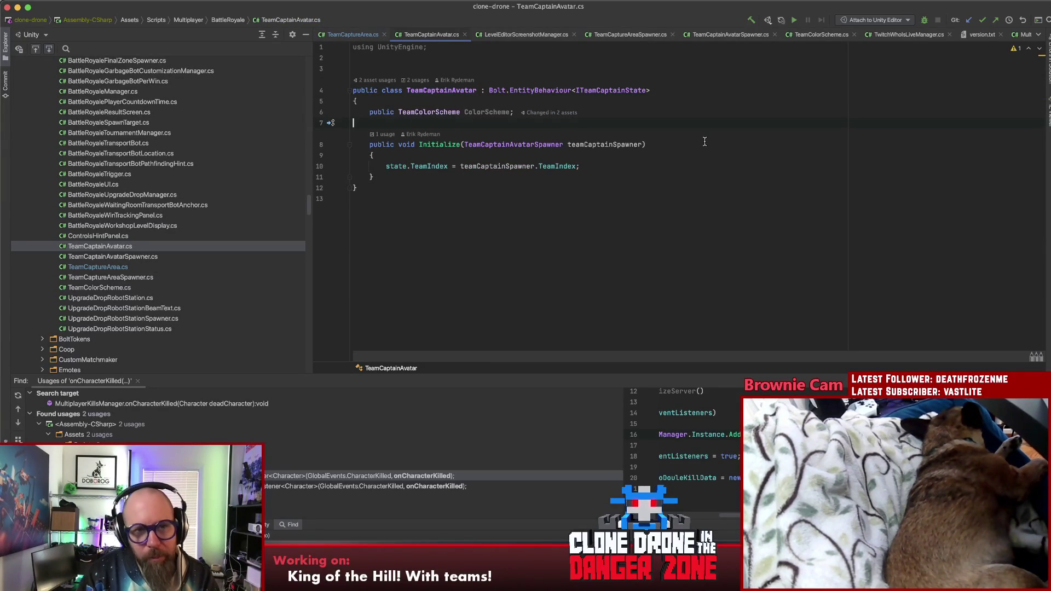
Start a public static member below the ColorScheme field, then delete the unfinished line again
key(Return)
key(Return)
key(Return)
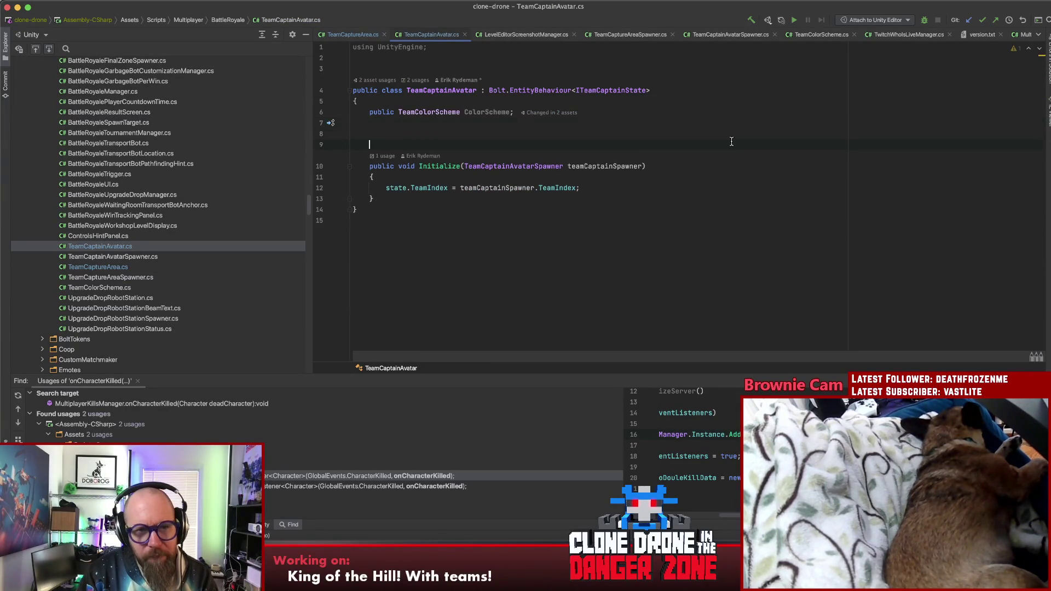
key(Up)
key(Up)
key(Up)
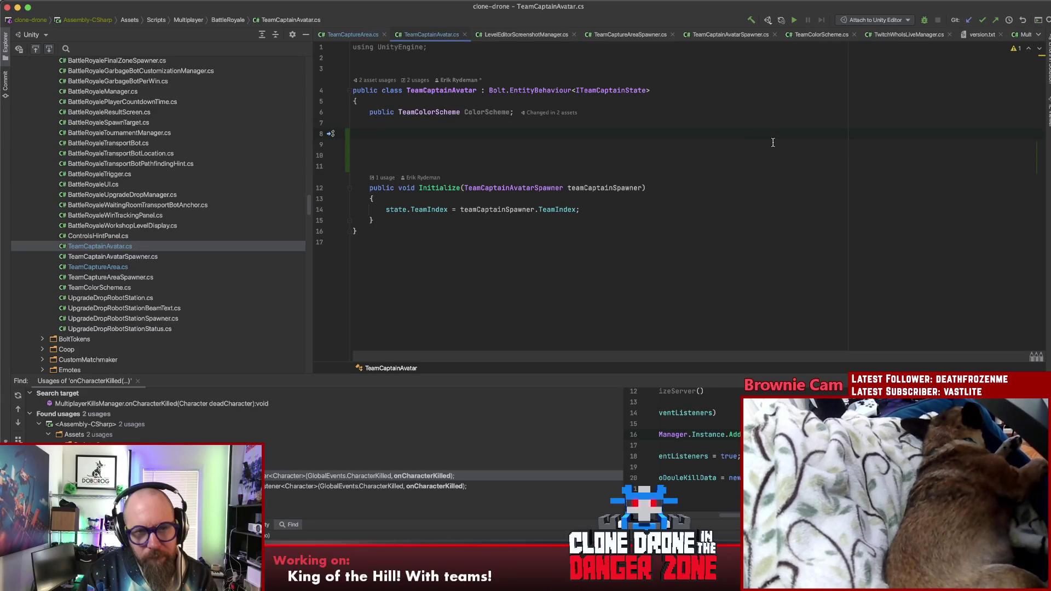
key(Delete)
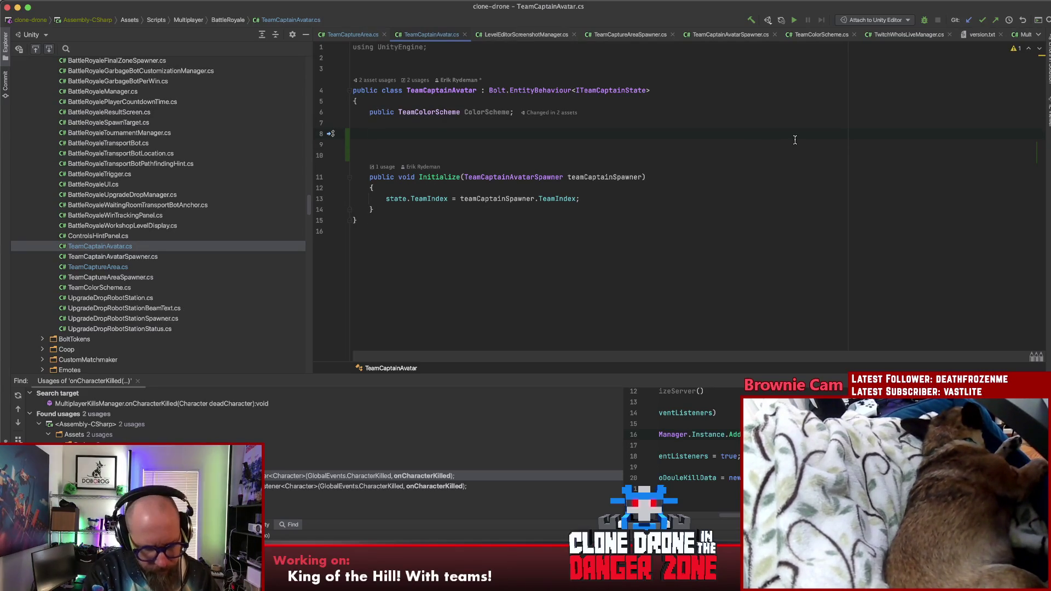
text(public s)
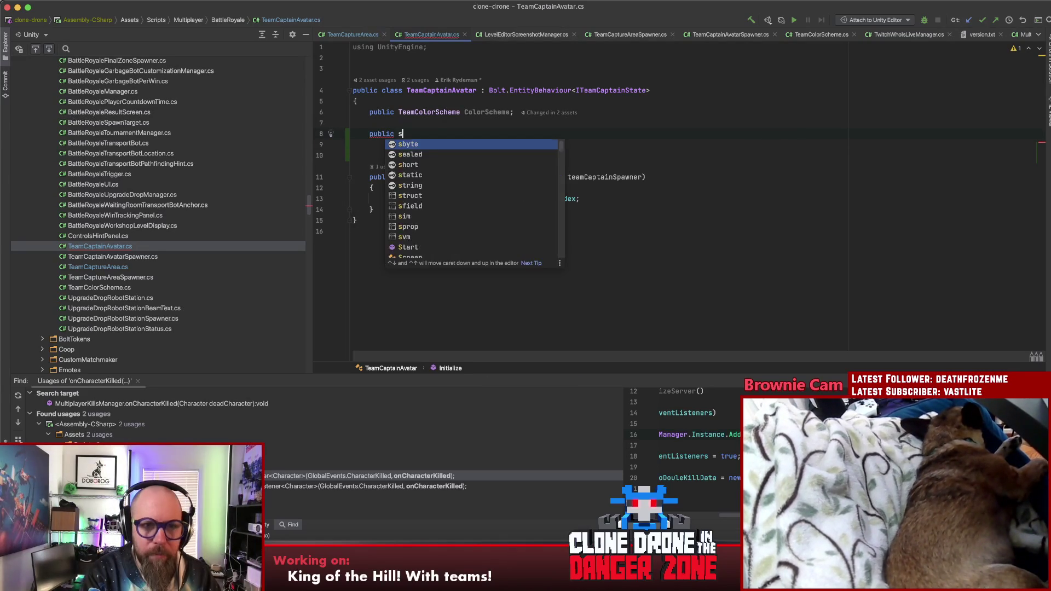
text(t)
key(Return)
text(Tea)
key(BackSpace)
key(BackSpace)
key(BackSpace)
text(Li)
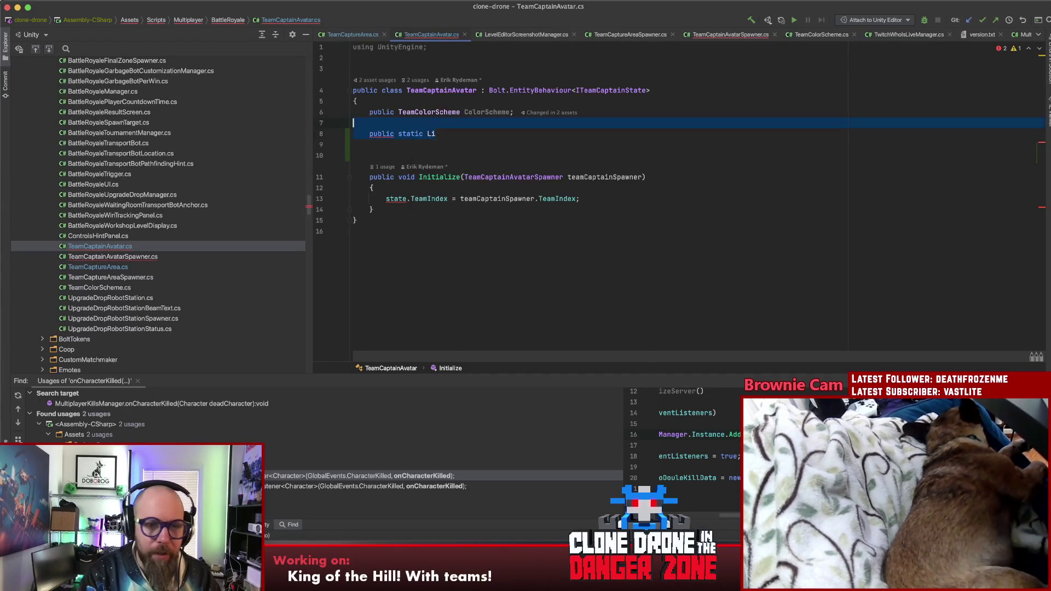
key(super+BackSpace)
key(super+BackSpace)
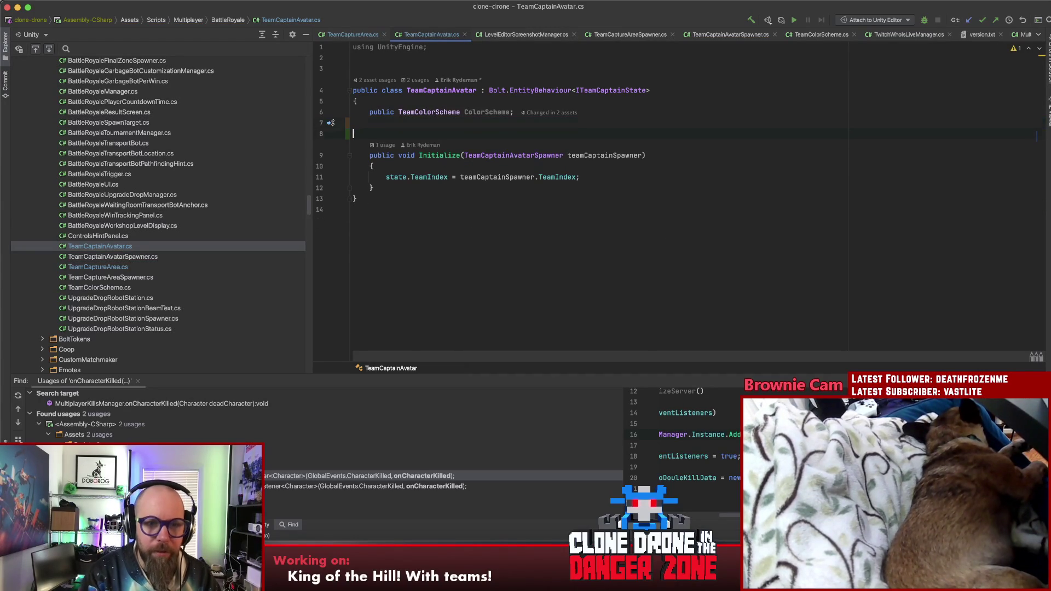
key(BackSpace)
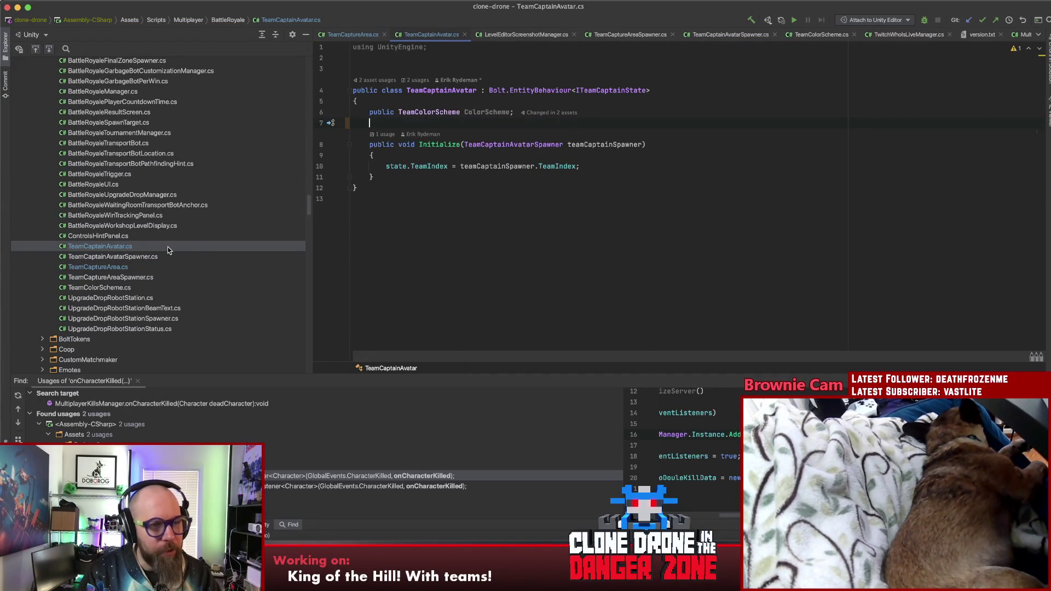
scroll(105, 257, up, 5)
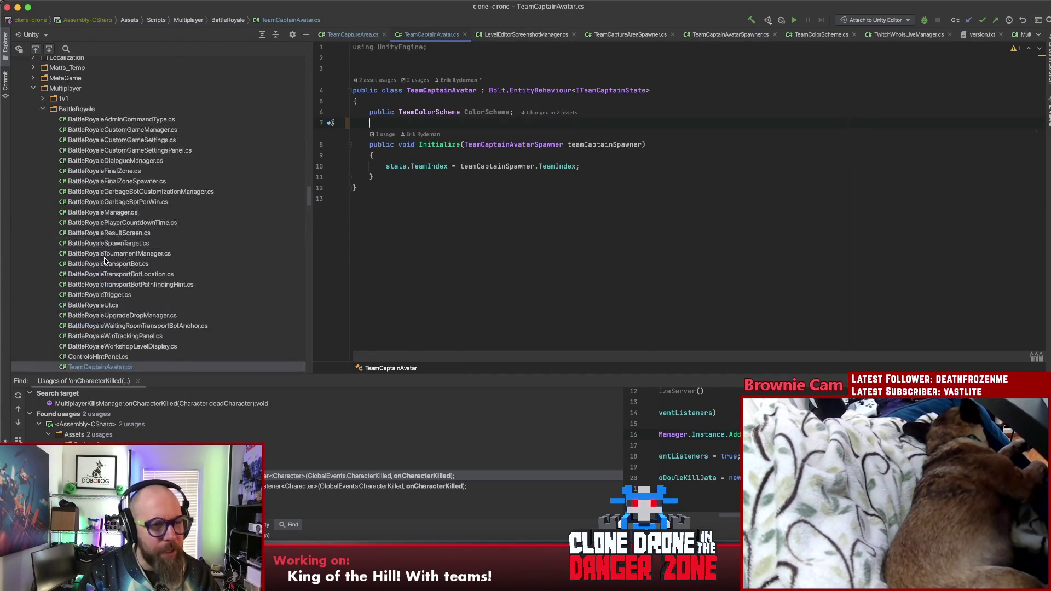
Create a new MultiplayerTeamManager class file in the BattleRoyale folder
right_click(83, 111)
mouse_move(137, 116)
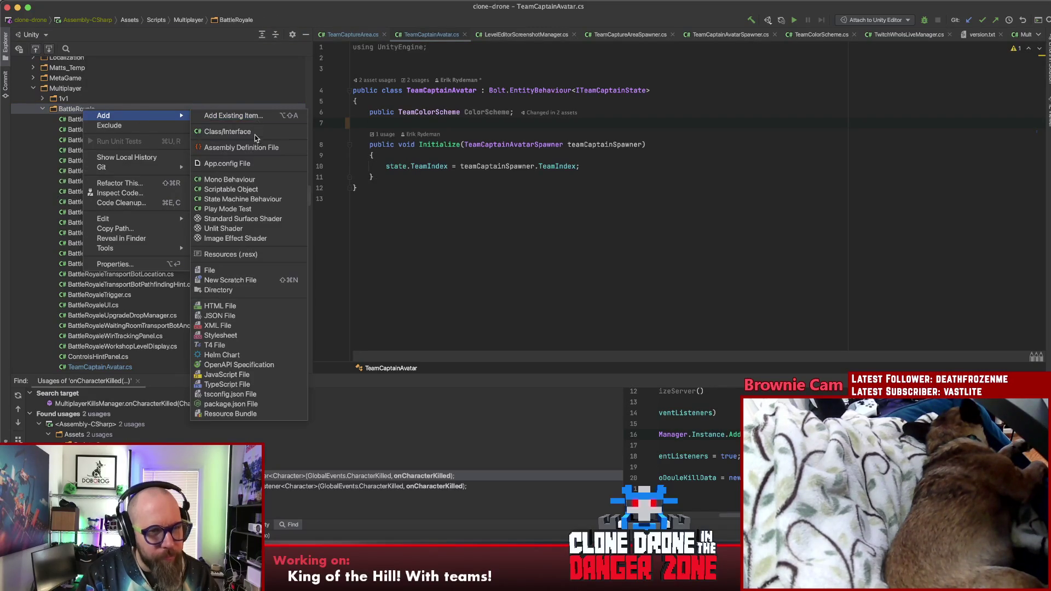
click(255, 132)
text(M)
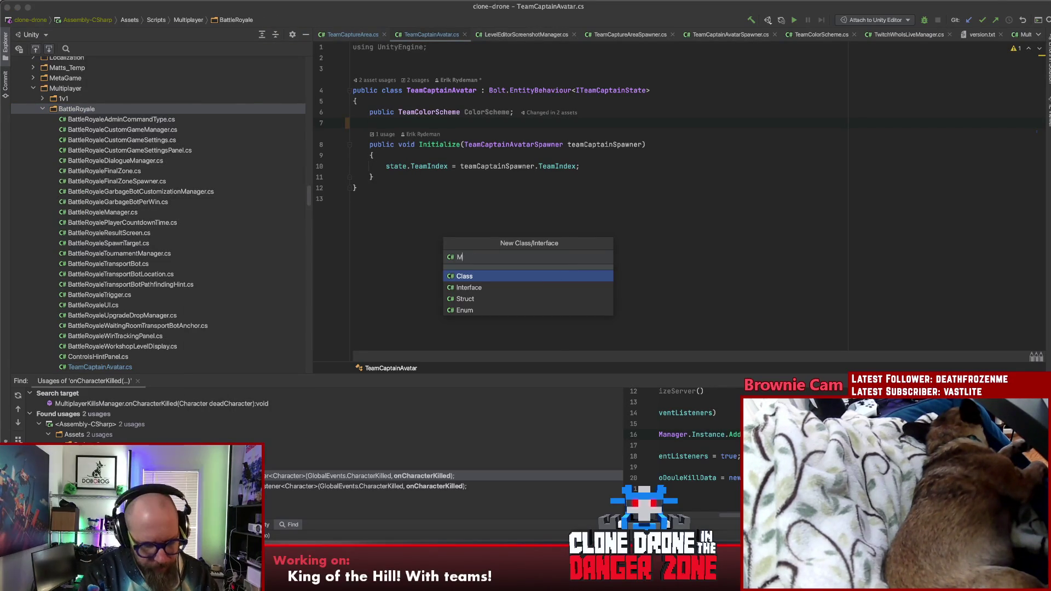
text(ultiplayer)
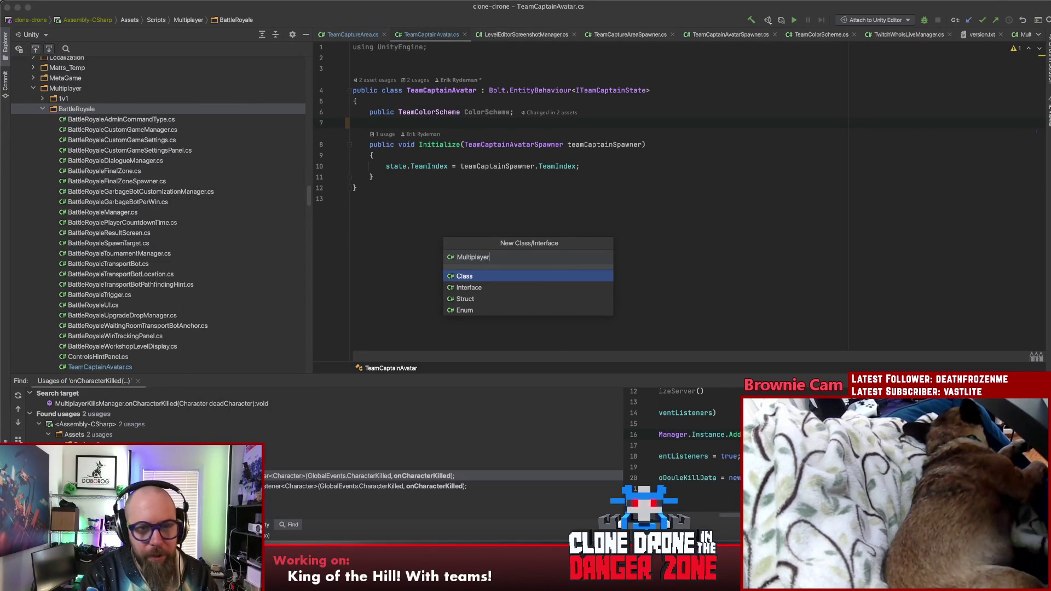
text(Team)
text(ager)
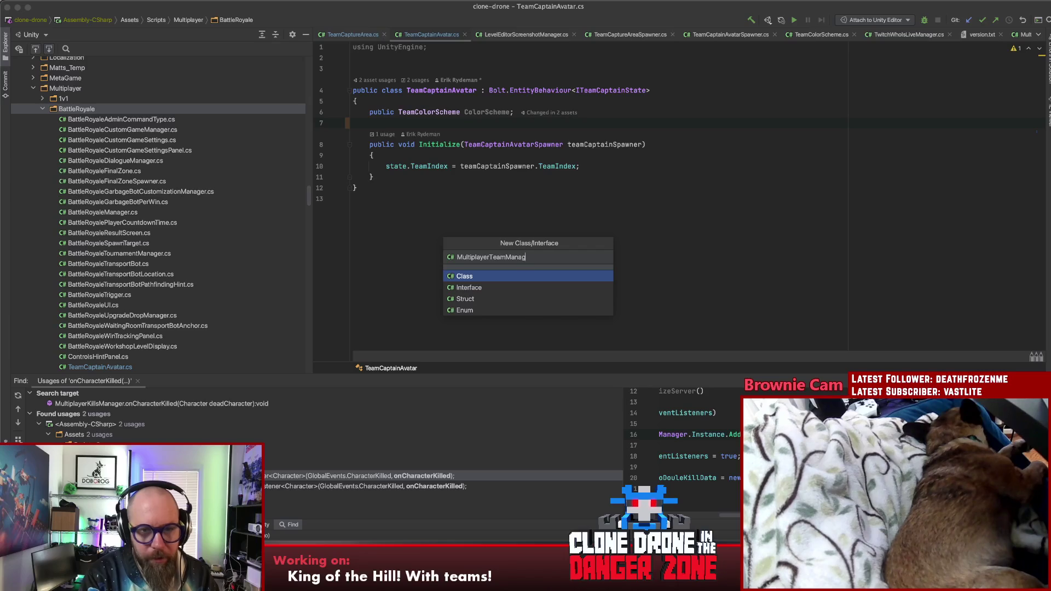
key(Return)
Make MultiplayerTeamManager derive from Singleton<MultiplayerTeamManager>
key(Up)
key(Up)
key(End)
text(: Singleton<M)
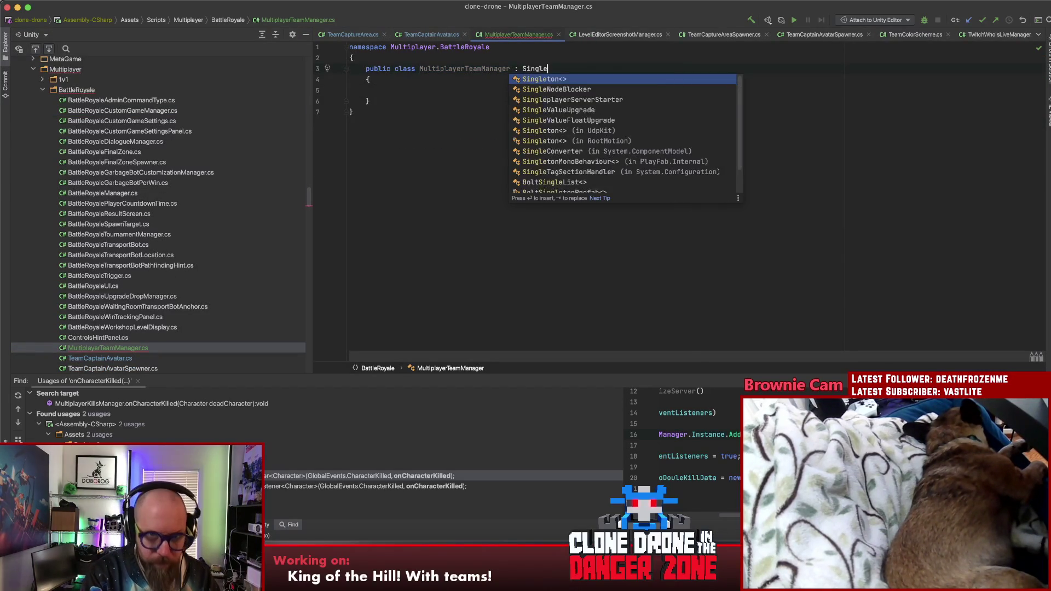
text(ul)
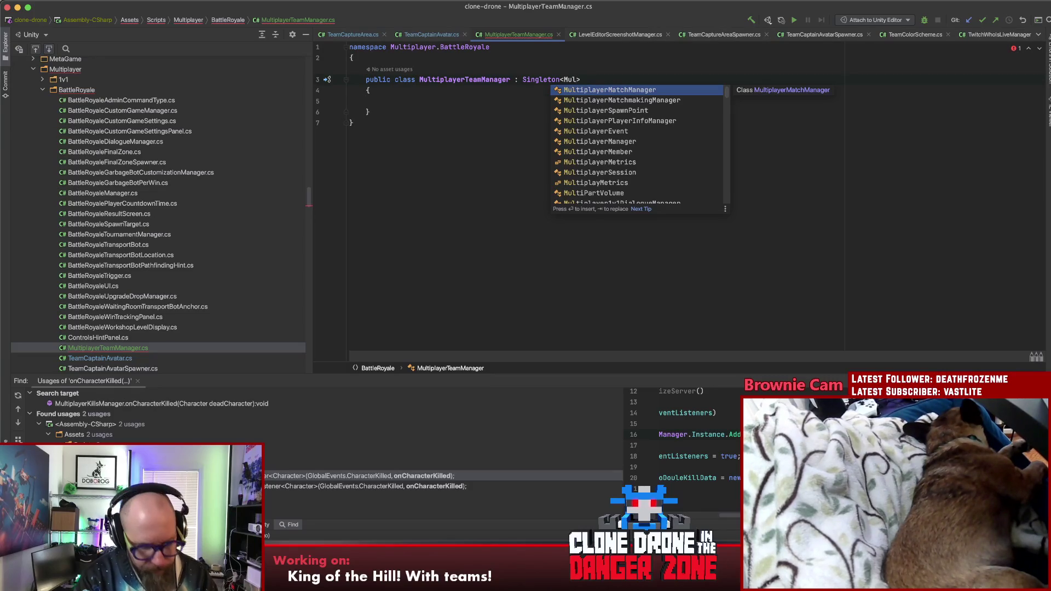
text(tiplayerTeamMa)
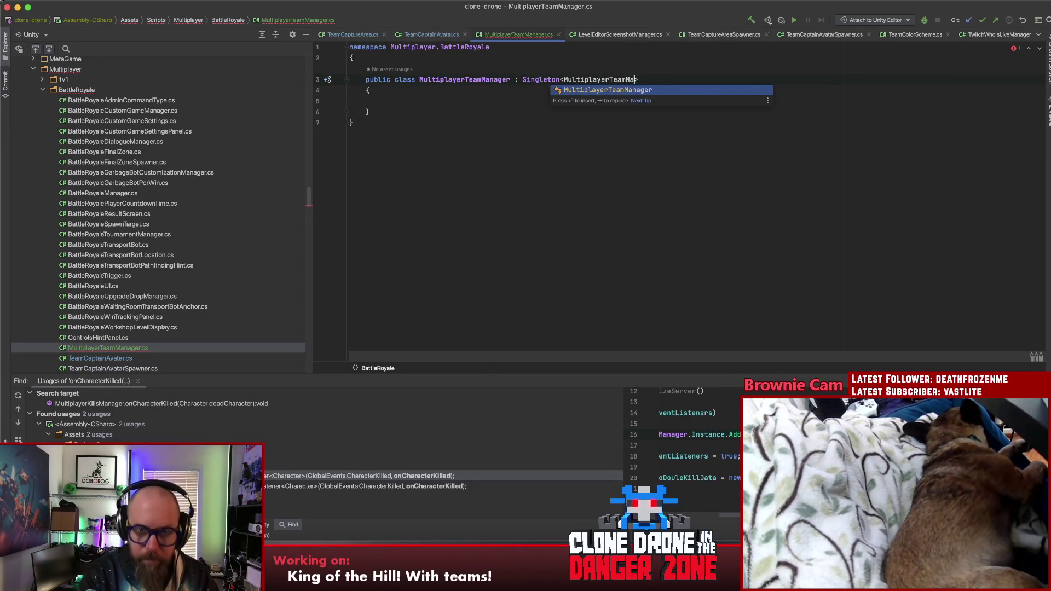
key(Return)
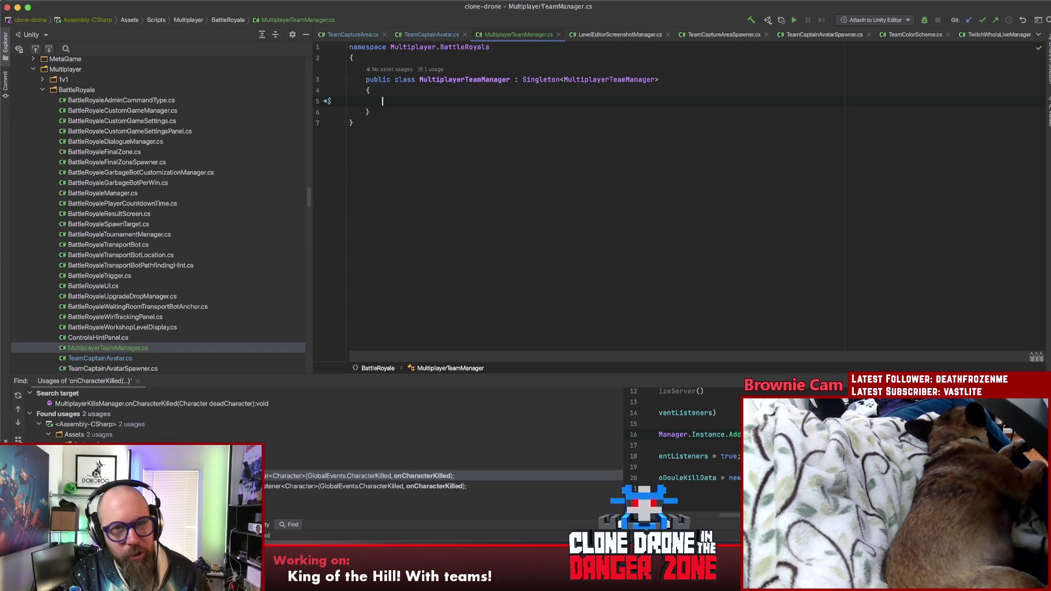
Declare a private List<TeamCaptainAvatar> _activeTeamAvatars field in the class
key(Return)
key(Up)
key(Up)
key(Up)
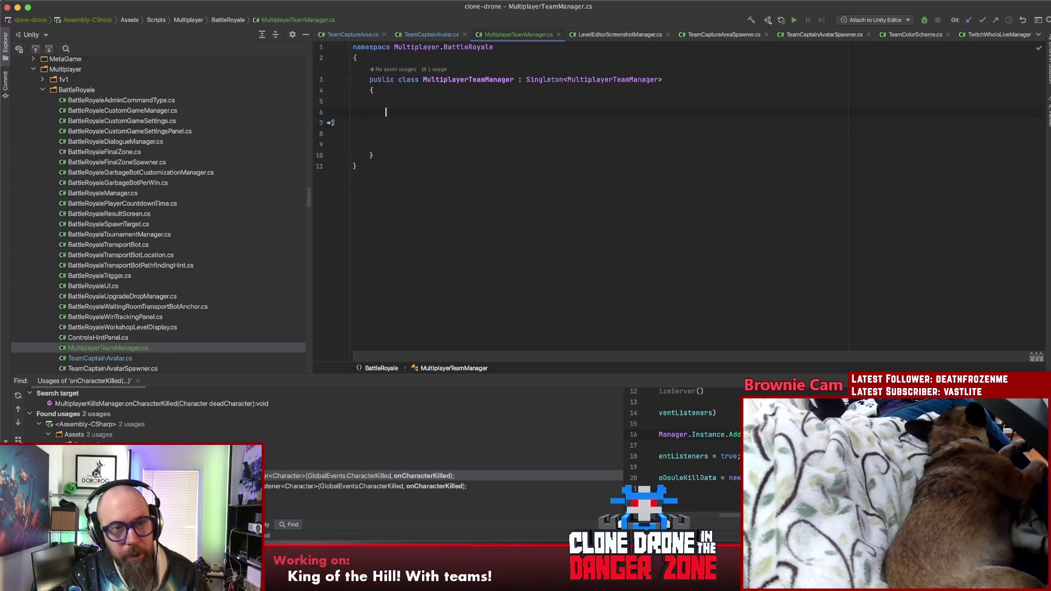
text(private List)
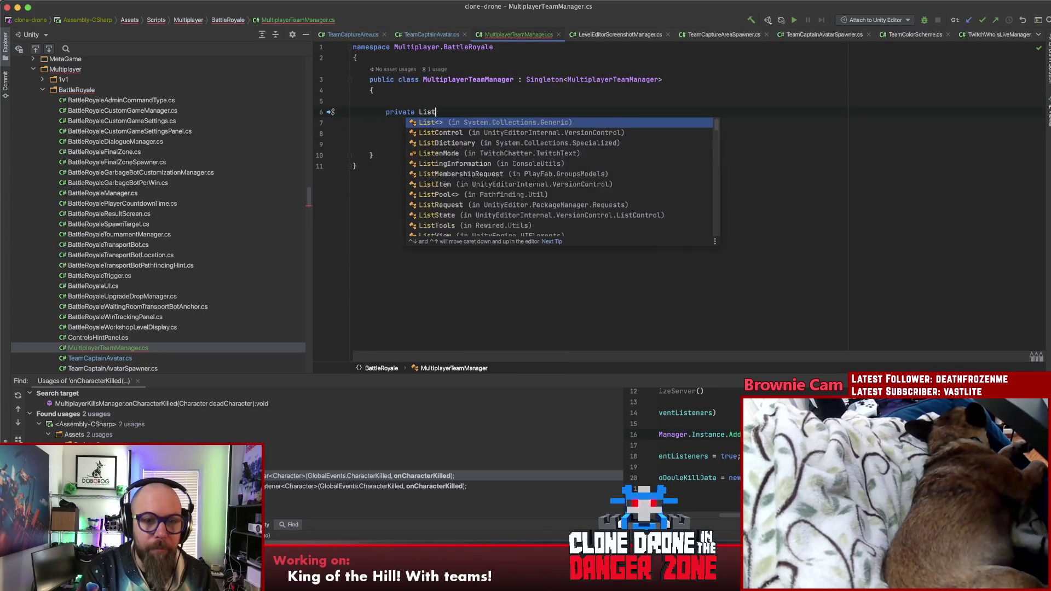
text(<Team)
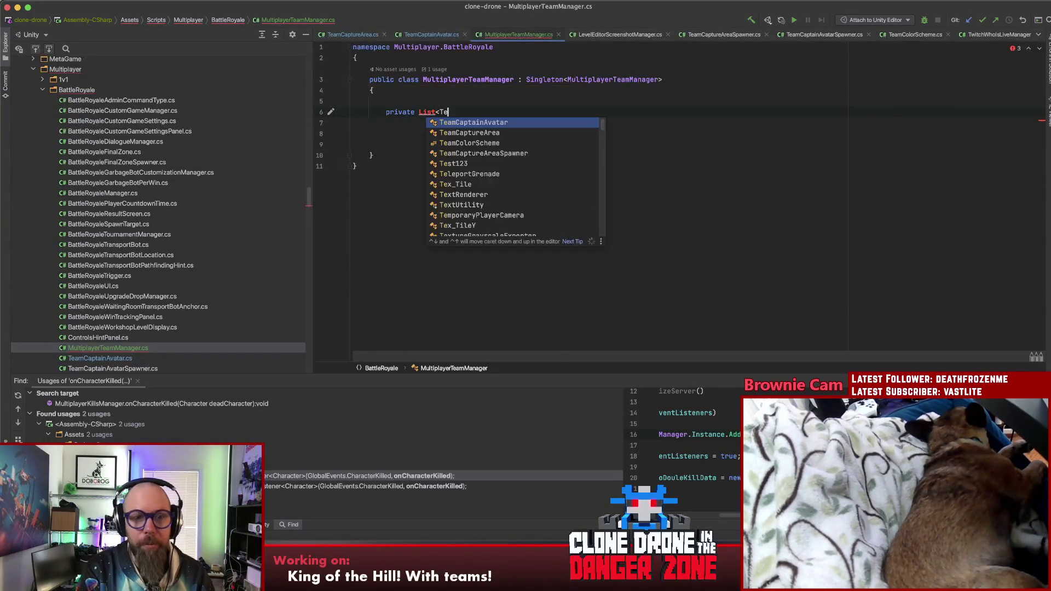
key(Return)
text(> _)
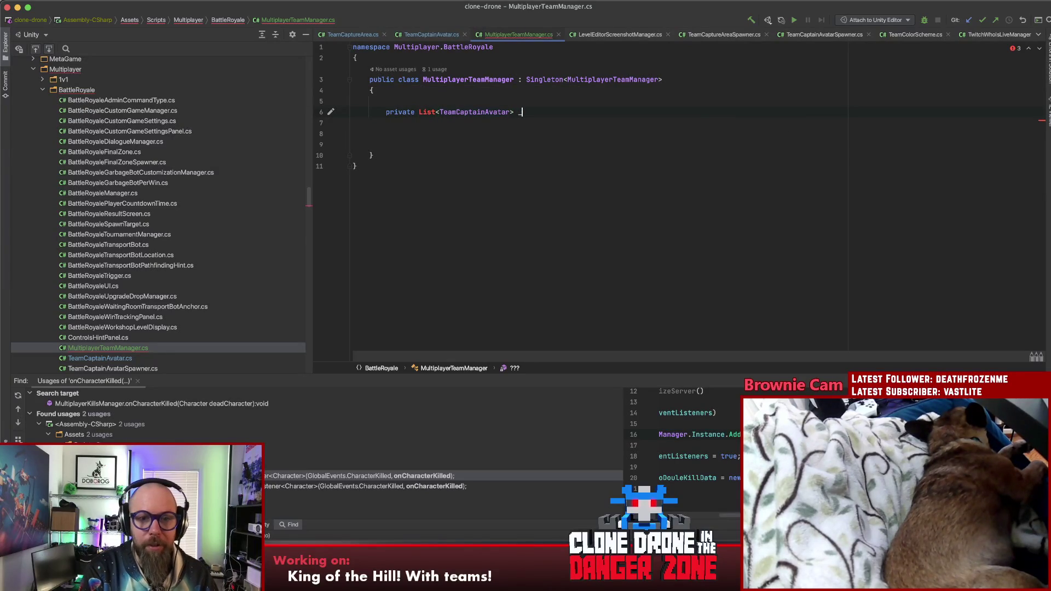
text(activeTeamA)
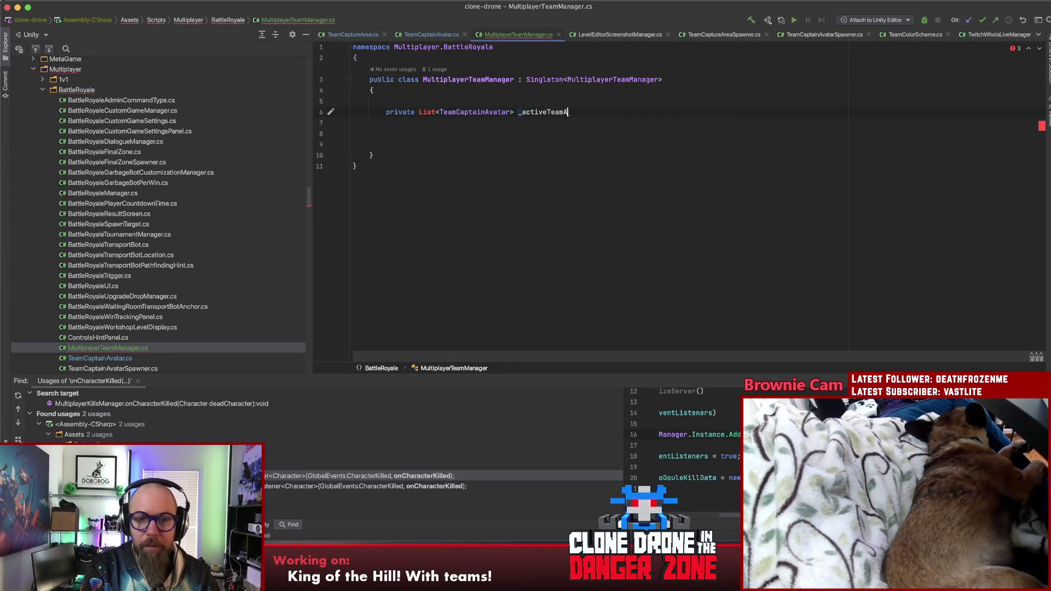
text(vatars;)
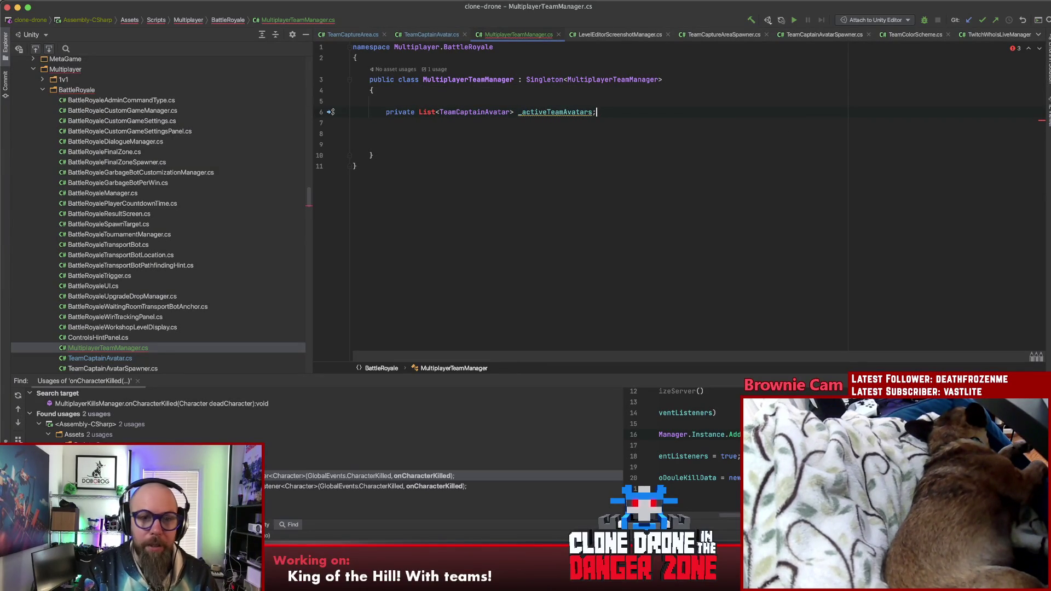
Resolve List by importing System.Collections.Generic via the Alt+Enter quick fix
click(431, 112)
key(alt+Return)
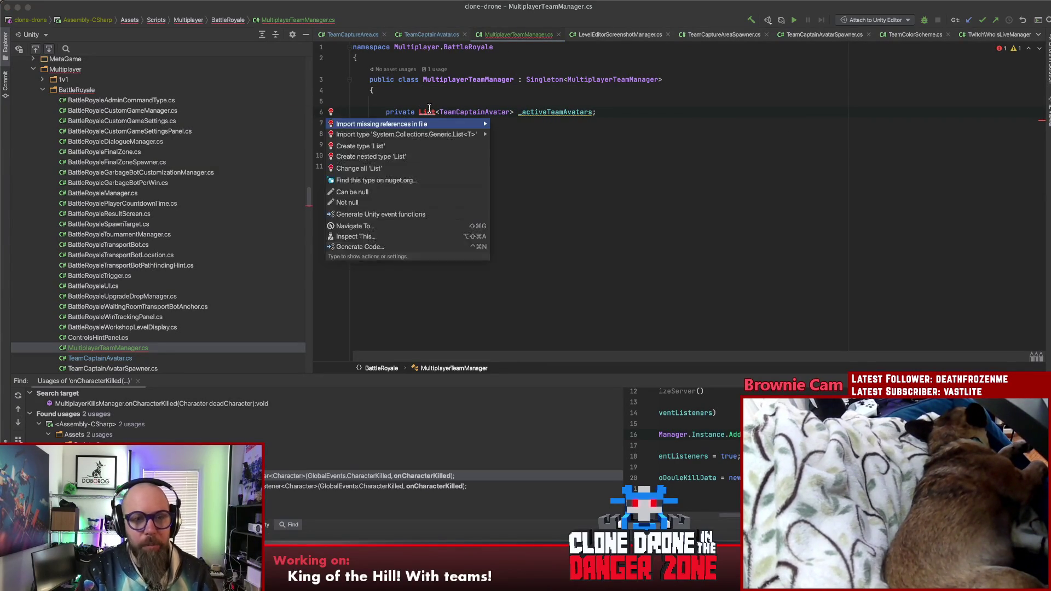
key(Return)
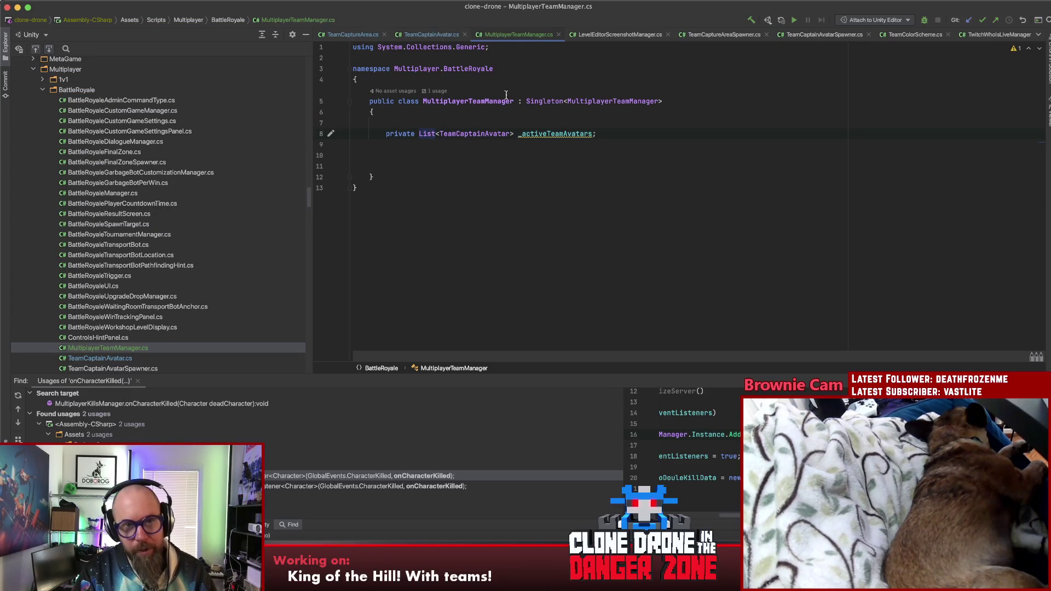
click(537, 137)
click(607, 137)
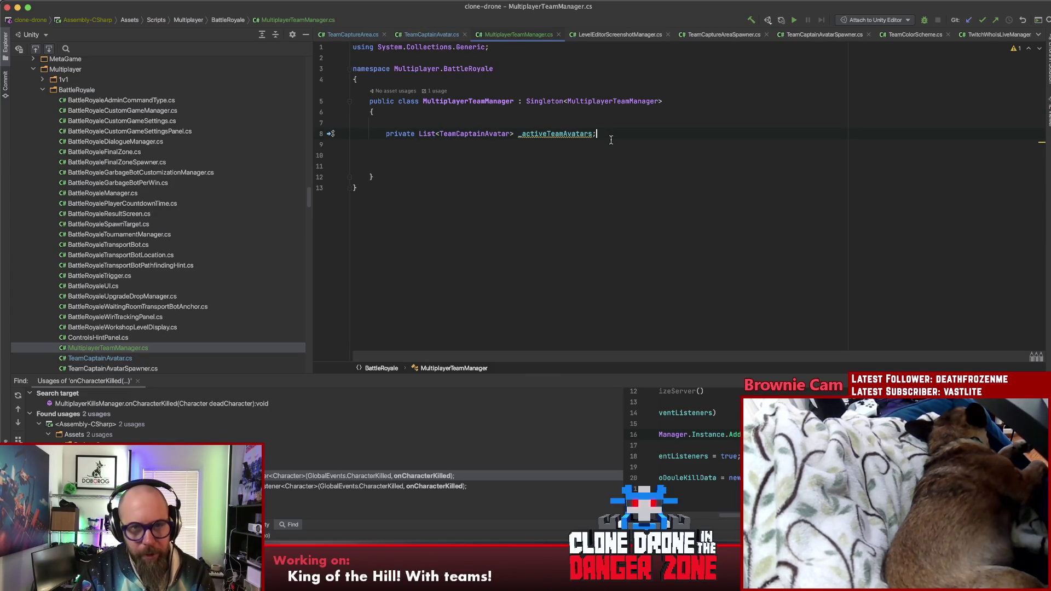
click(593, 134)
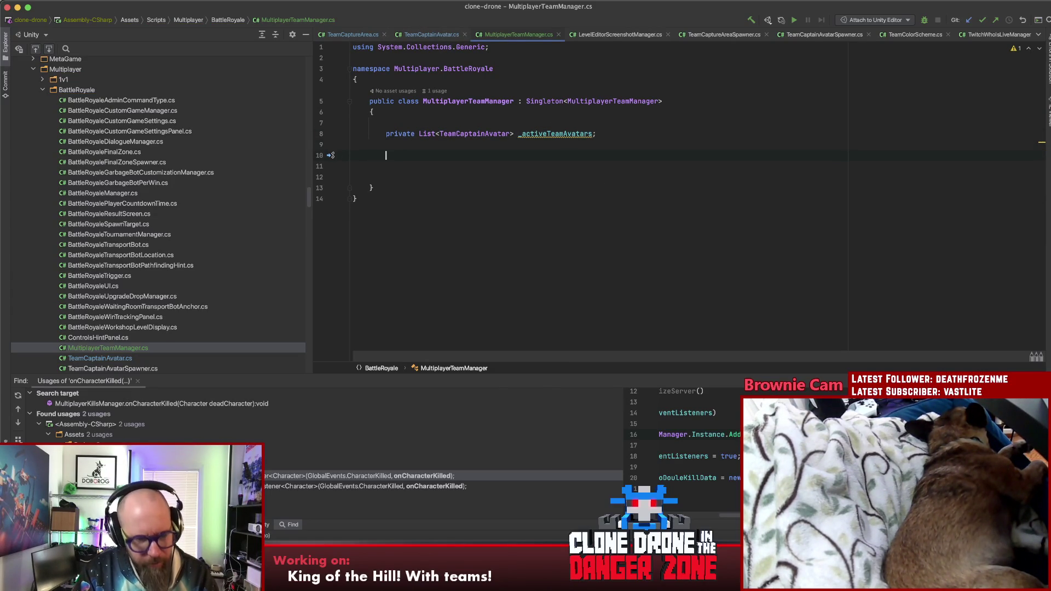
Override Awake so it initialises _activeTeamAvatars with new()
text(private bvoi)
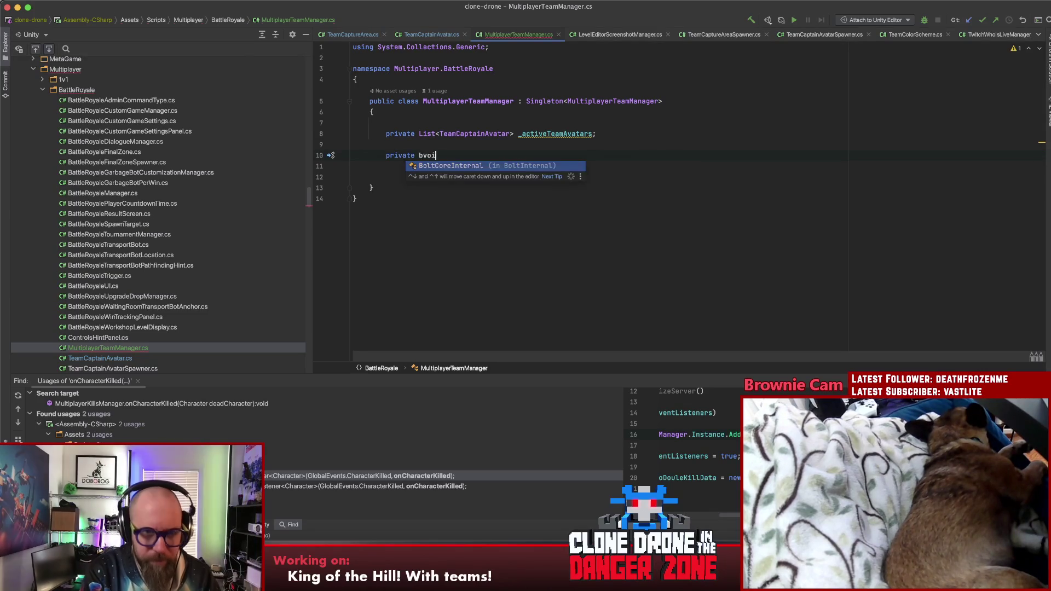
key(BackSpace)
key(BackSpace)
key(BackSpace)
text(void Aew)
key(BackSpace)
key(BackSpace)
key(BackSpace)
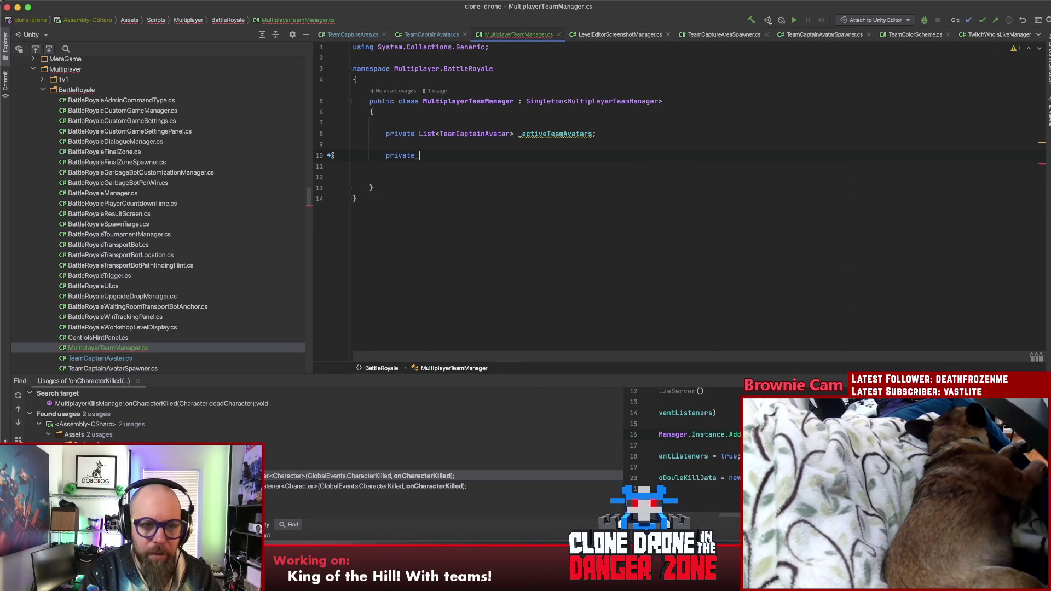
text(overri)
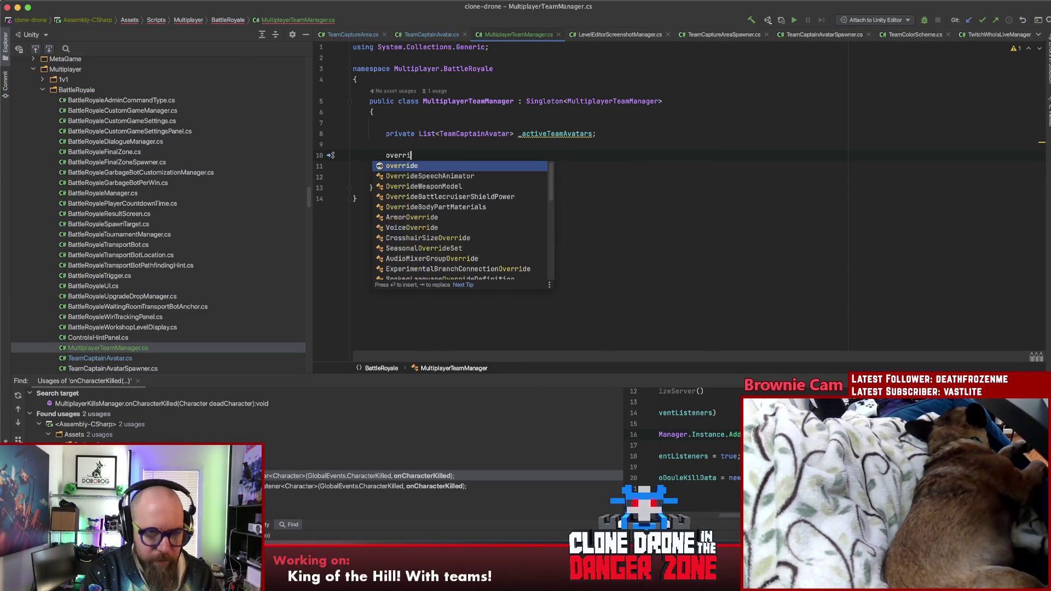
key(Return)
key(Return)
key(Return)
text(_)
key(Return)
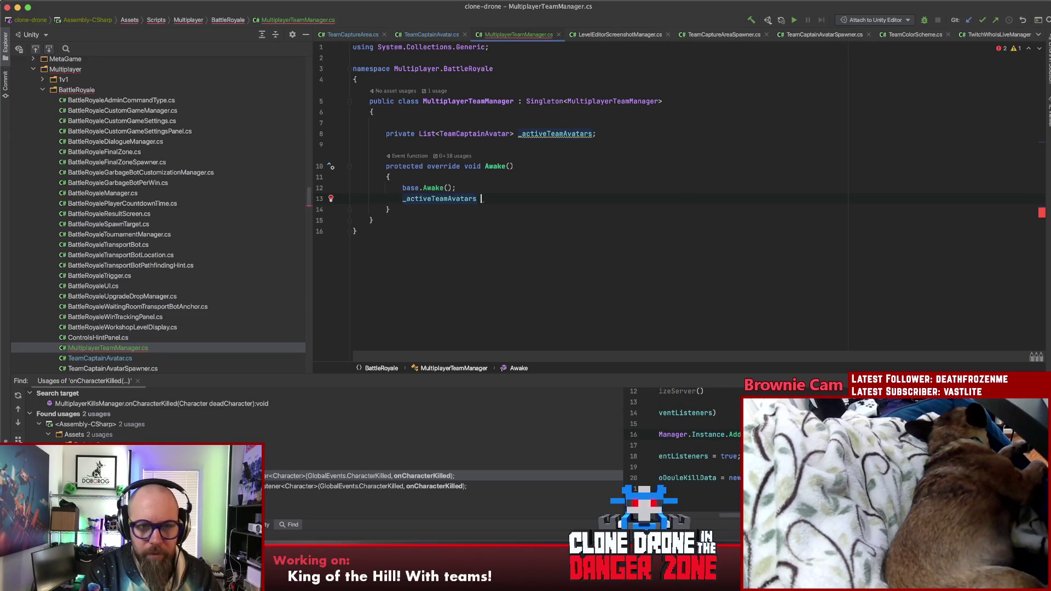
text(= new Lis)
key(Return)
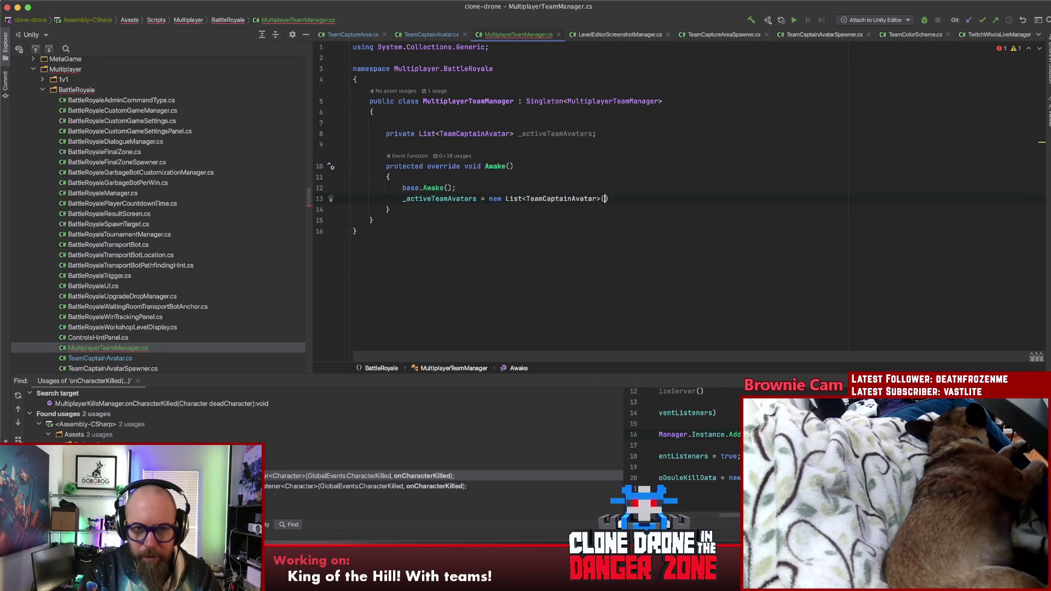
text();)
Add a public RegisterAvtiveTeamAvatar(TeamCaptainAvatar avatar) method below Awake
click(390, 209)
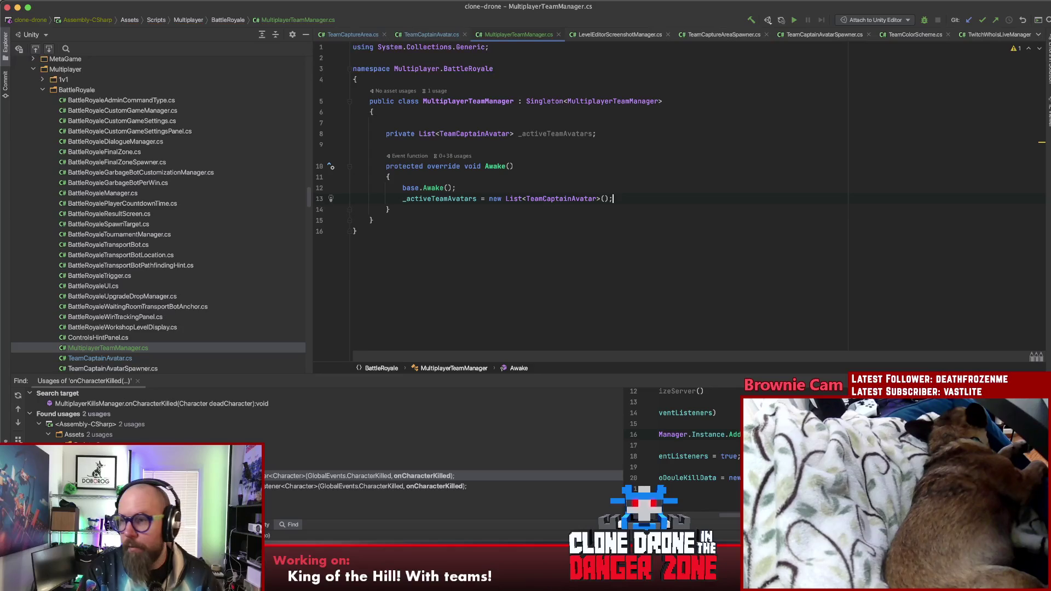
key(Return)
key(Return)
key(Return)
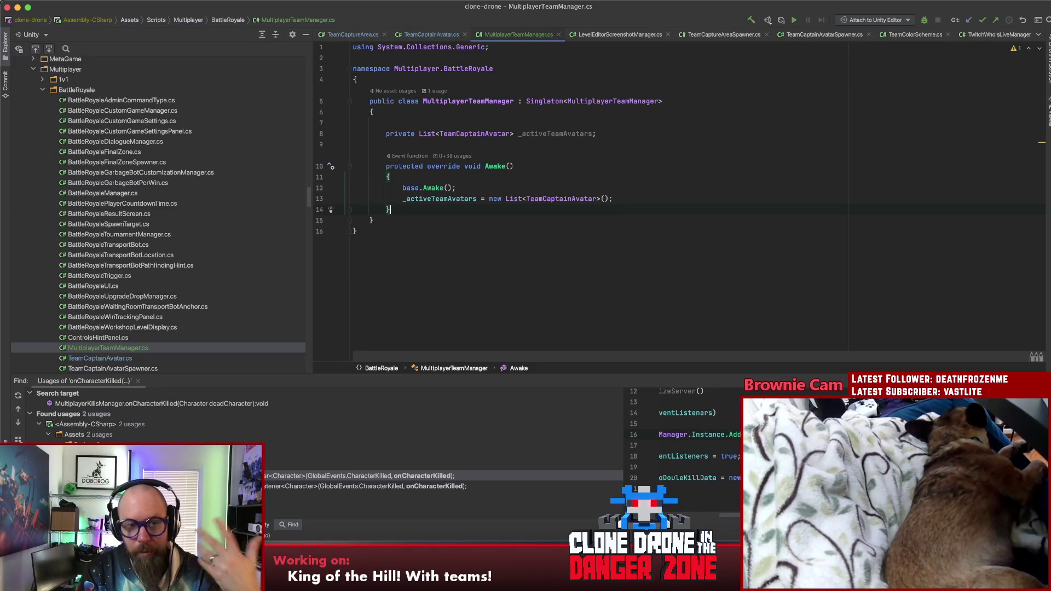
key(Return)
key(Up)
key(Up)
key(Up)
text(public )
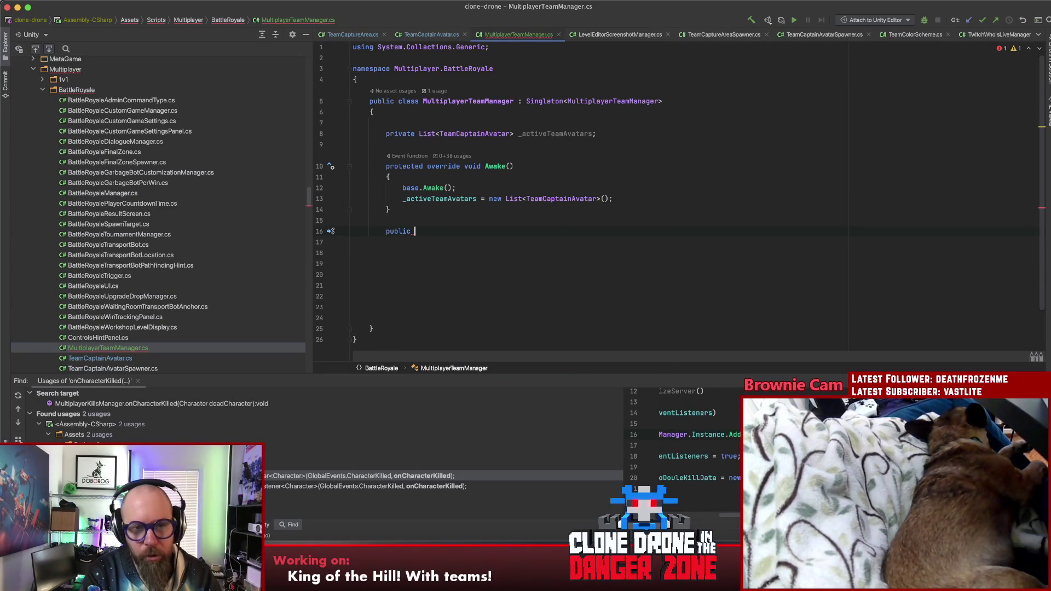
text(void Reg)
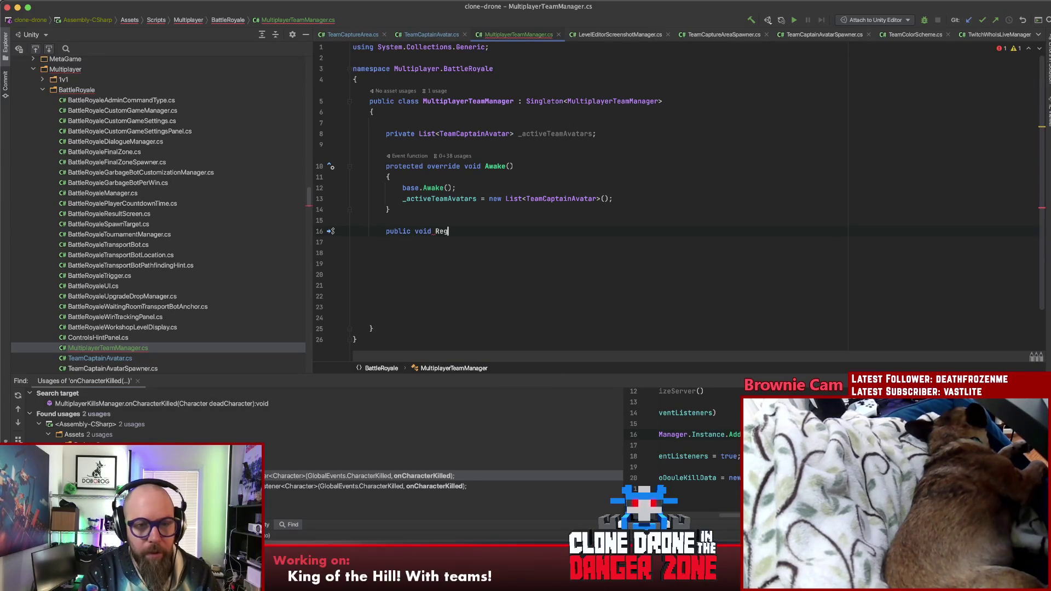
text(isterAvt)
key(BackSpace)
key(BackSpace)
text(veTeamA)
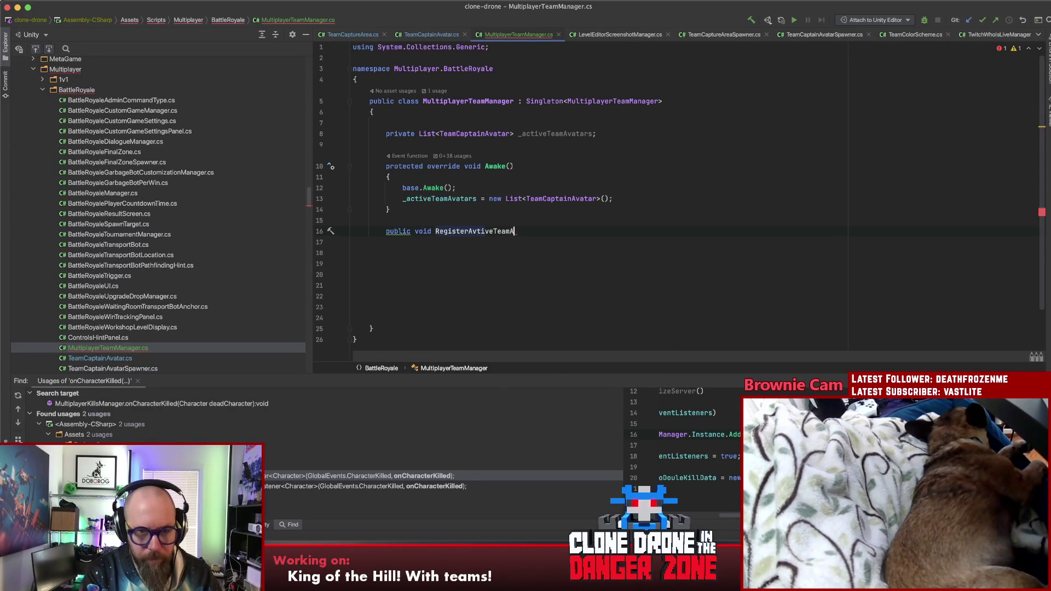
text(vatar)
text((T)
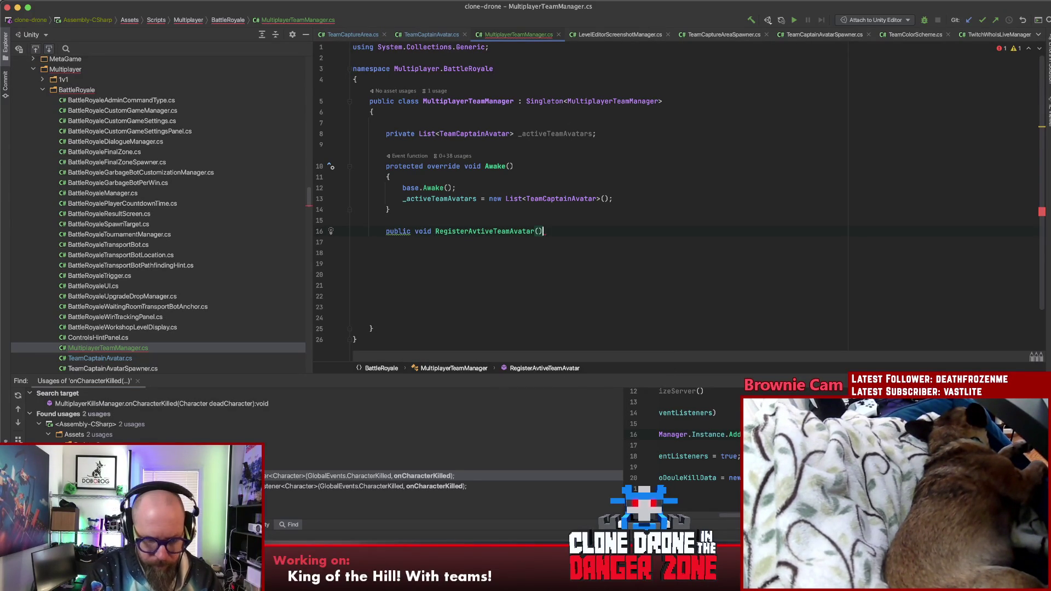
text(eamC)
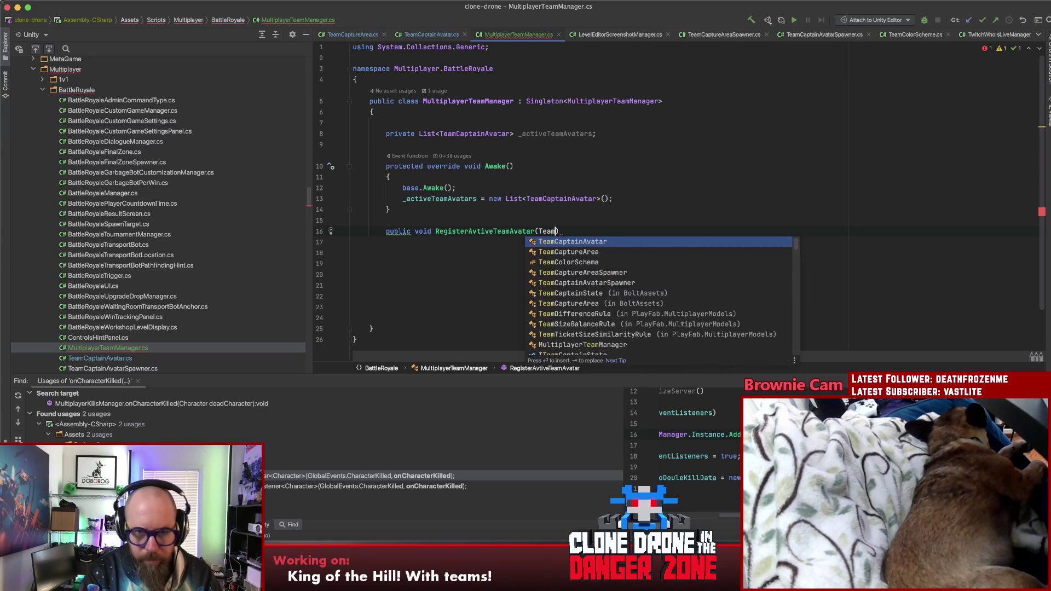
key(Return)
text(avatar)
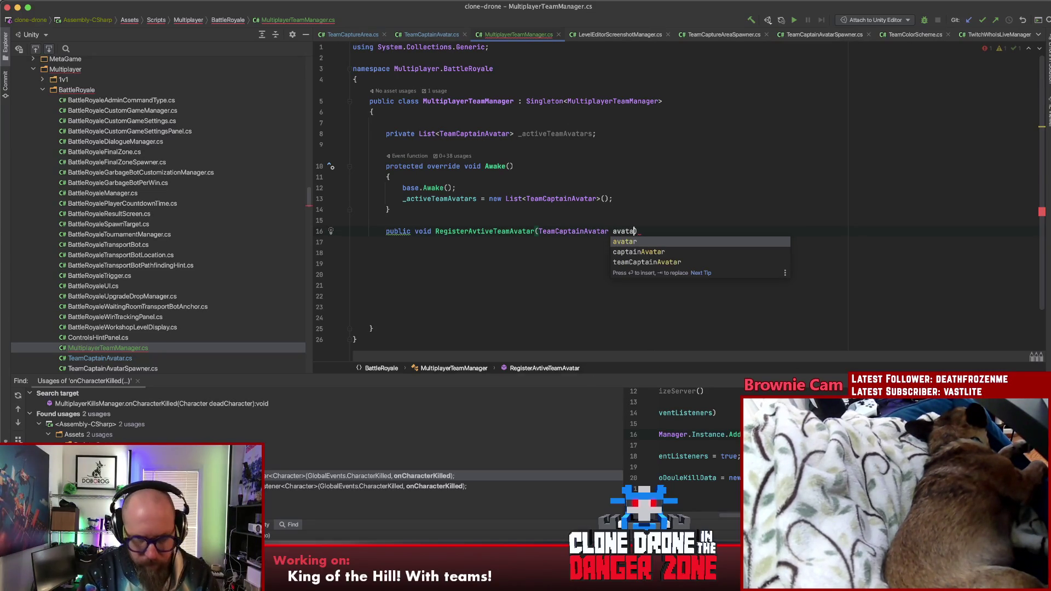
key(Return)
text({)
key(Return)
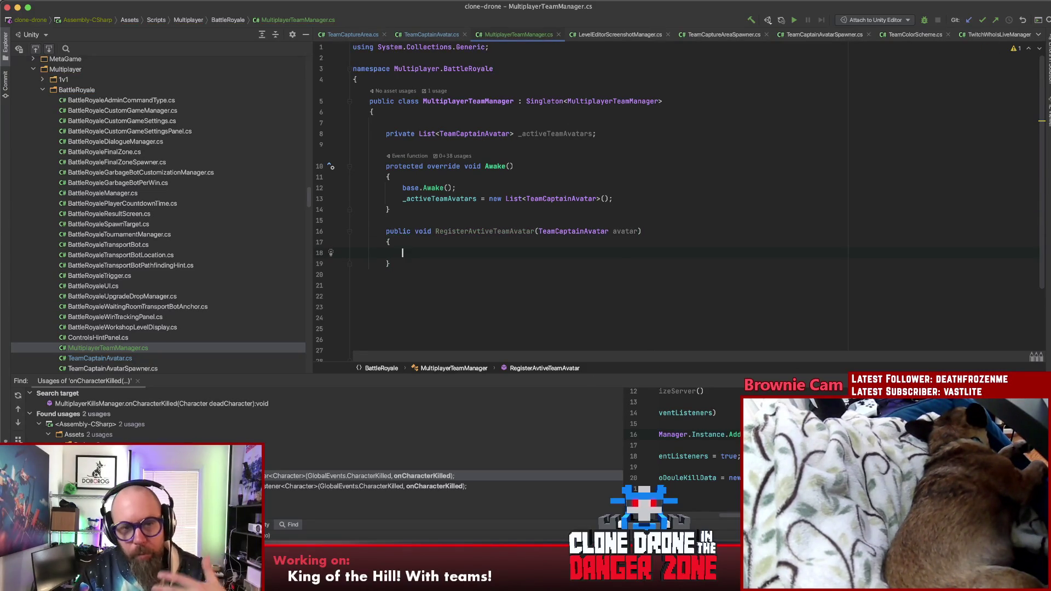
Duplicate the register method with Cmd+D and rename the copy UnregisterAvtiveTeamAvatar
drag(380, 235, 411, 264)
key(super+d)
click(436, 275)
text(U)
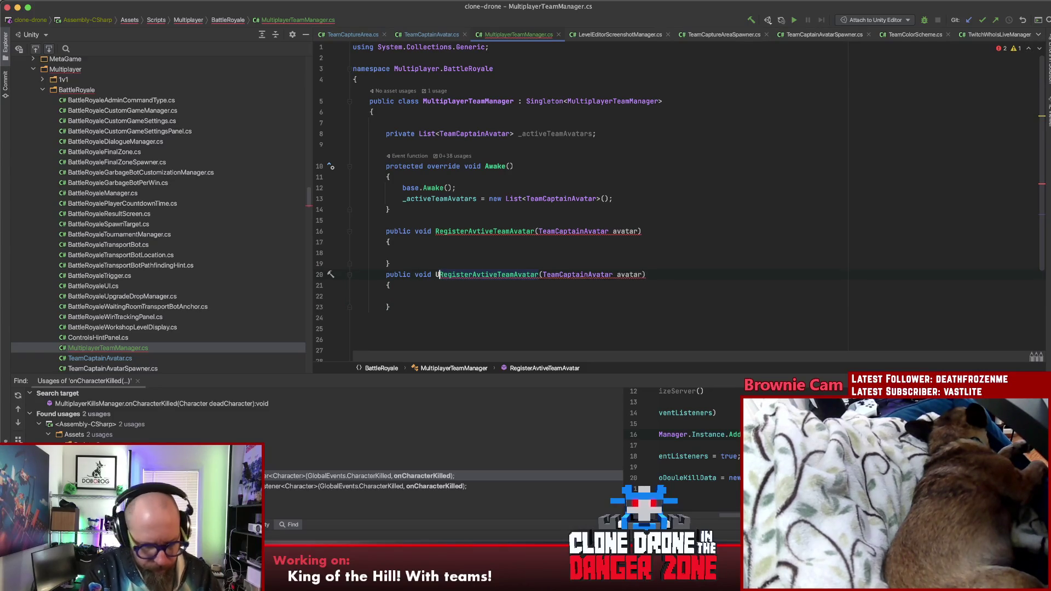
text(n)
key(Delete)
text(r)
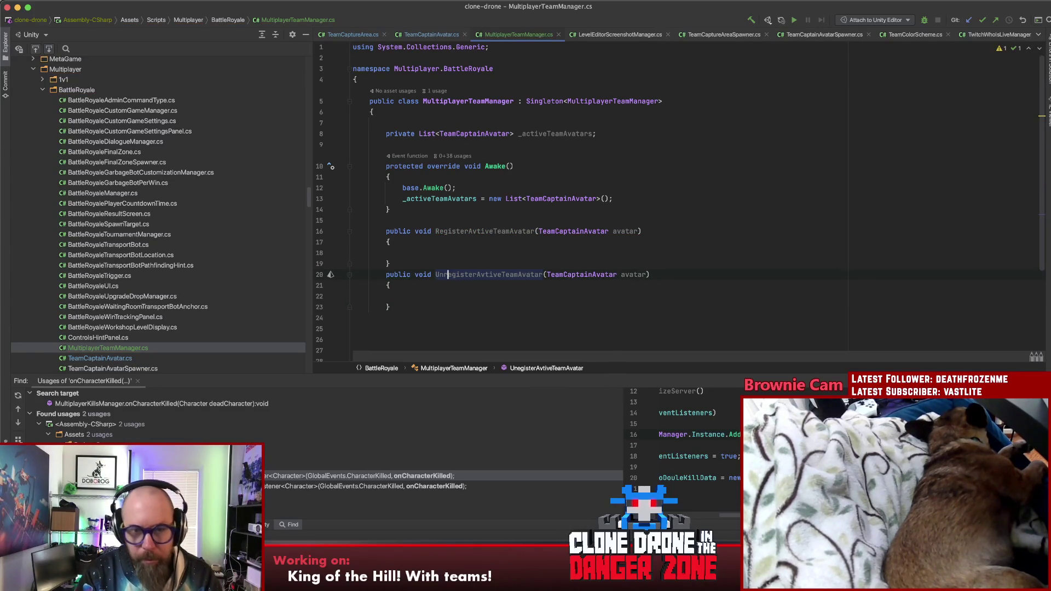
key(BackSpace)
text(R)
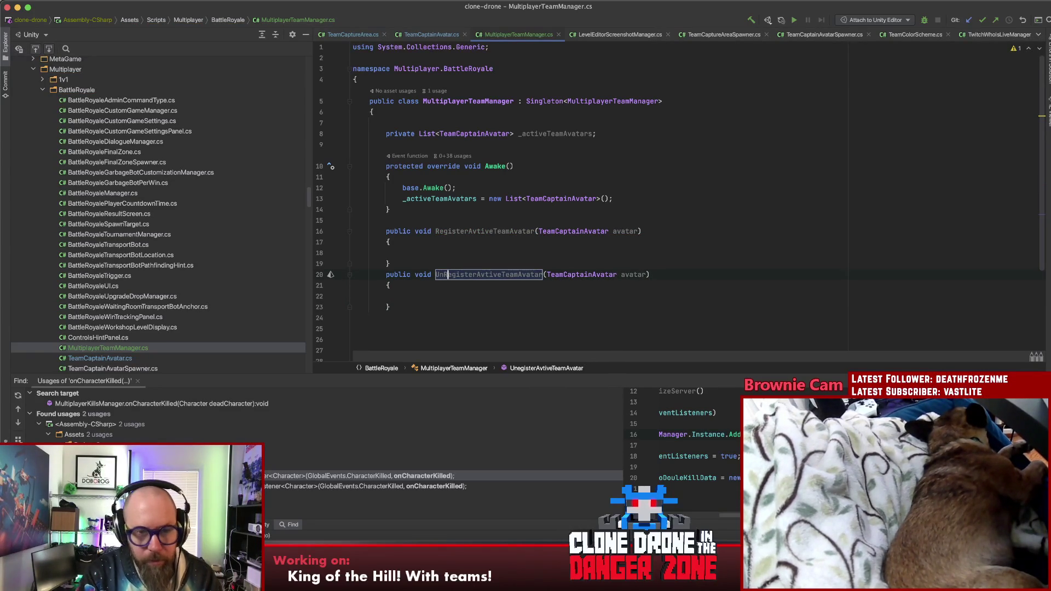
key(ctrl+z)
click(403, 296)
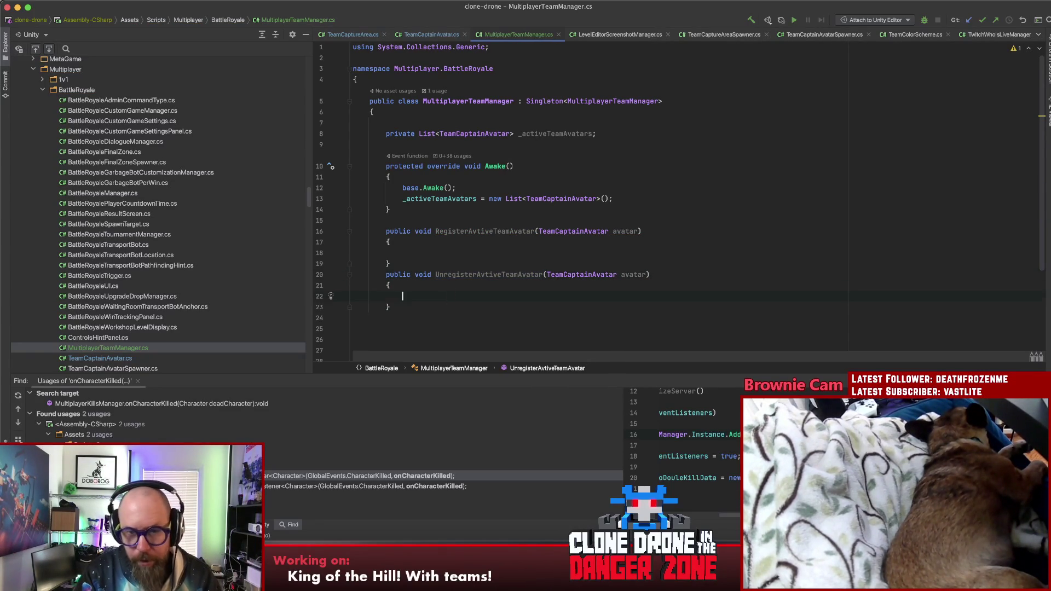
Make the register method call _activeTeamAvatars.Add(avatar)
double_click(441, 198)
key(ctrl+c)
click(482, 252)
key(ctrl+v)
text(.Add(a)
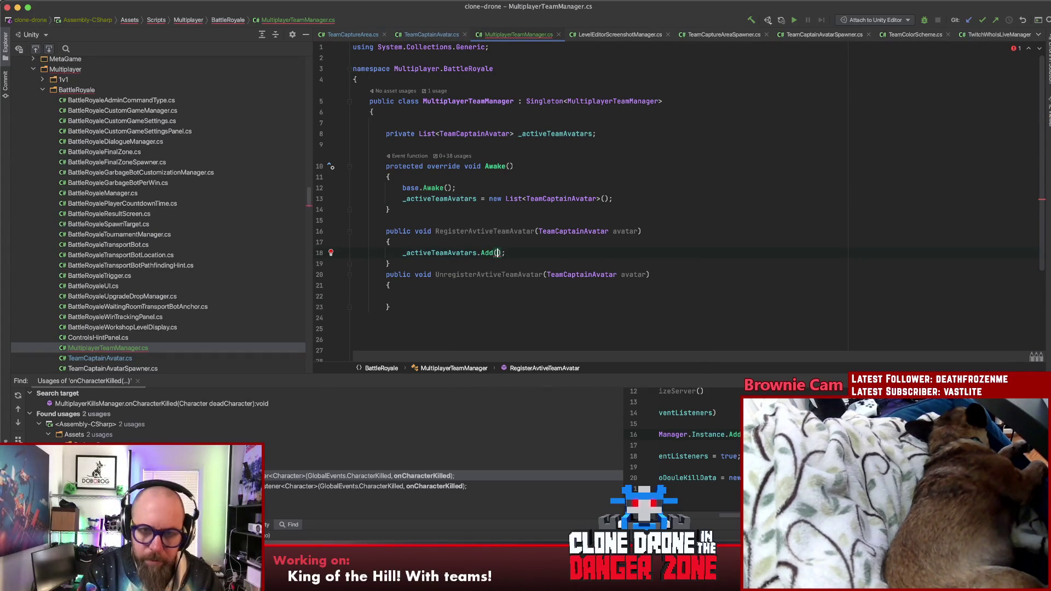
key(Return)
click(390, 264)
Make the unregister method call _activeTeamAvatars.Remove(avatar)
text(_activeTeamAvatars/.)
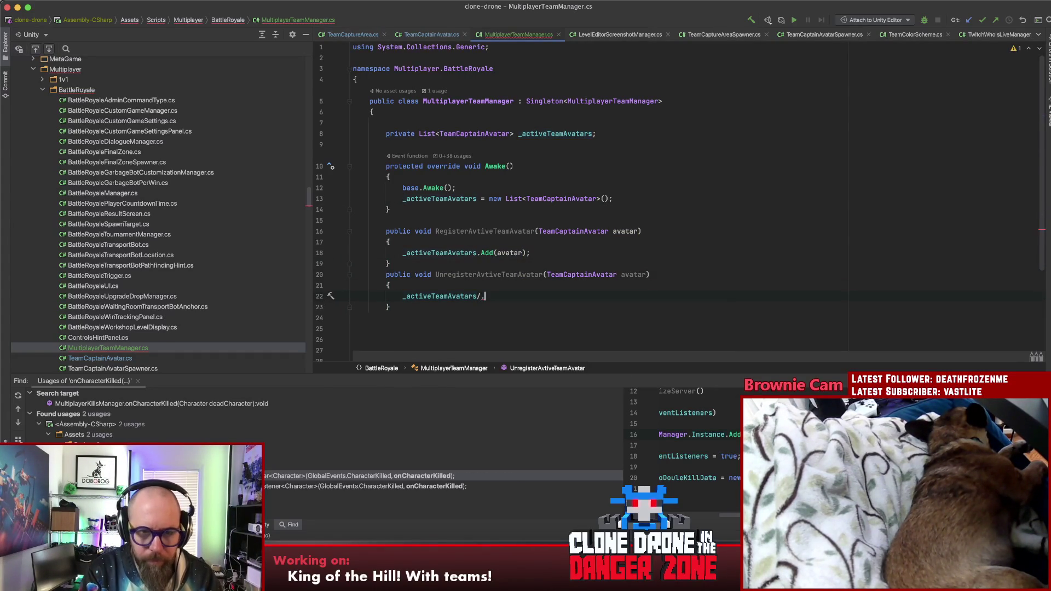
key(BackSpace)
text(R)
text(.Remove(av)
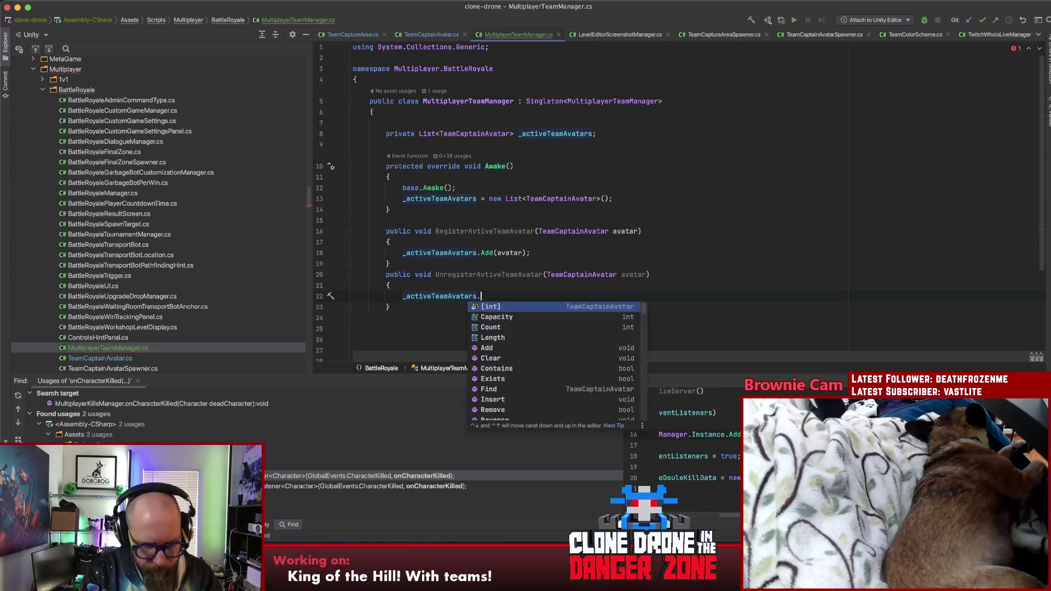
key(Return)
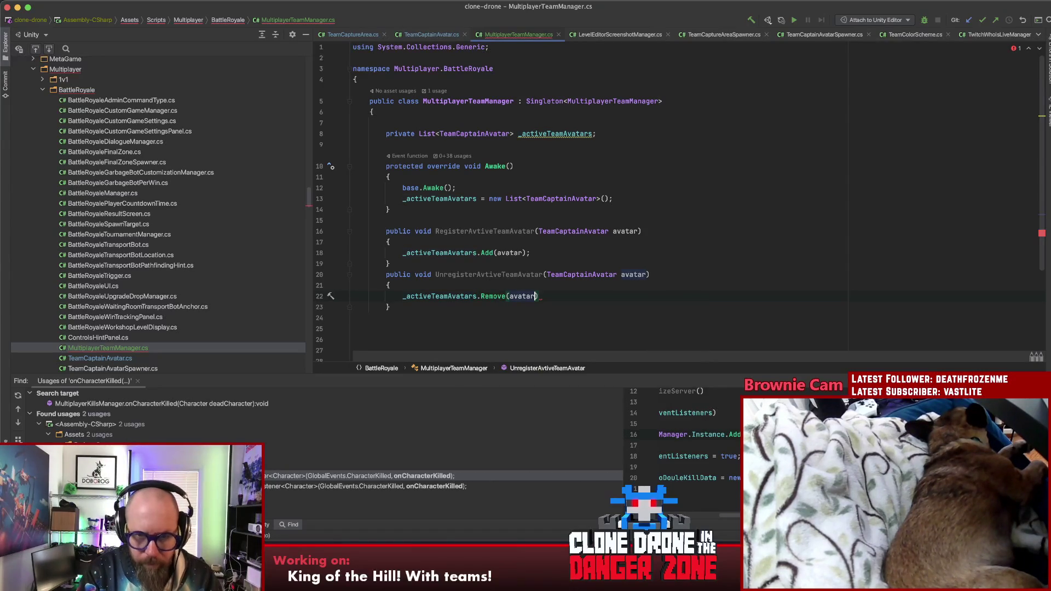
text(;)
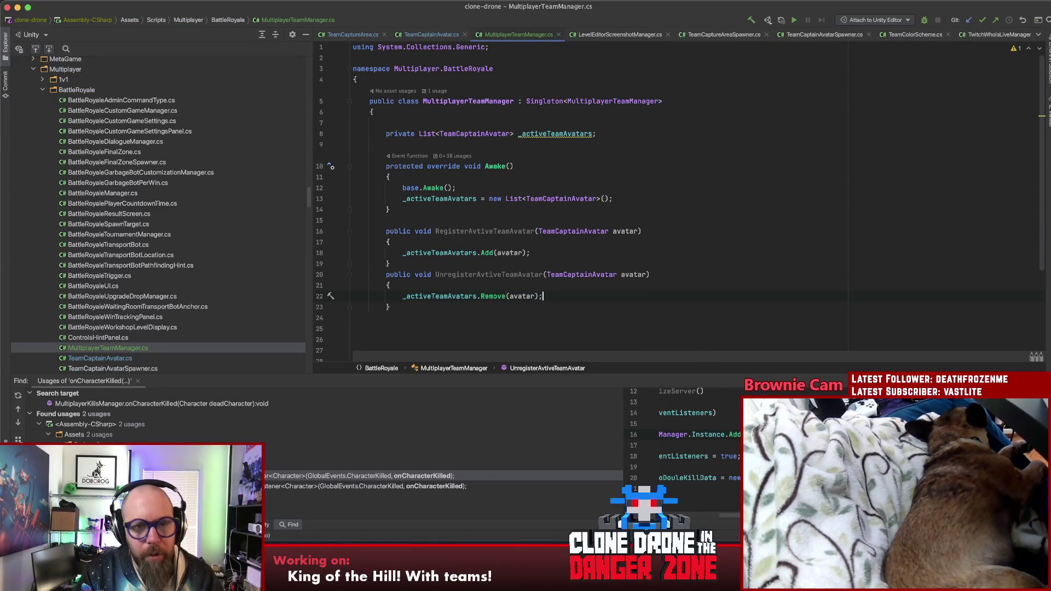
click(435, 35)
Generate an OnEnable method stub below Initialize in TeamCaptainAvatar
click(419, 176)
key(Return)
key(Return)
key(Return)
key(Up)
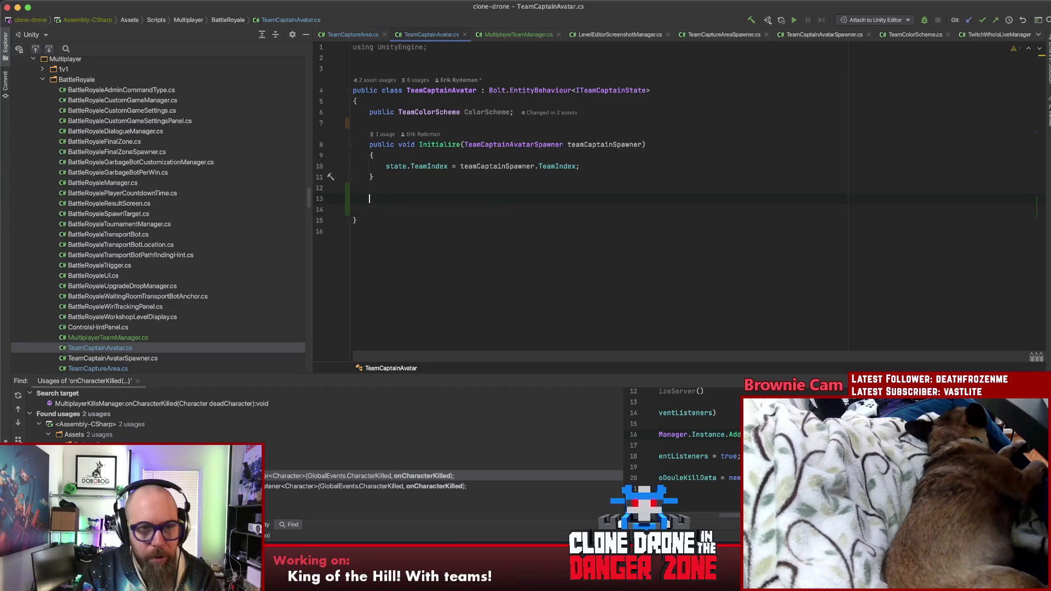
text(private)
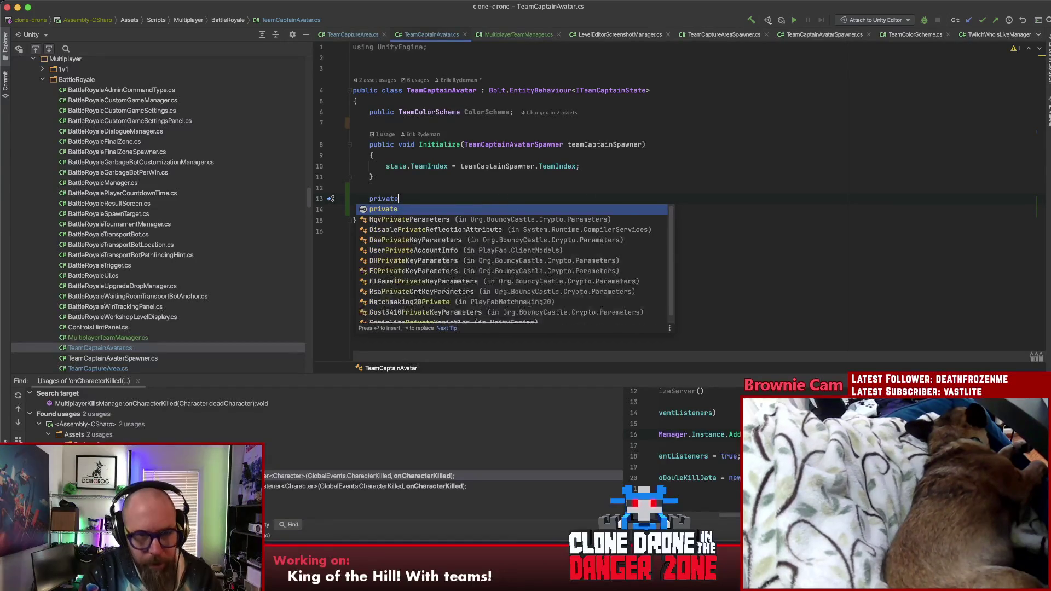
key(BackSpace)
key(BackSpace)
key(BackSpace)
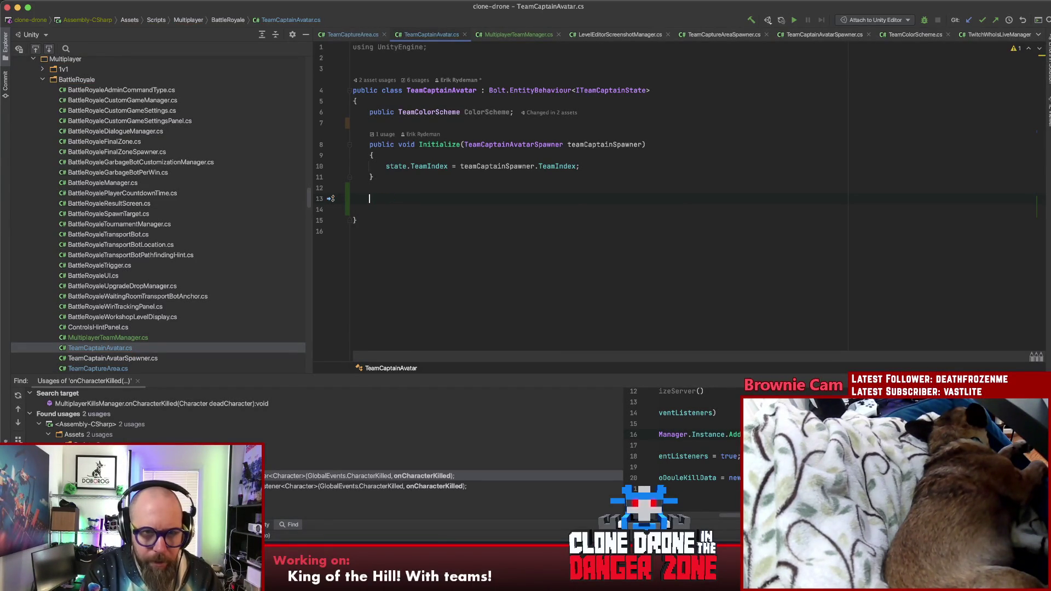
text(ove)
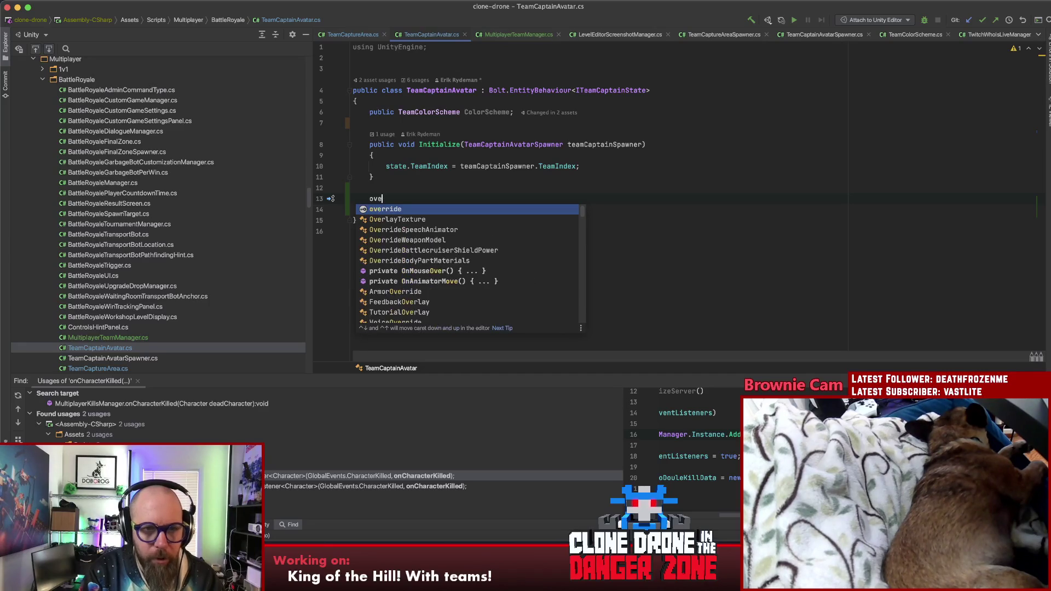
key(Return)
text(On)
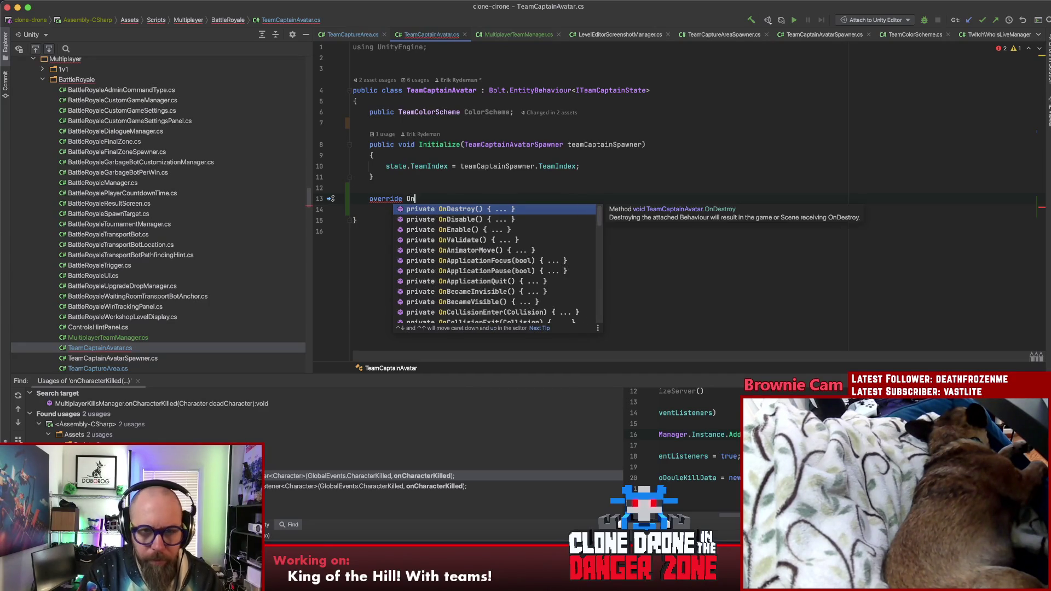
key(Down)
key(Down)
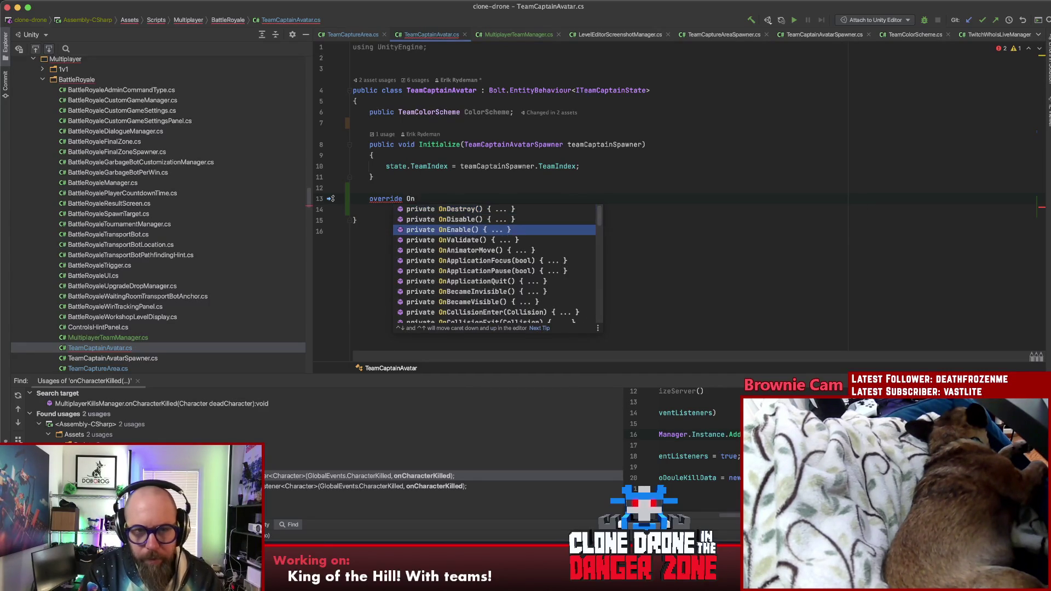
key(Return)
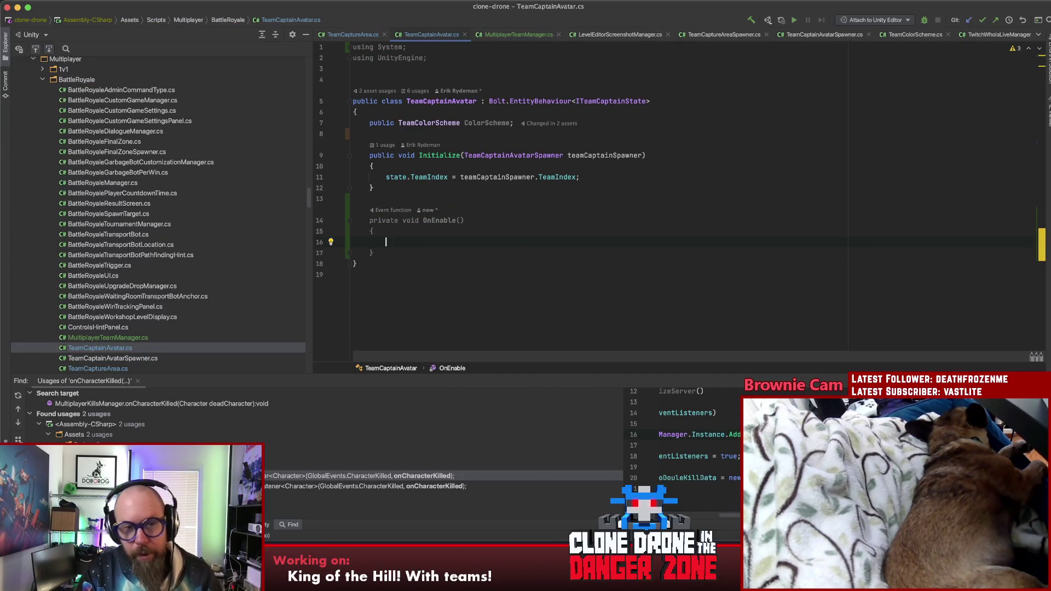
Add a private void OnDisable method below OnEnable
drag(369, 214, 389, 258)
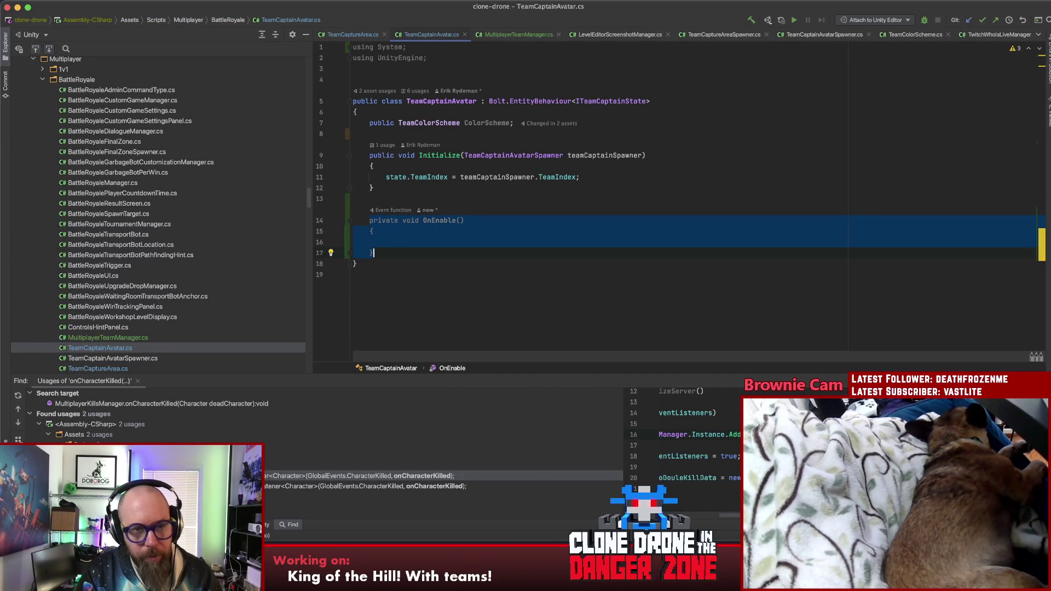
key(Return)
key(Return)
text(p)
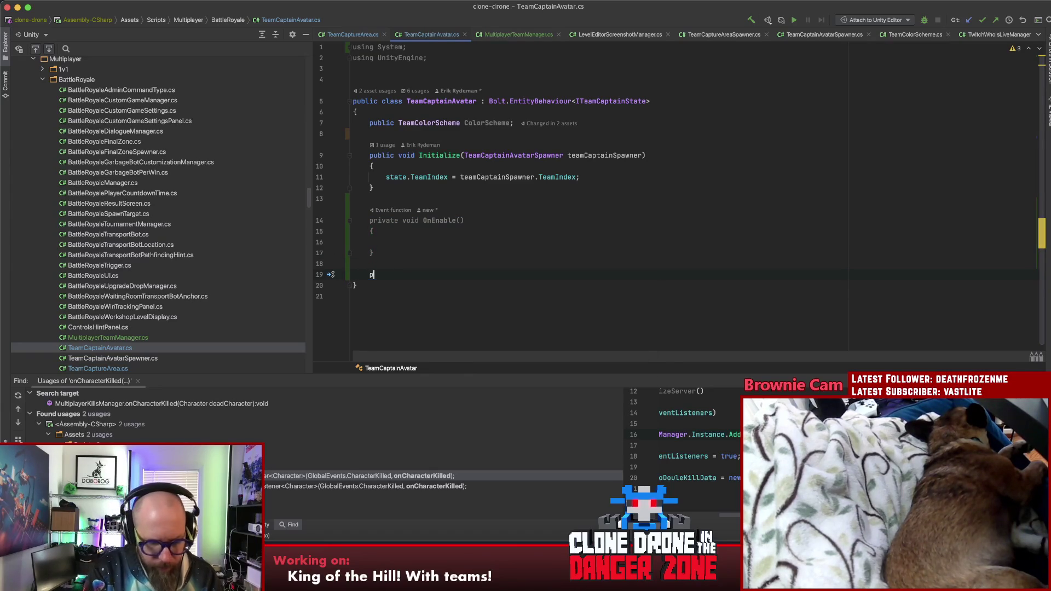
text(rivate void OnDis)
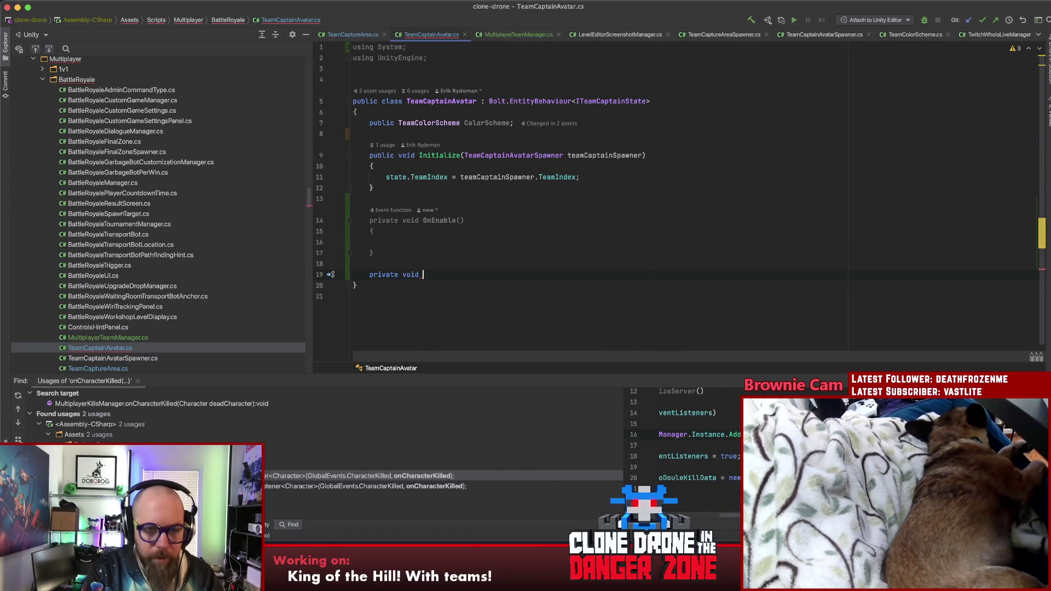
key(Return)
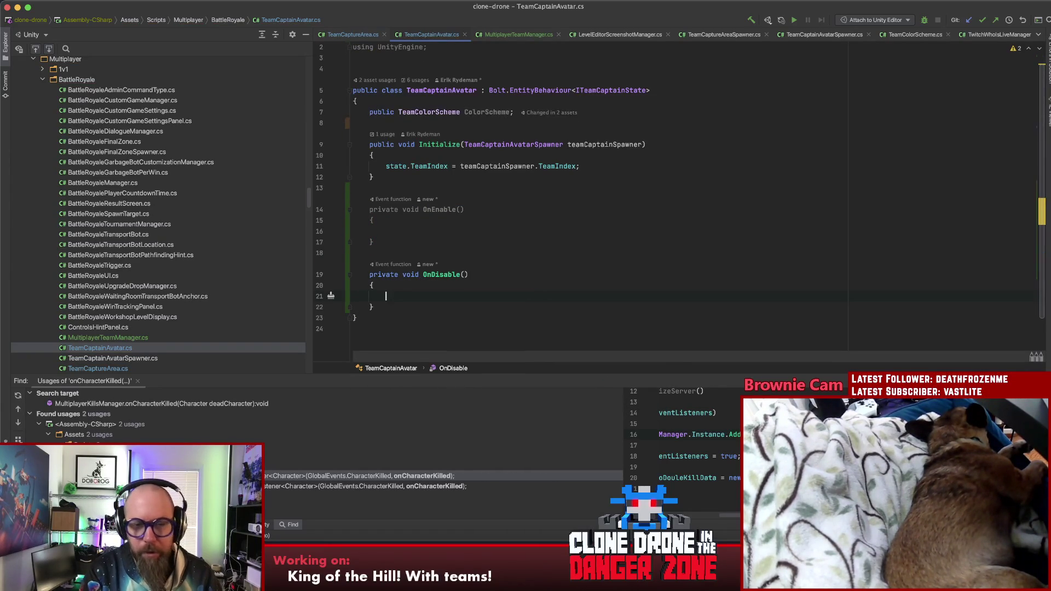
Begin a MultiplayerTeamManager.Instance.Add call in OnEnable, auto-importing Multiplayer.BattleRoyale
click(435, 231)
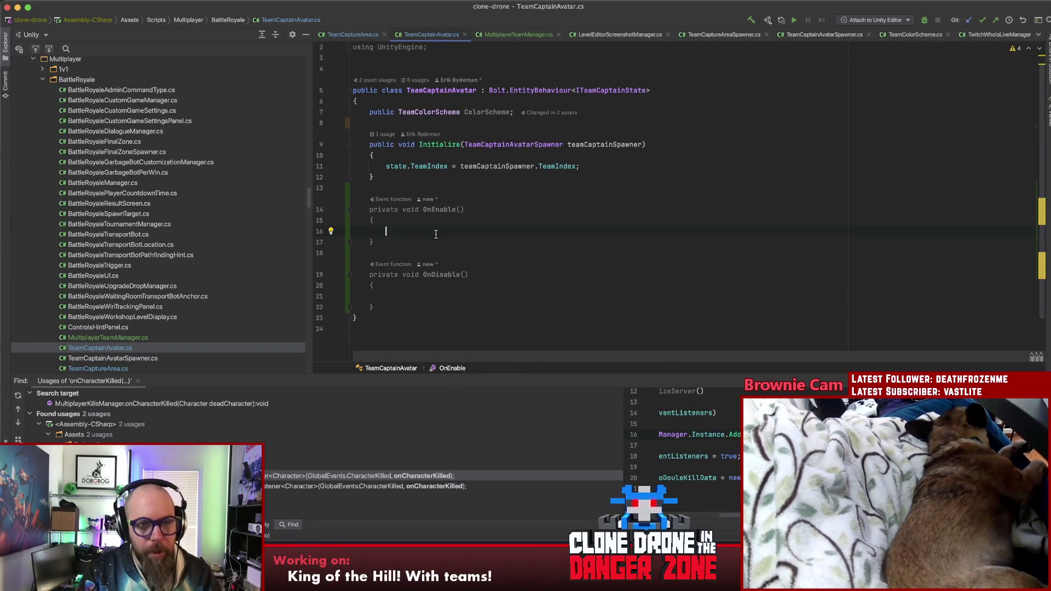
text(Team)
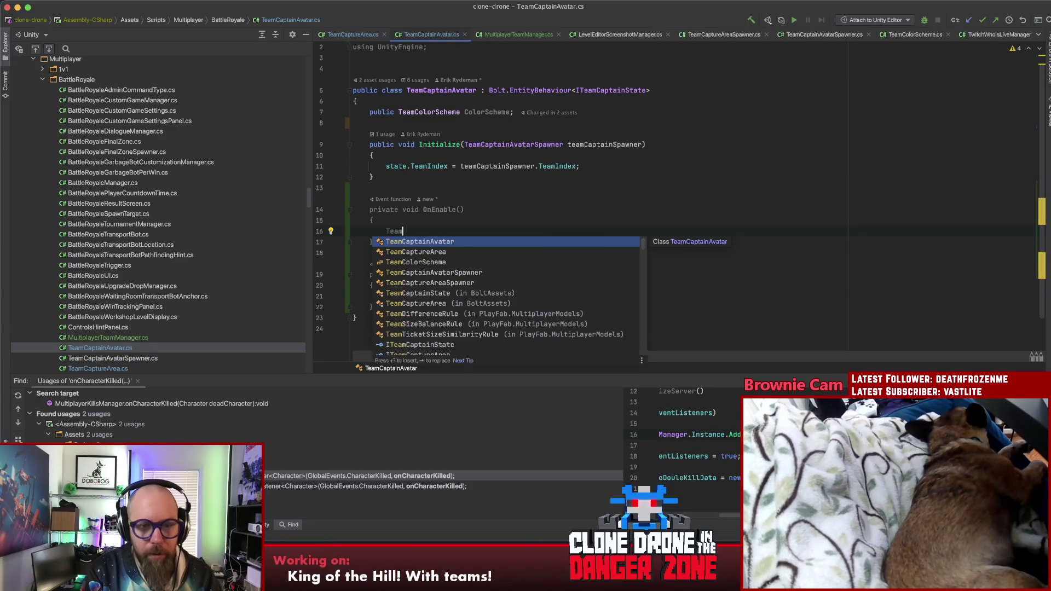
text(Manager)
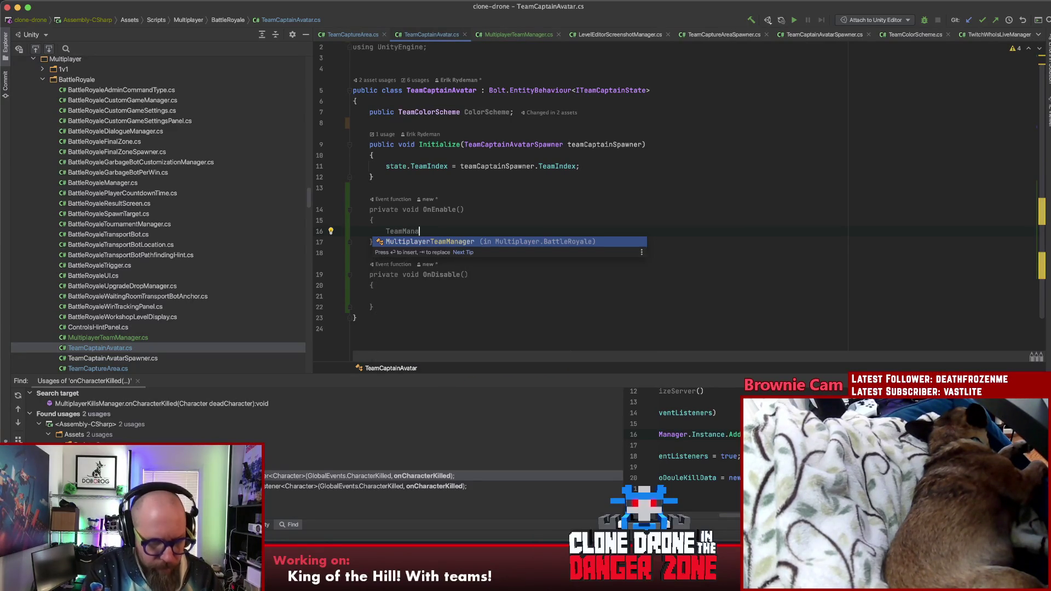
key(Return)
text(.)
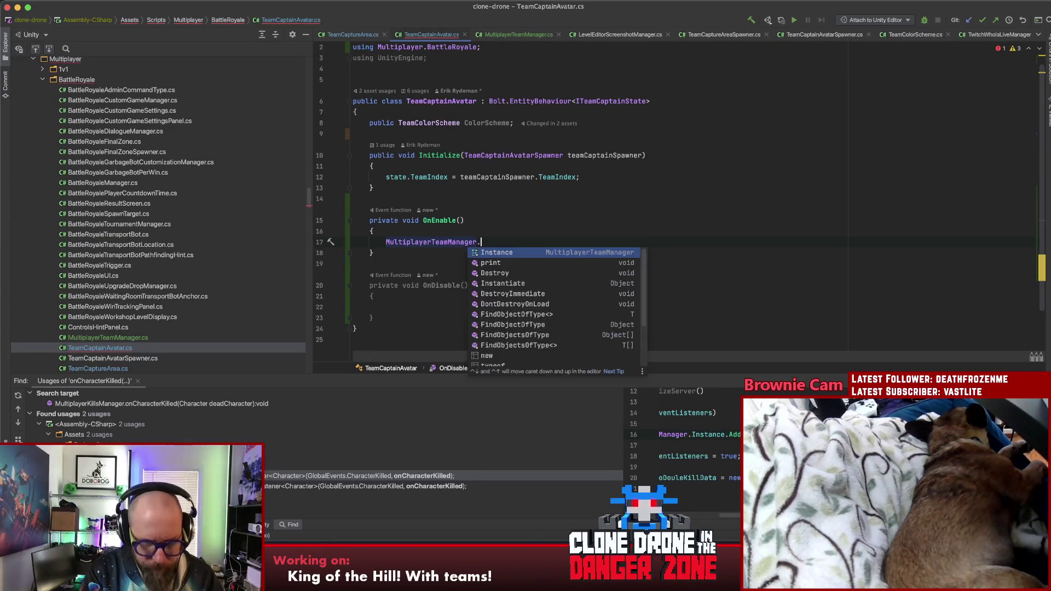
text(Instance.)
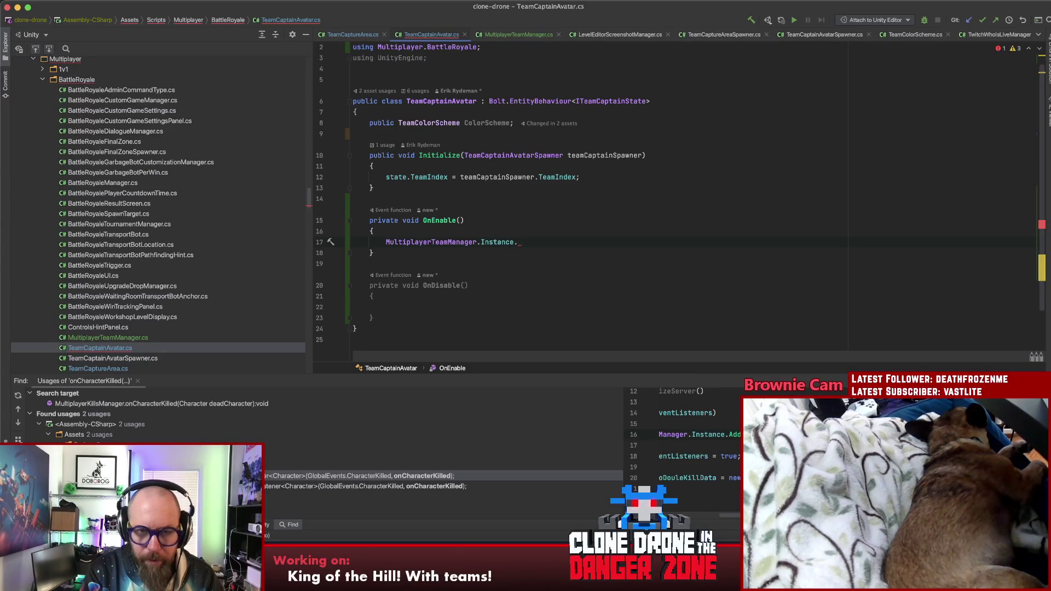
text(AAdd)
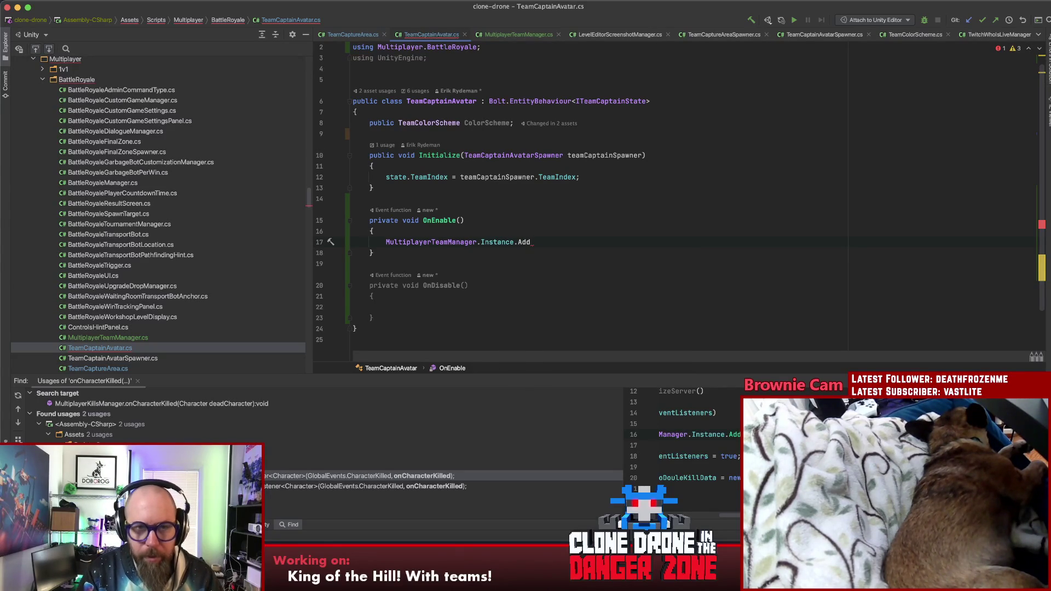
click(508, 35)
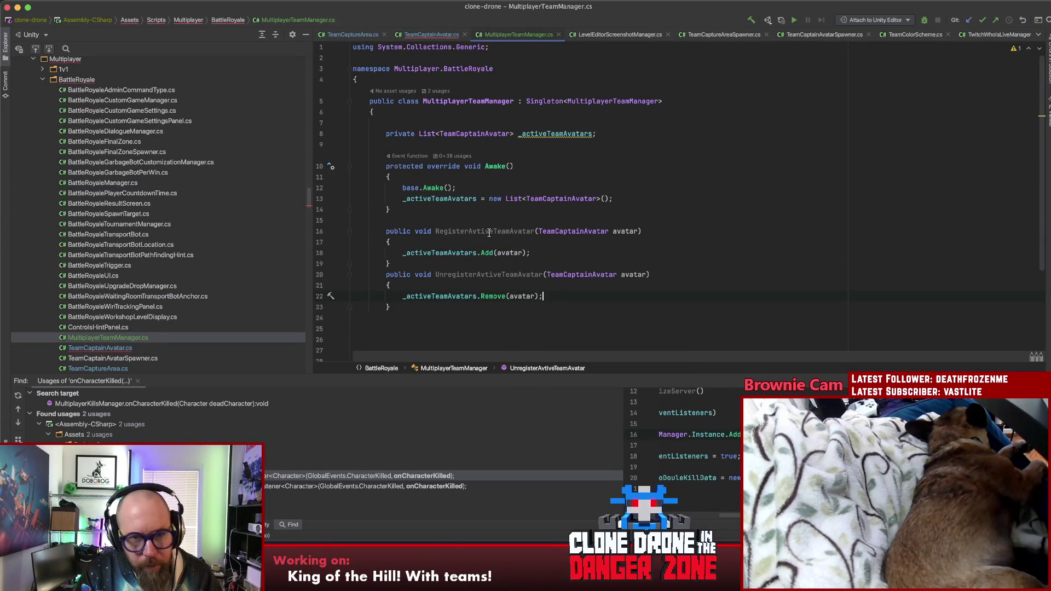
Rename RegisterAvtiveTeamAvatar to AddTeamAvatar and UnregisterAvtiveTeamAvatar to RemoveTeamAvatar inline
drag(492, 232, 436, 232)
text(Add)
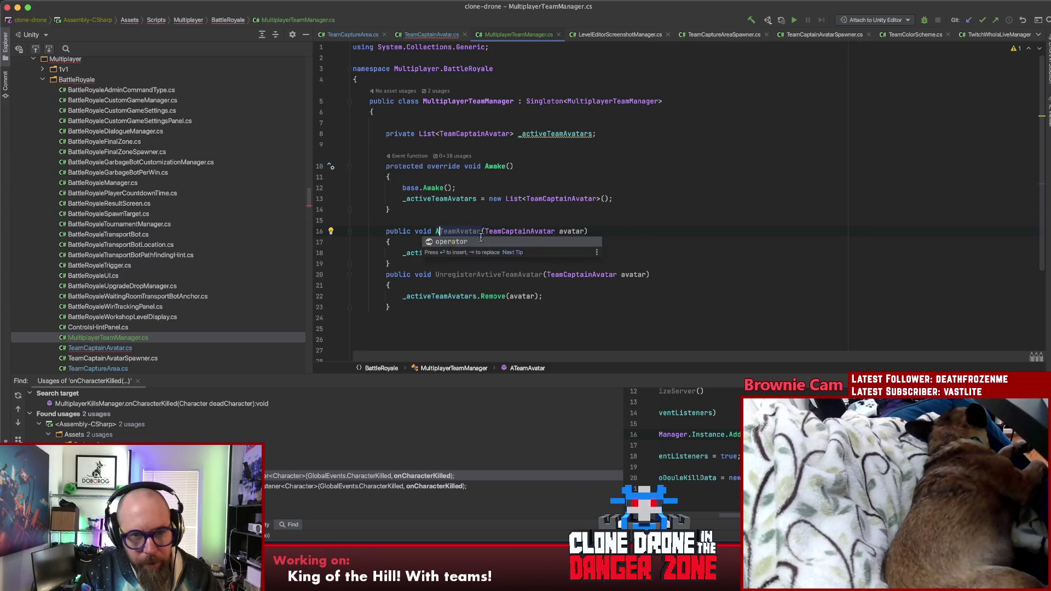
key(Return)
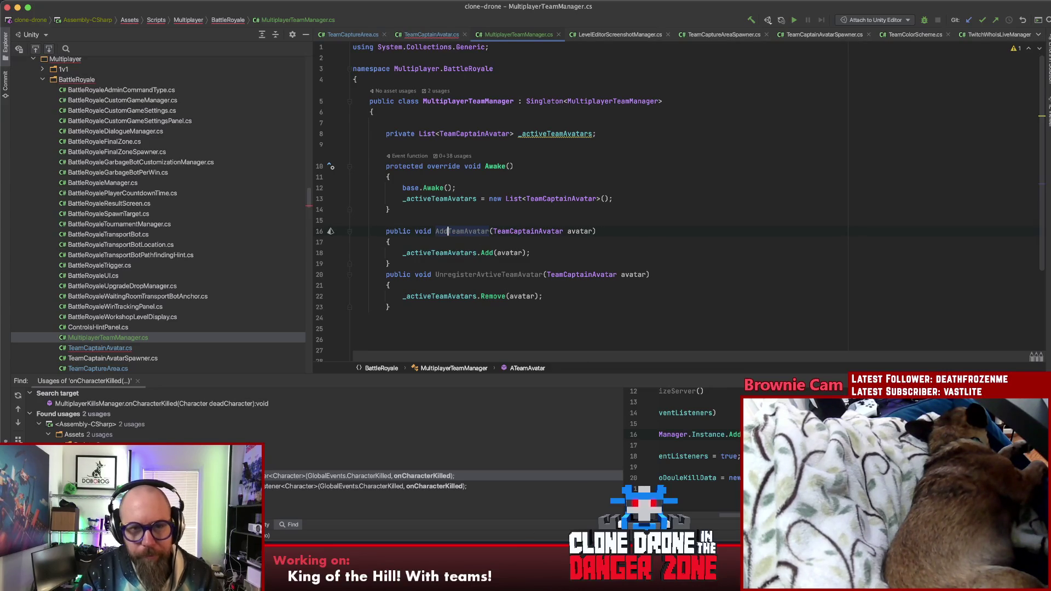
drag(497, 276, 437, 274)
text(Remove)
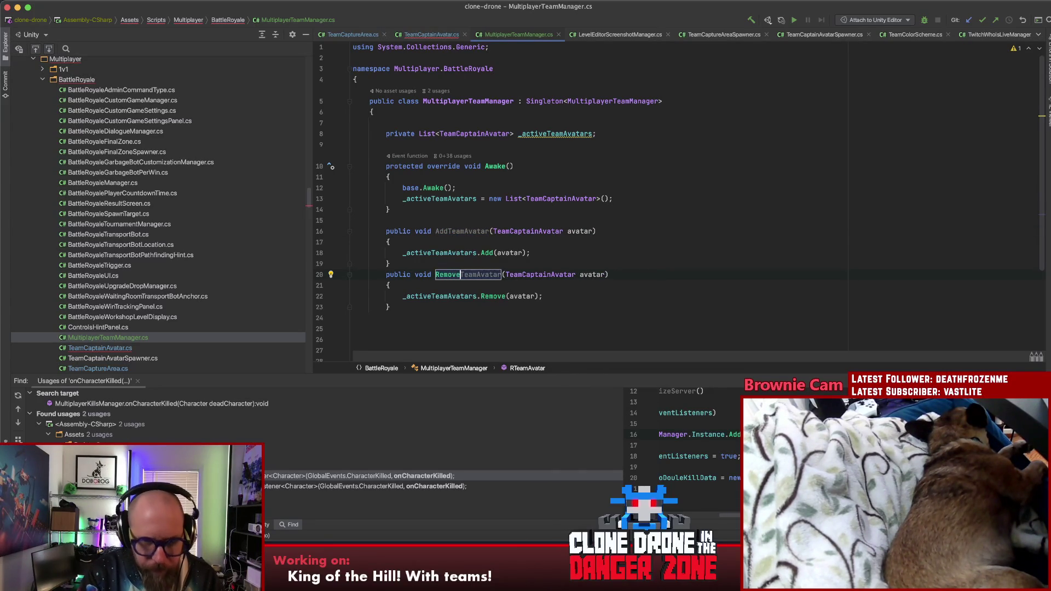
click(457, 252)
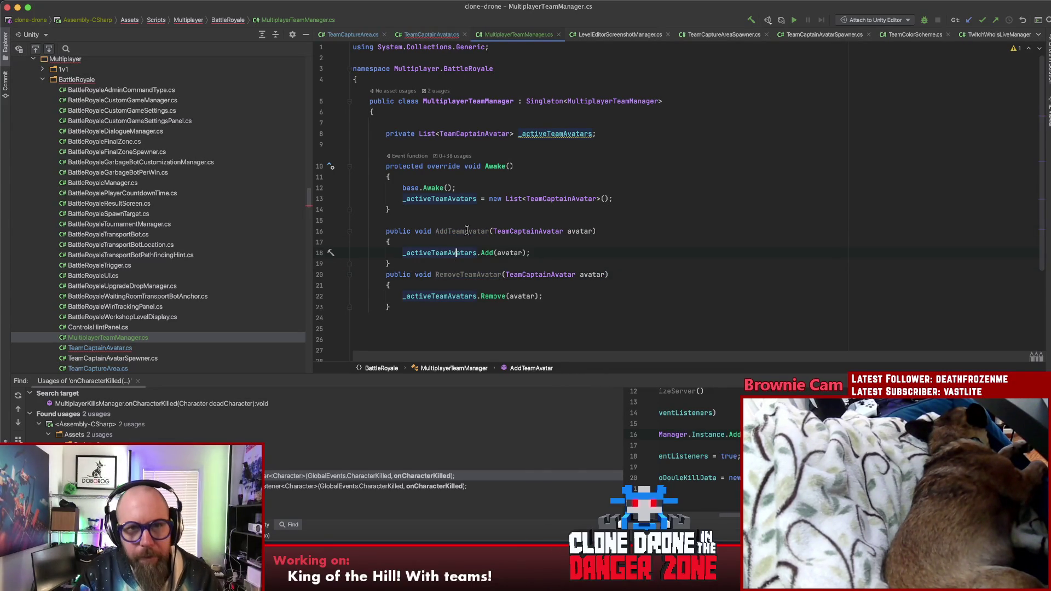
click(433, 35)
Finish OnEnable's call as MultiplayerTeamManager.Instance.AddTeamAvatar(this) and copy that line
text(Te)
key(Return)
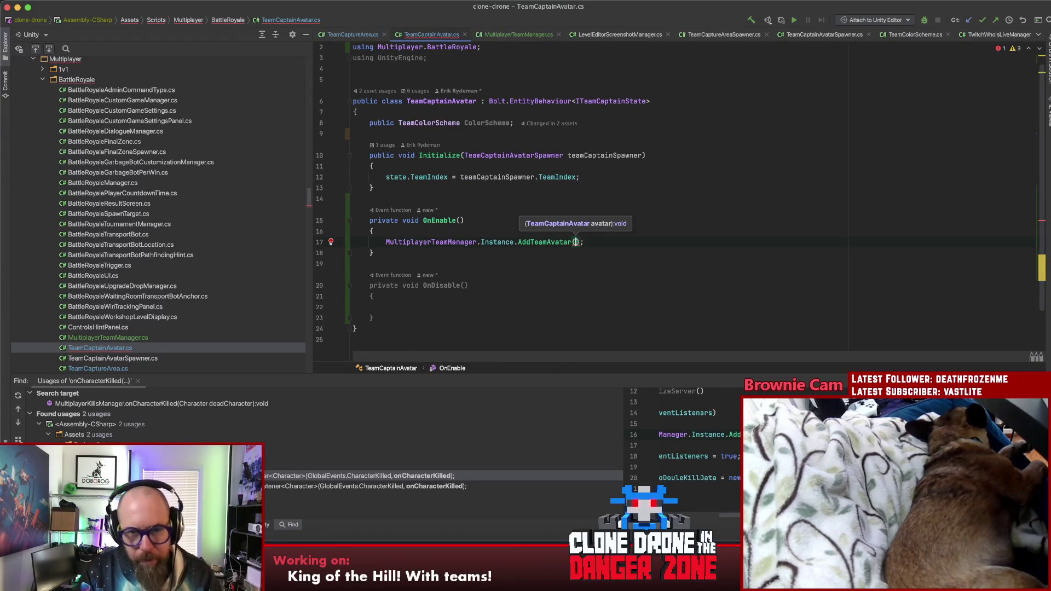
text(this)
key(End)
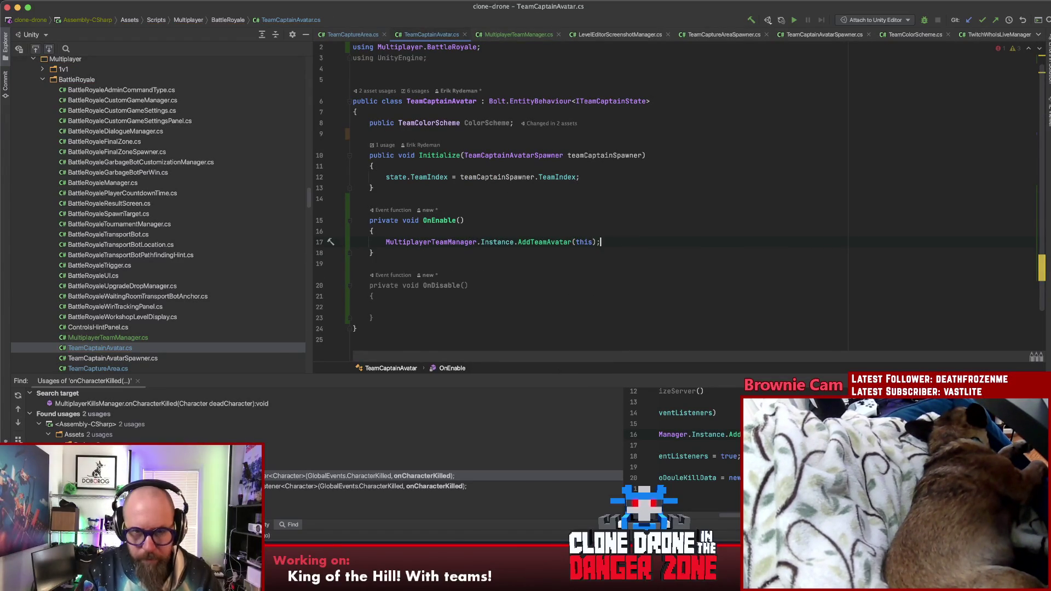
key(super+shift+Left)
key(super+c)
Paste the call into OnDisable as Instance?.RemoveTeamAvatar(this)
click(401, 307)
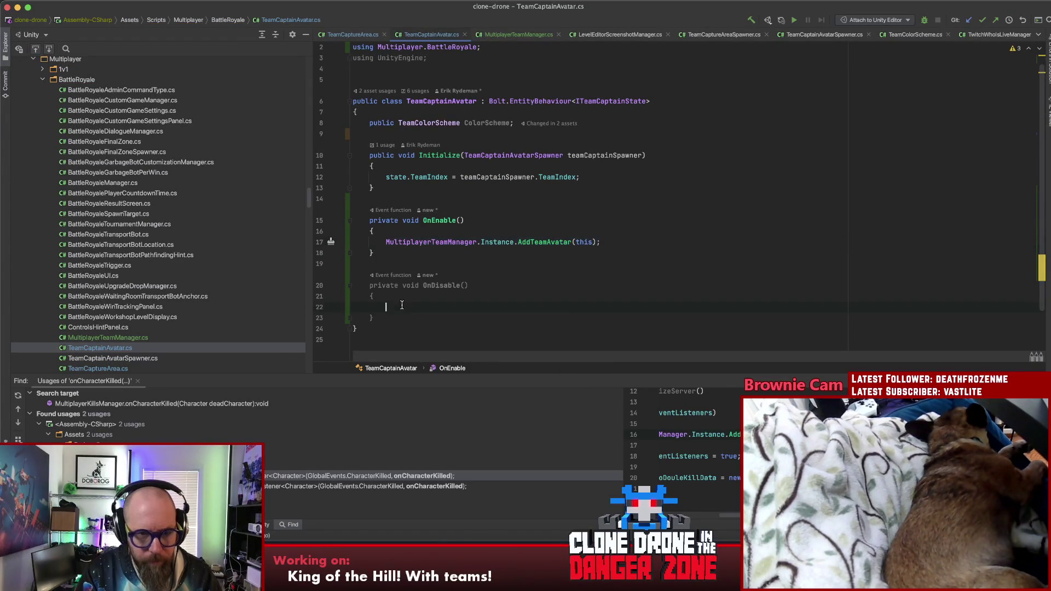
key(super+v)
double_click(533, 308)
key(BackSpace)
text(Re)
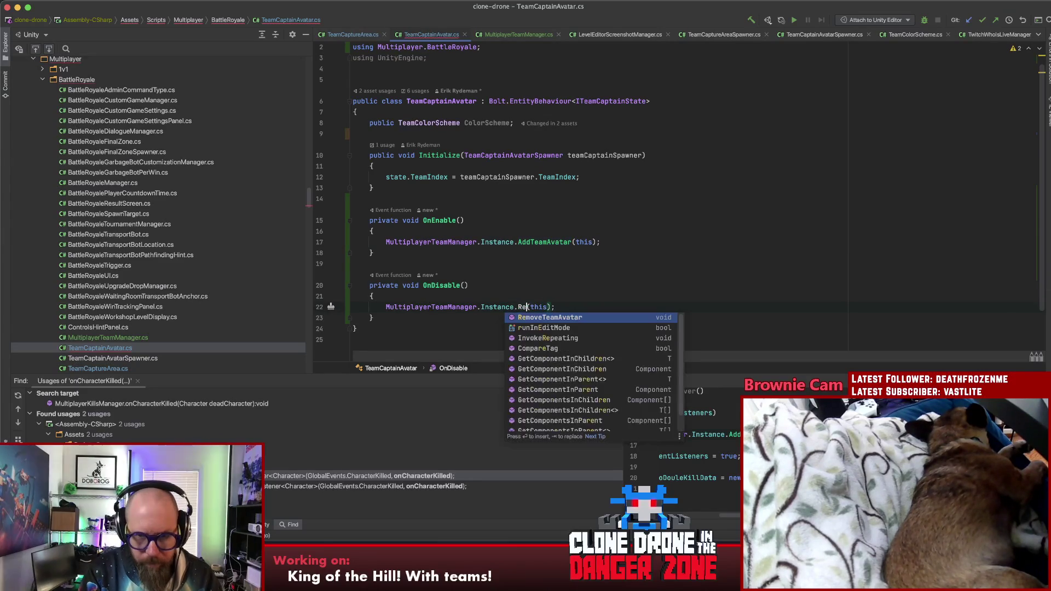
key(Return)
click(448, 285)
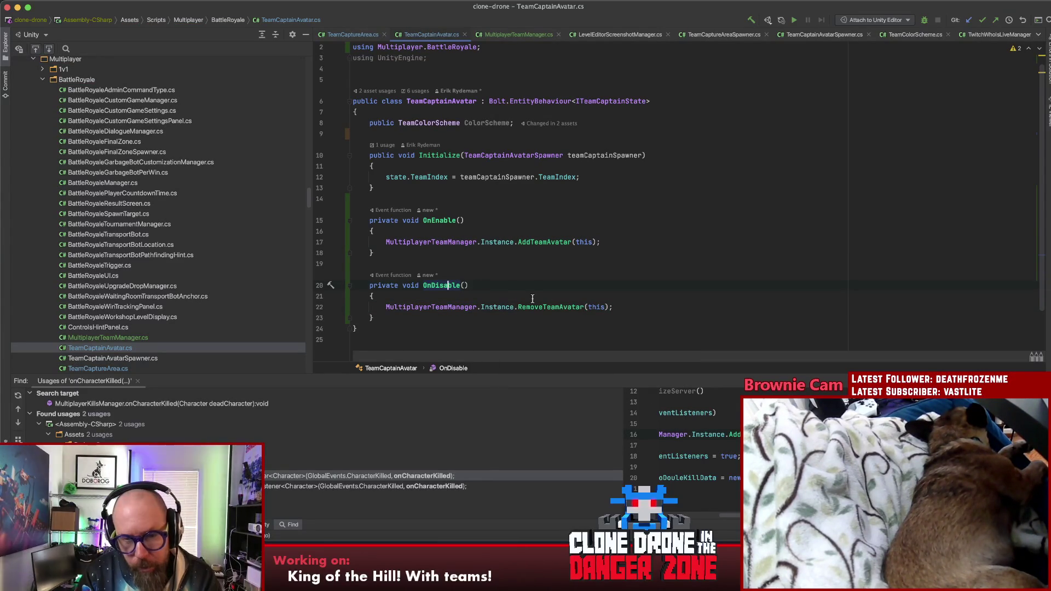
click(659, 307)
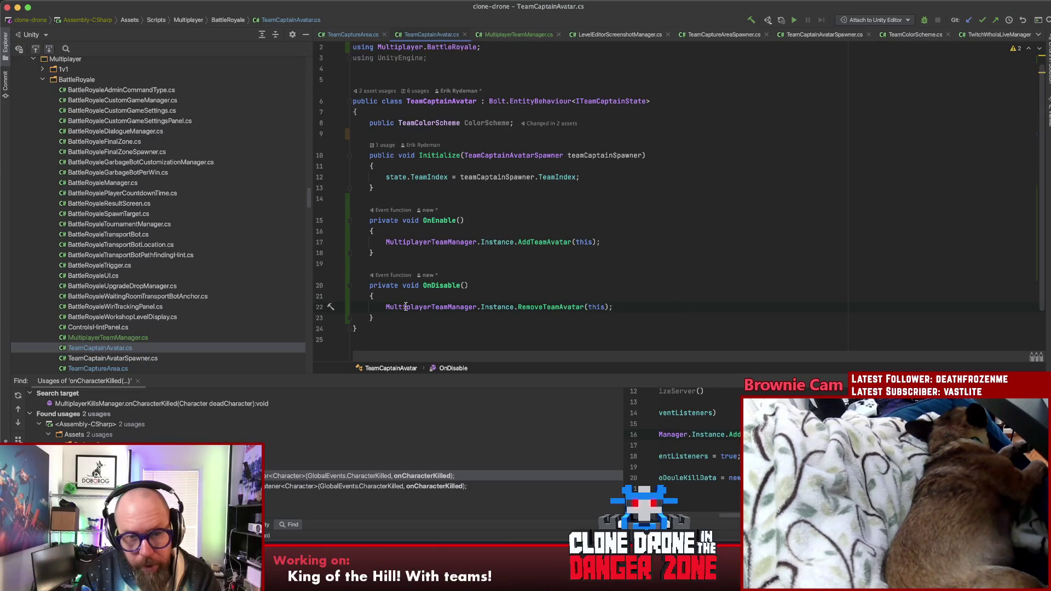
click(516, 307)
text(?)
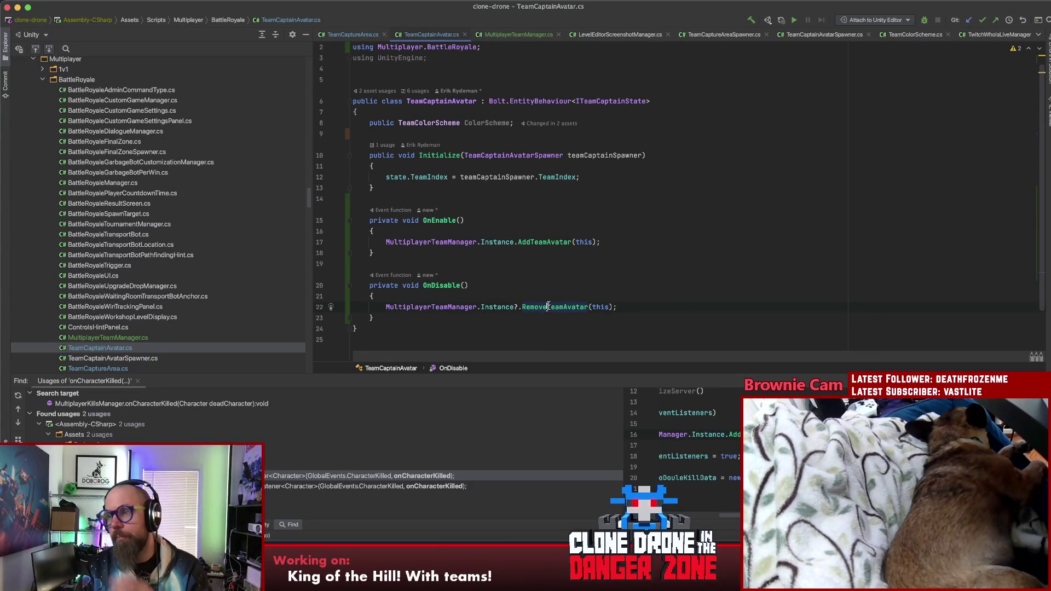
mouse_move(547, 308)
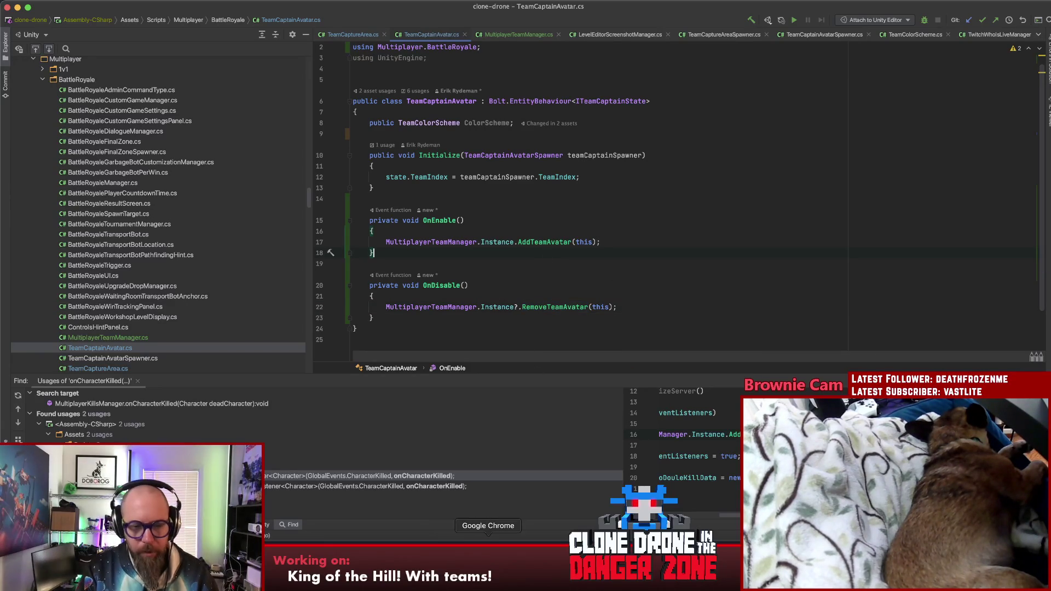
click(488, 556)
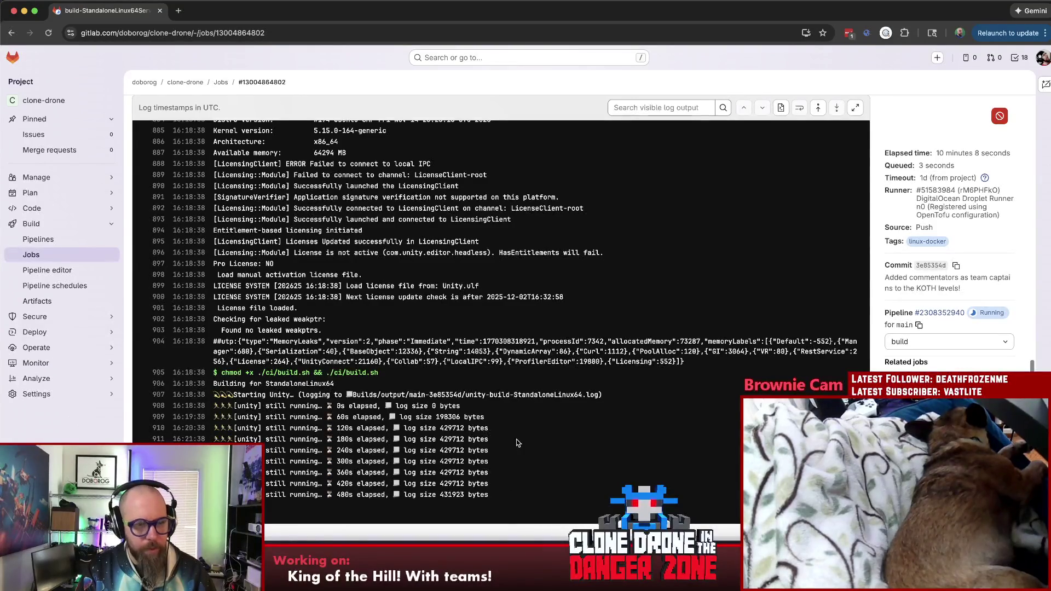
Check the running pipeline's build-SteamWindows job in GitLab, then return to the pipelines list
click(97, 241)
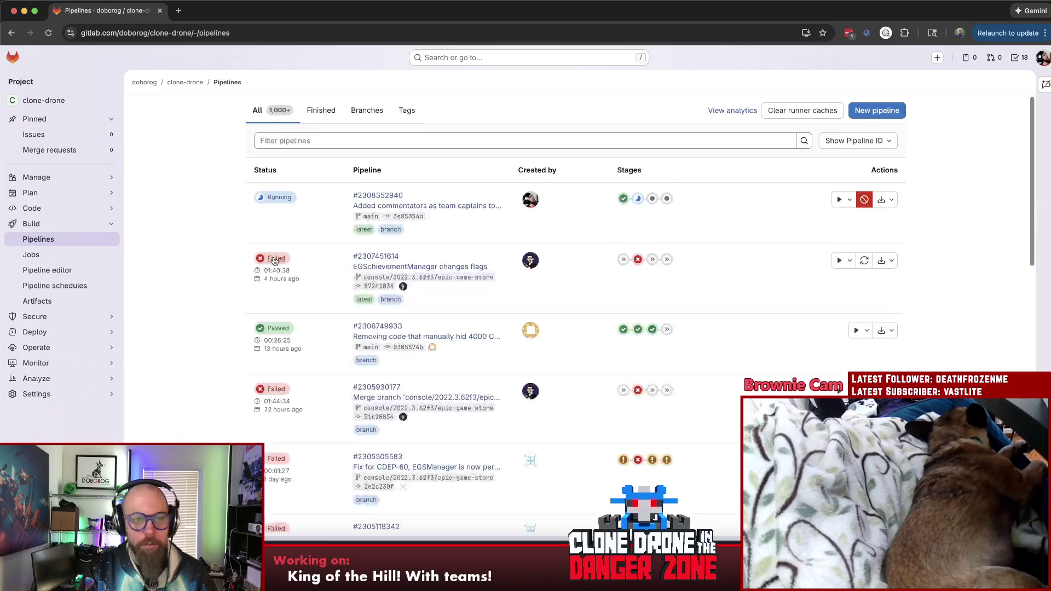
click(639, 201)
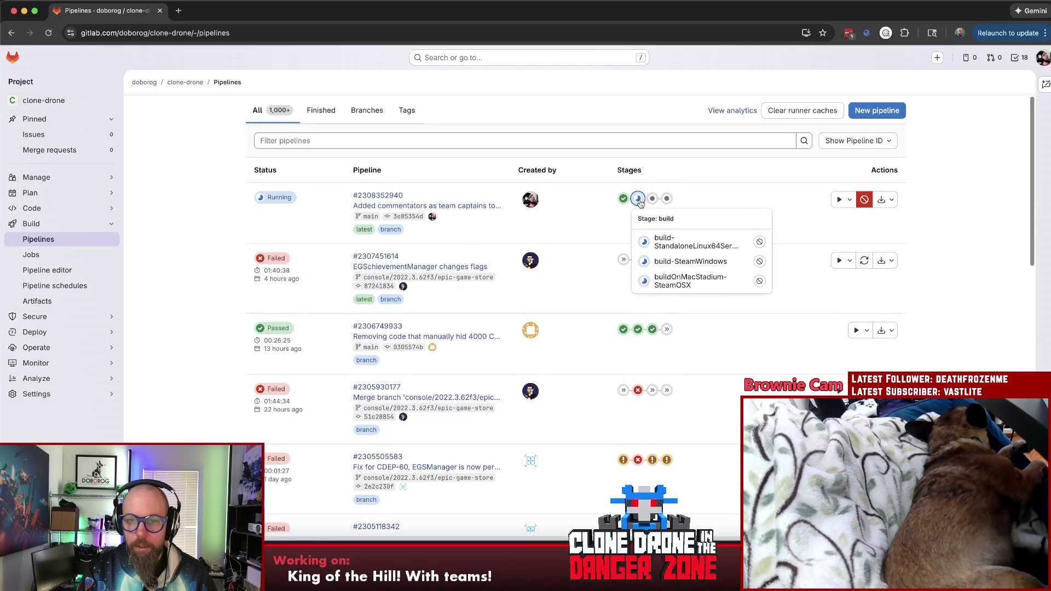
click(670, 263)
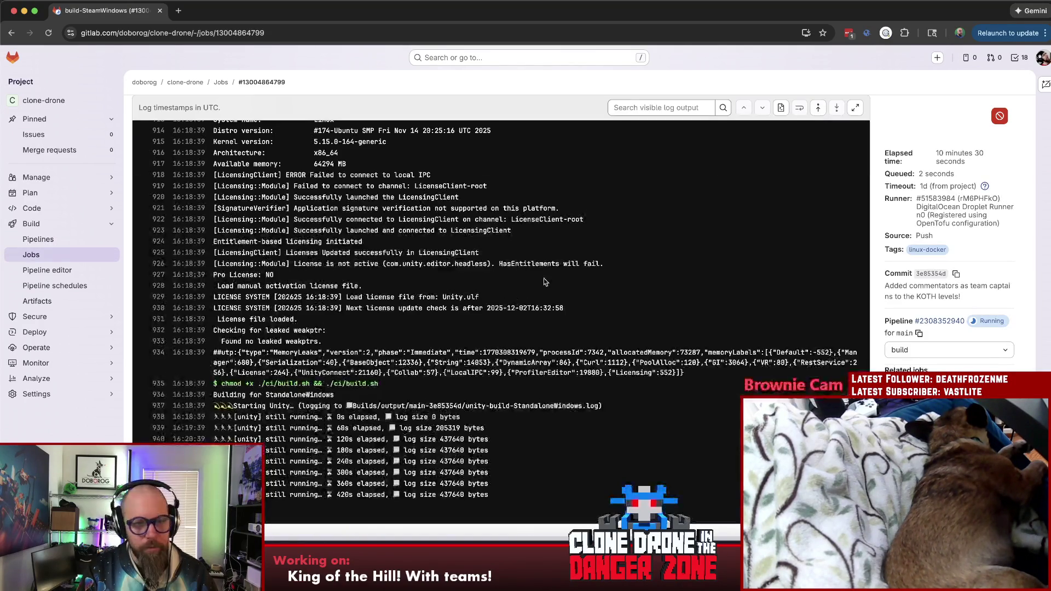
right_click(549, 274)
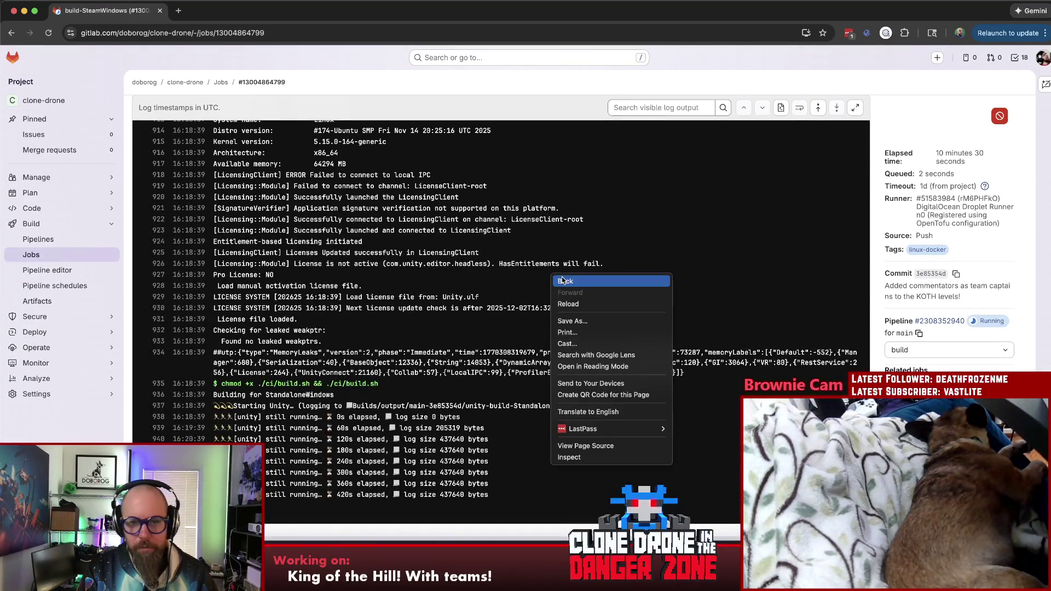
click(564, 280)
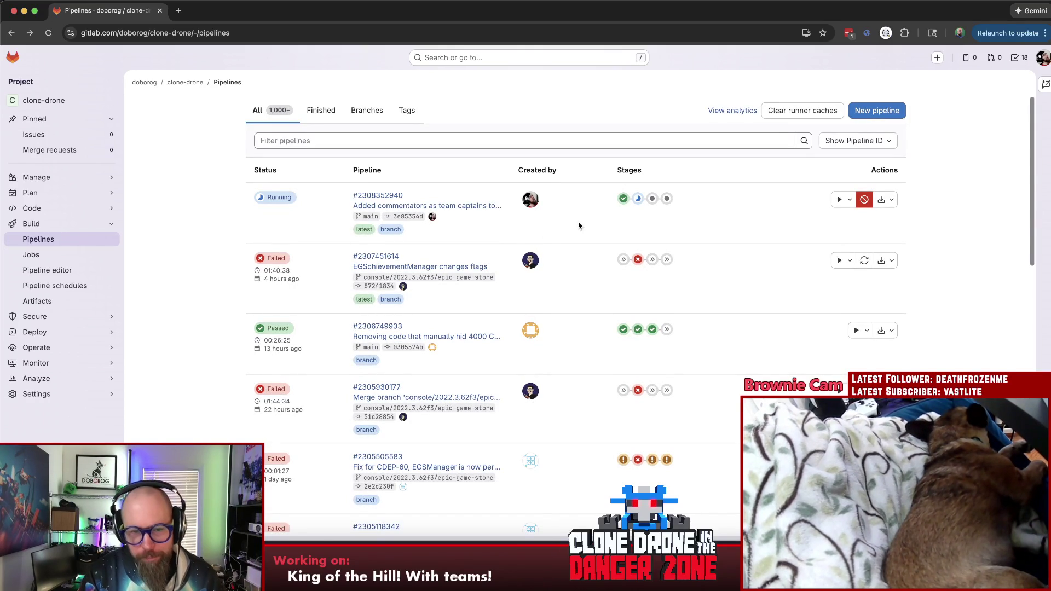
key(super+Tab)
Place the caret at the end of the AddTeamAvatar line in TeamCaptainAvatar.cs
key(Up)
key(Up)
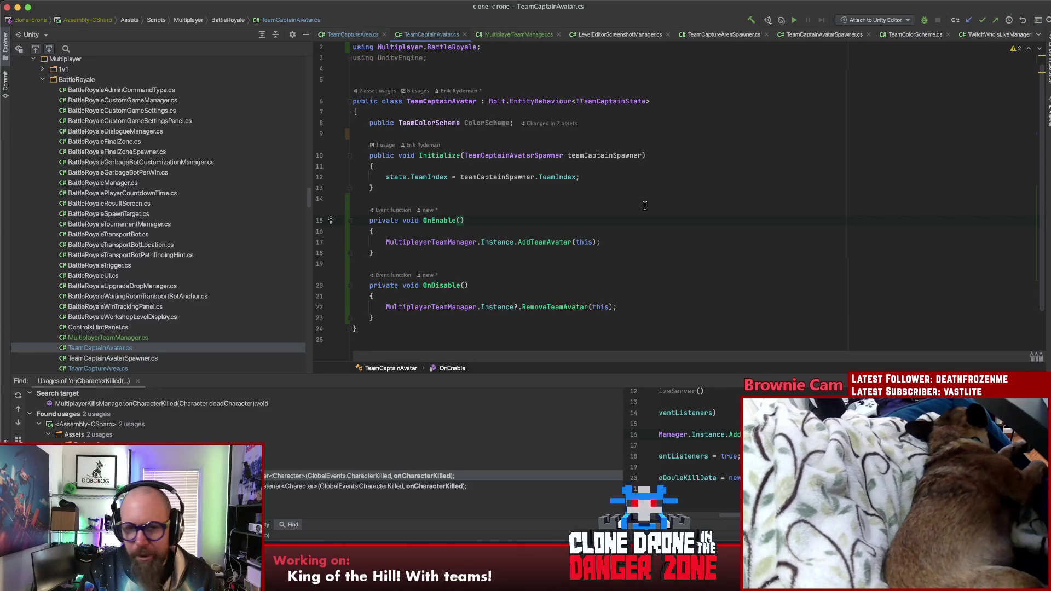
click(643, 242)
scroll(641, 241, down, 2)
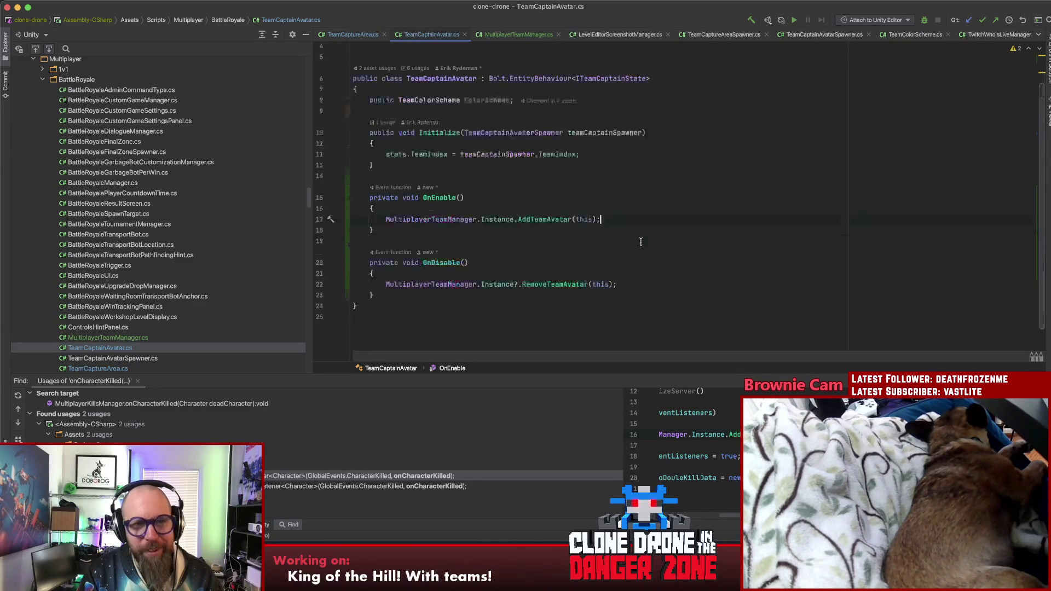
scroll(640, 241, up, 3)
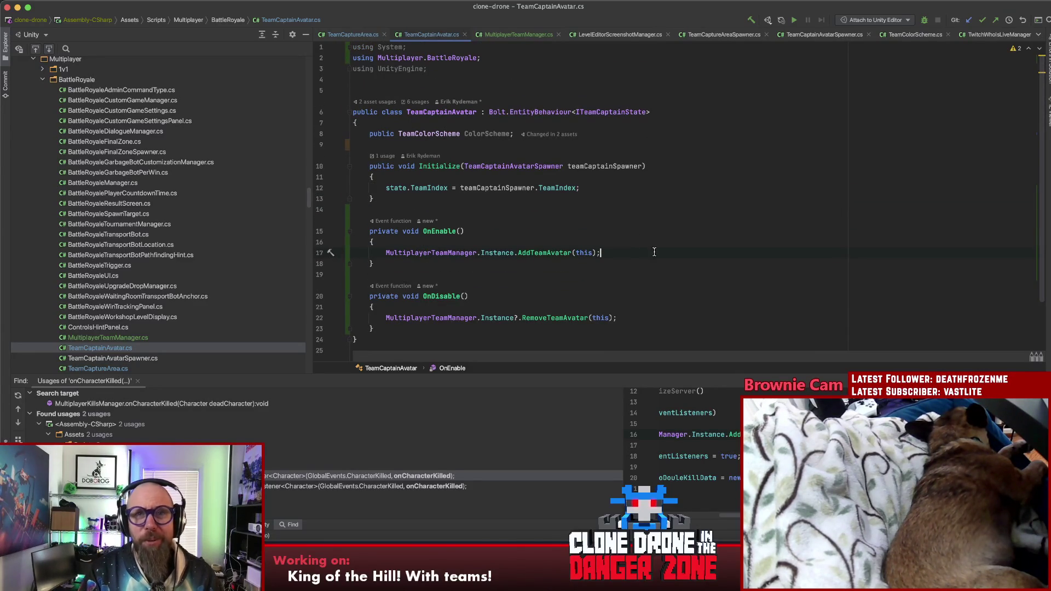
Switch to Unity so the saved script imports, then return to Rider and move the progress dialog aside
key(super+Tab)
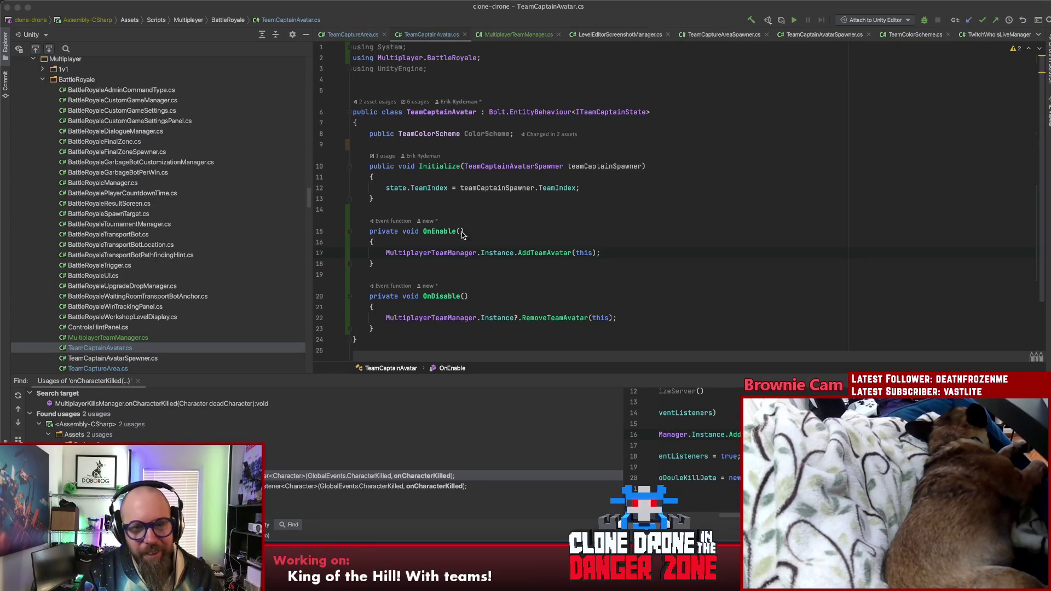
key(super+Tab)
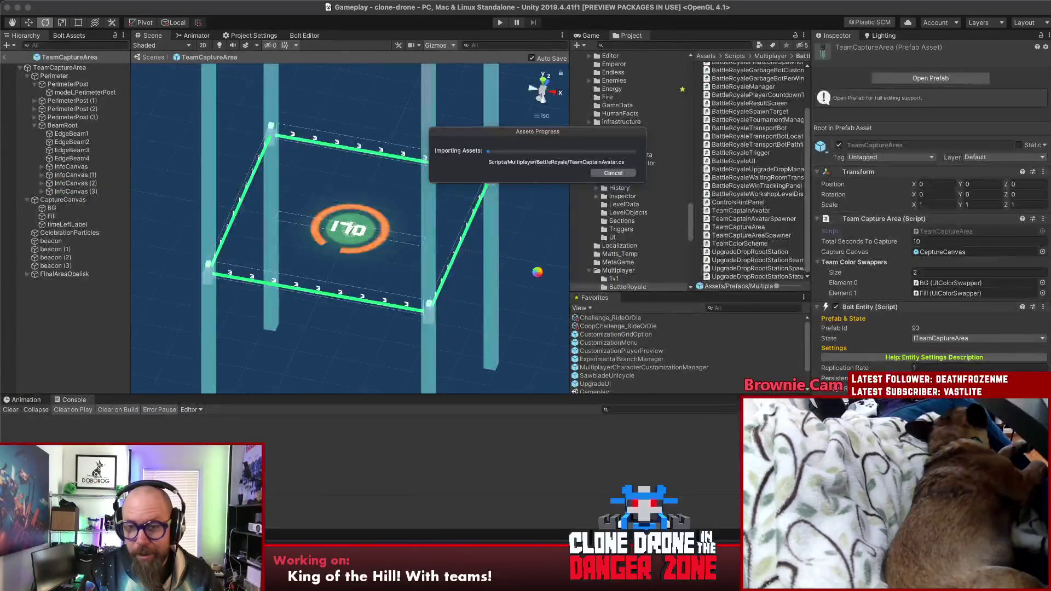
key(super+Tab)
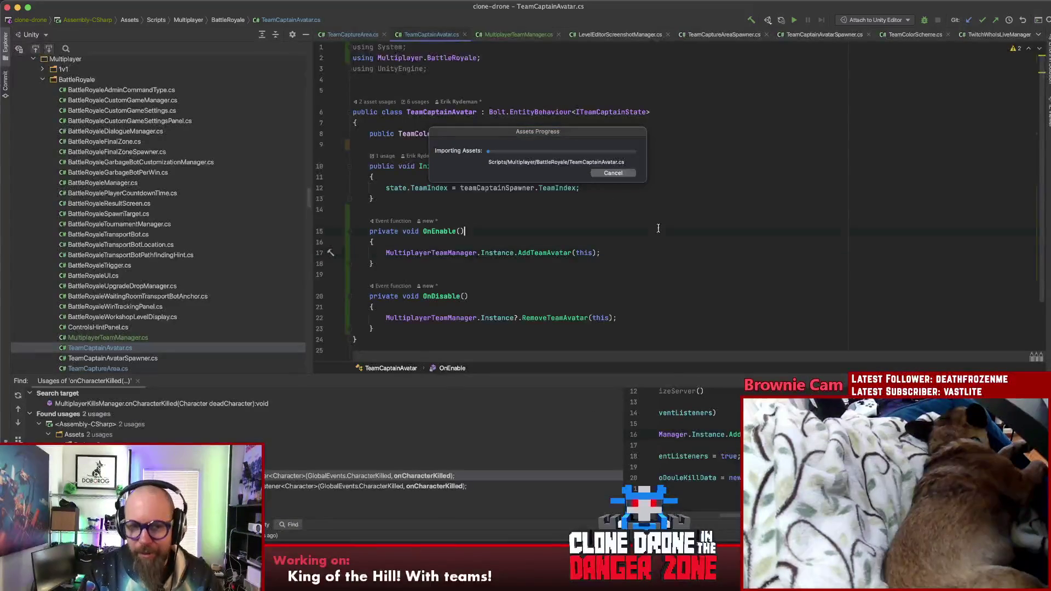
drag(544, 133, 739, 194)
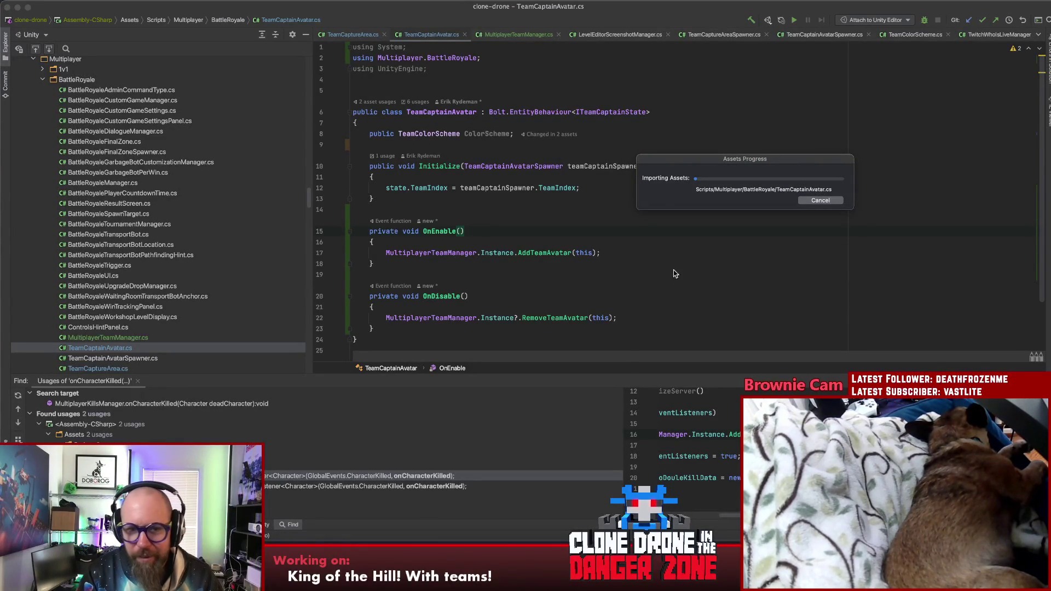
click(590, 275)
scroll(591, 292, down, 2)
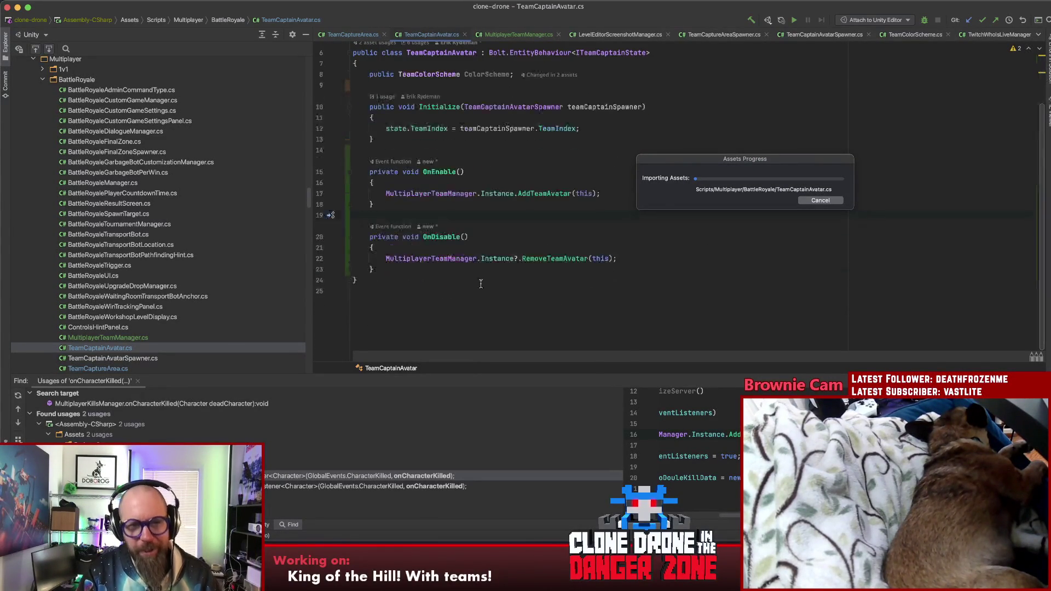
Below OnDisable, declare a public TeamColorScheme method named GetTeamColorSchemeFromActiveAvatars
click(465, 269)
key(Return)
key(Return)
key(Return)
key(Up)
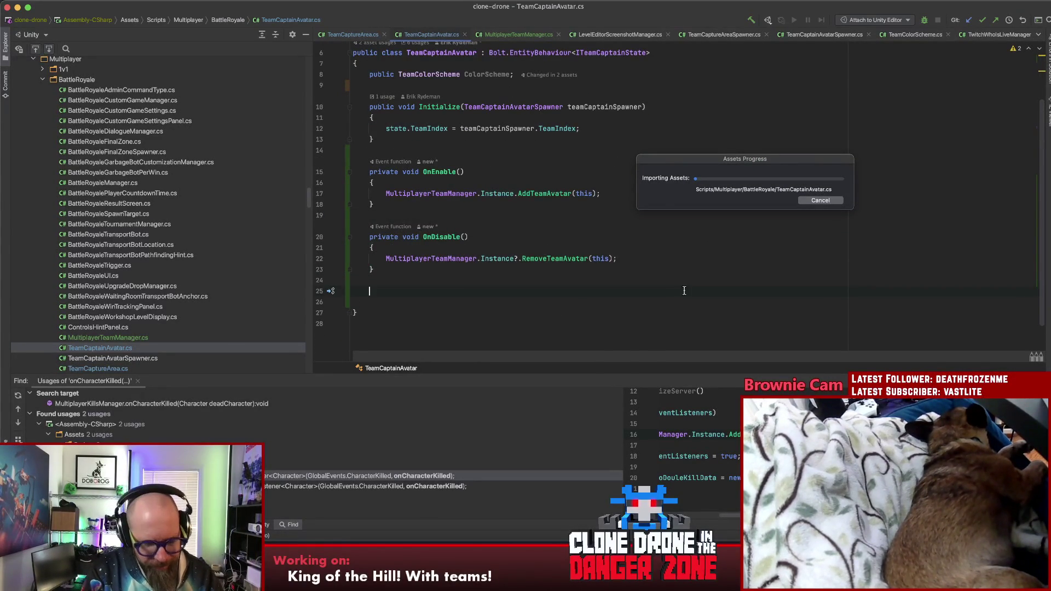
text(public )
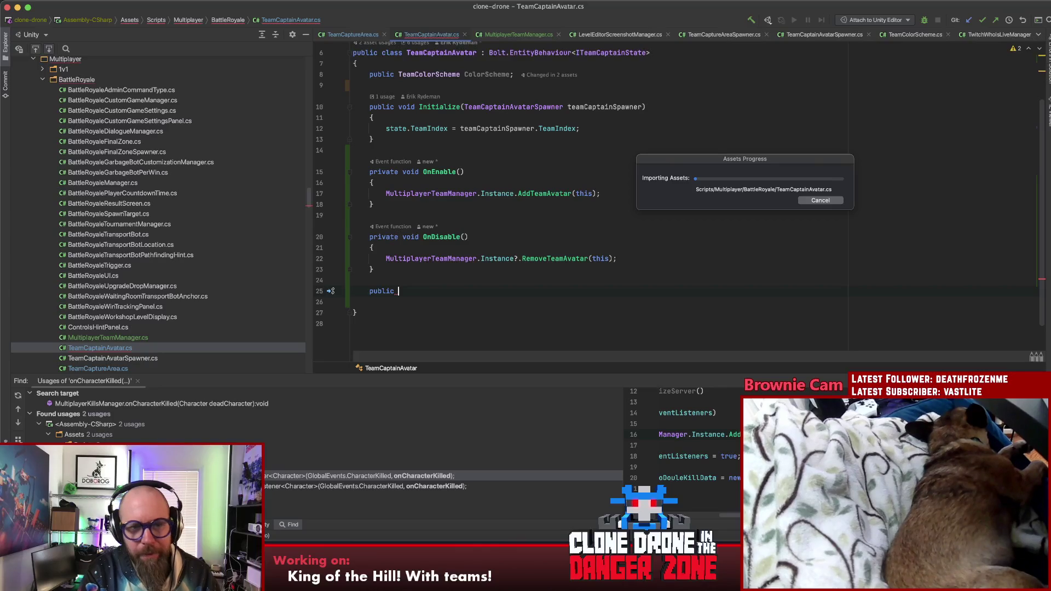
text(Colorsc)
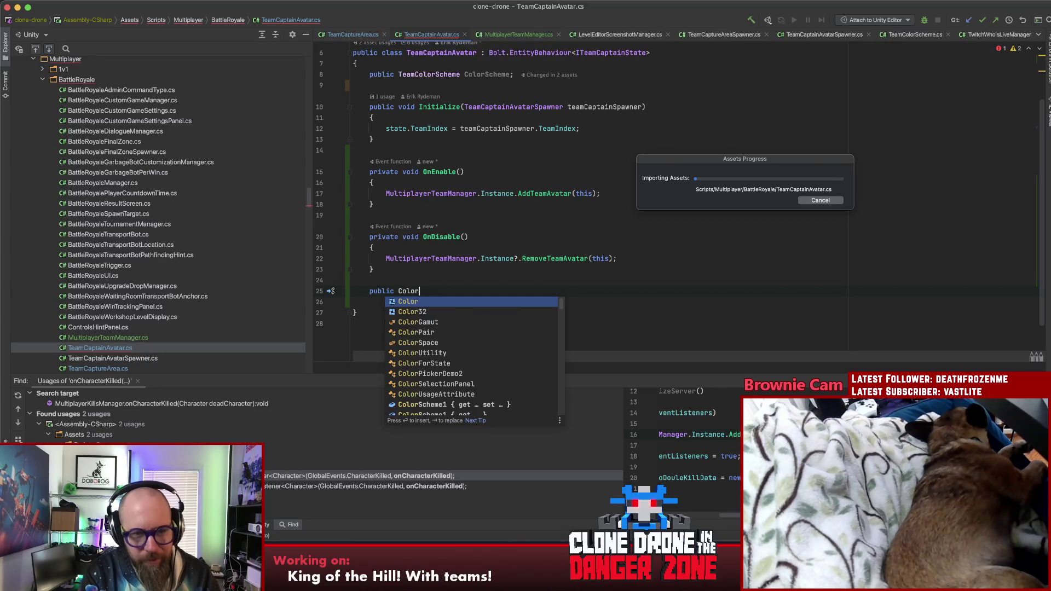
text(h)
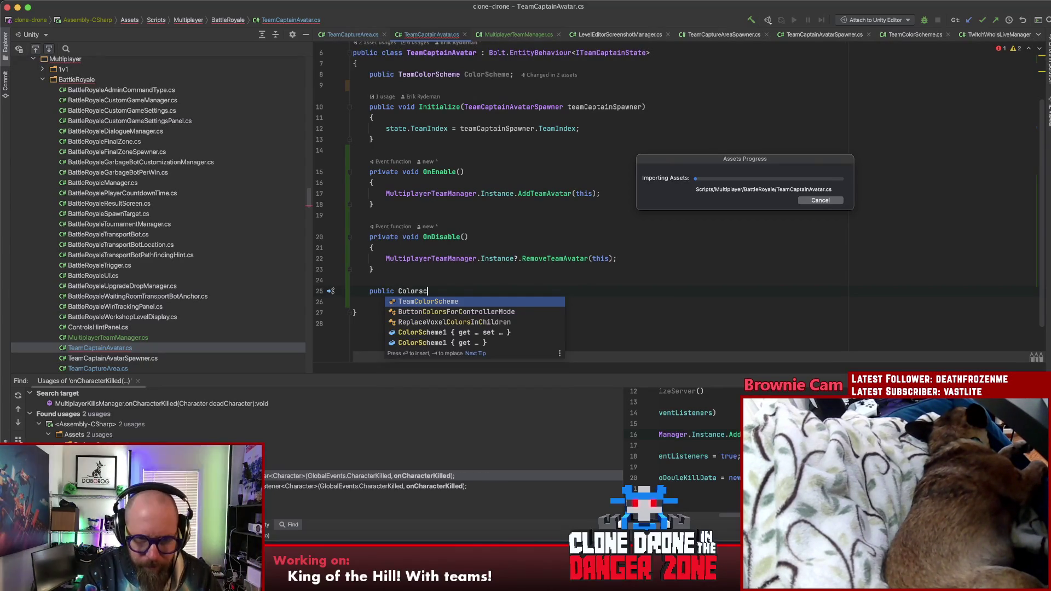
key(Return)
text(GetTeamColorSchemeFrom)
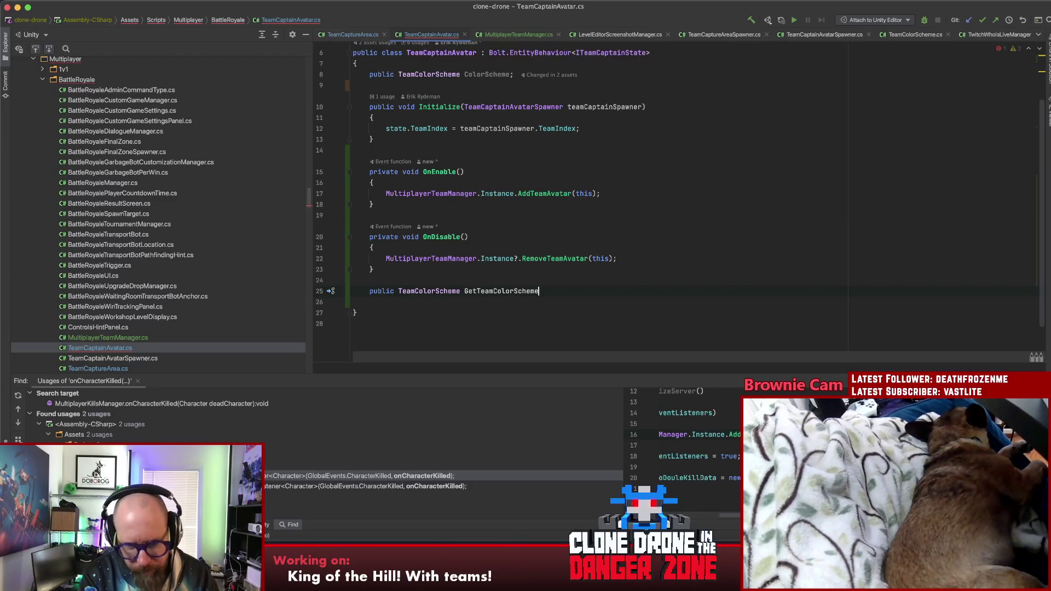
text(Avt)
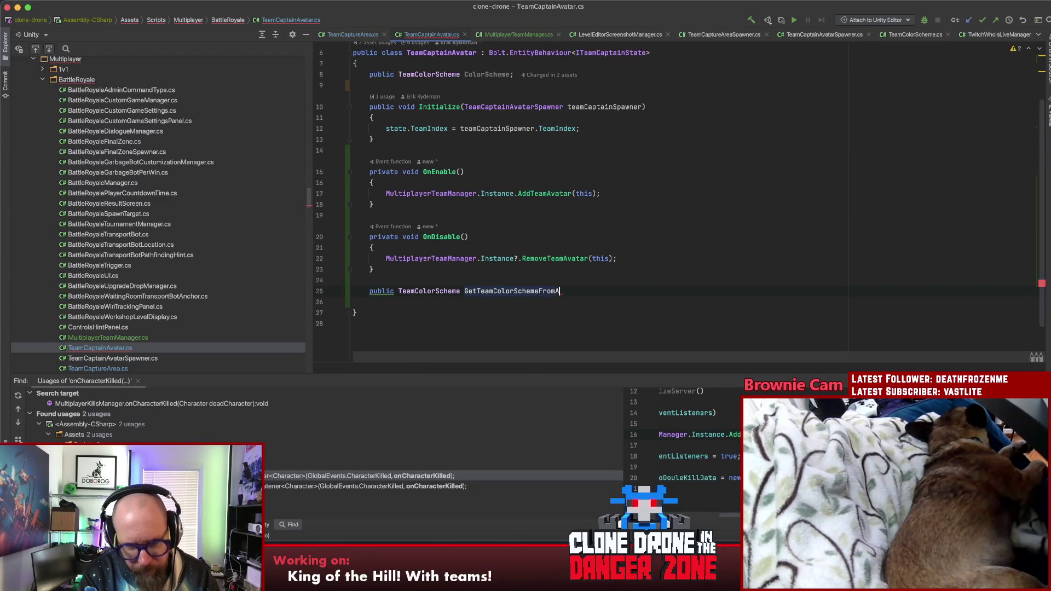
key(BackSpace)
key(BackSpace)
text(vatar)
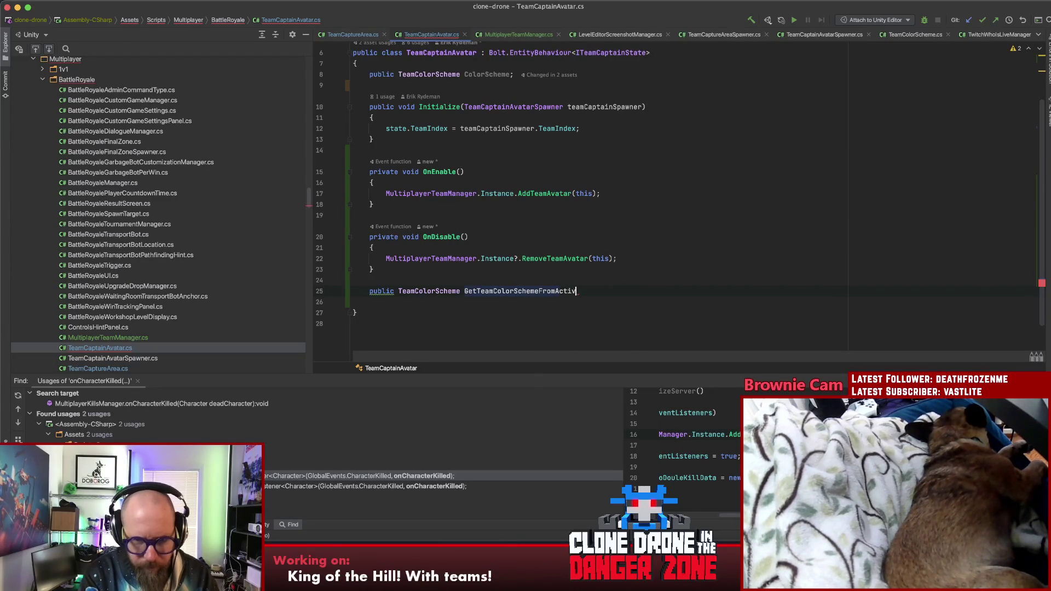
key(super+Tab)
key(super+Tab)
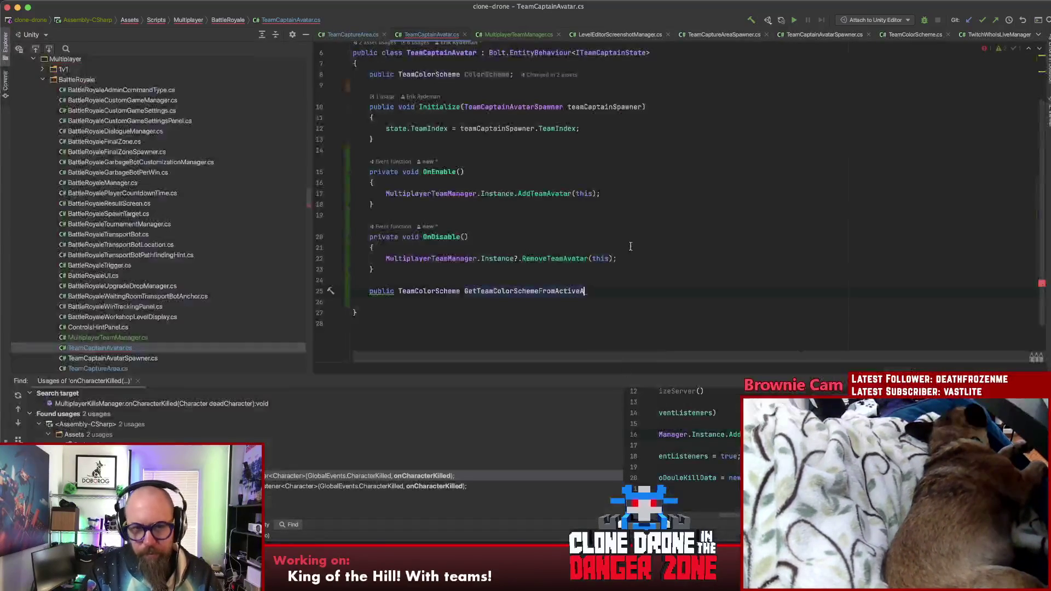
text(vatars()
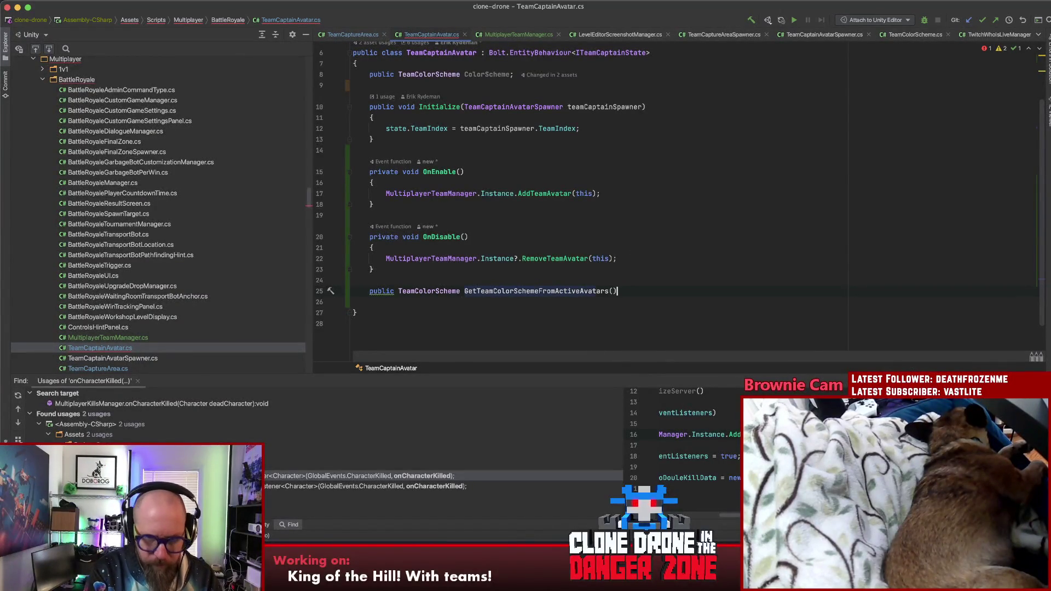
Give the method an int teamIndex parameter and an empty body, then select the whole method
key(Left)
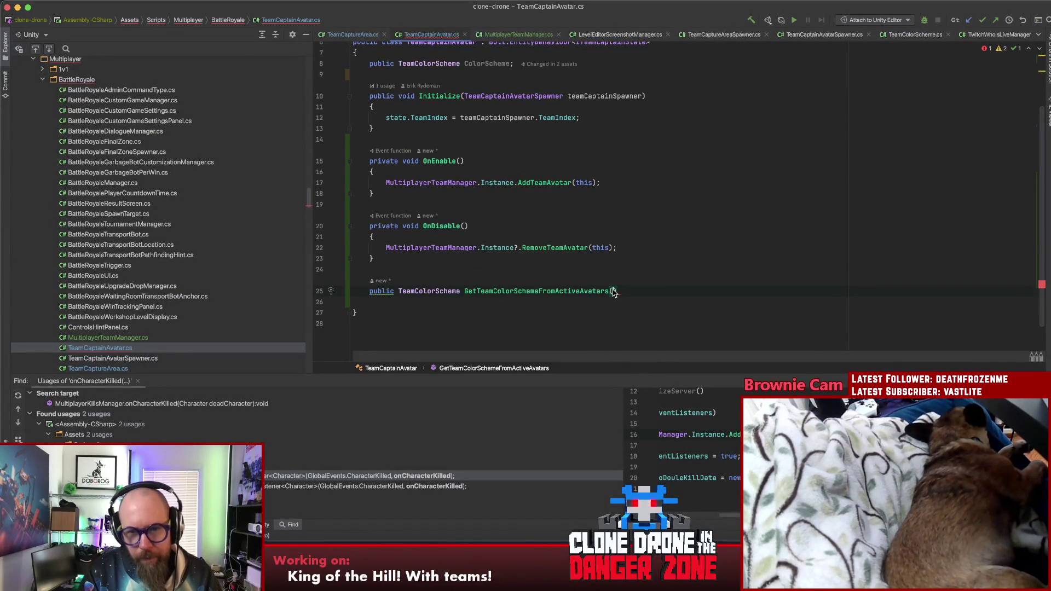
text(int multi)
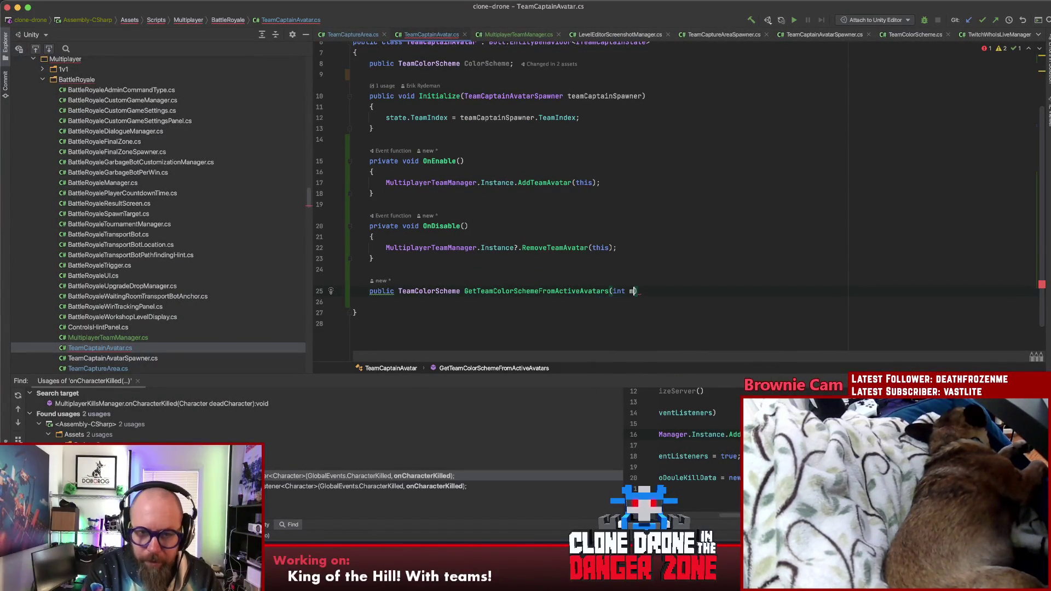
text(playerIndex)
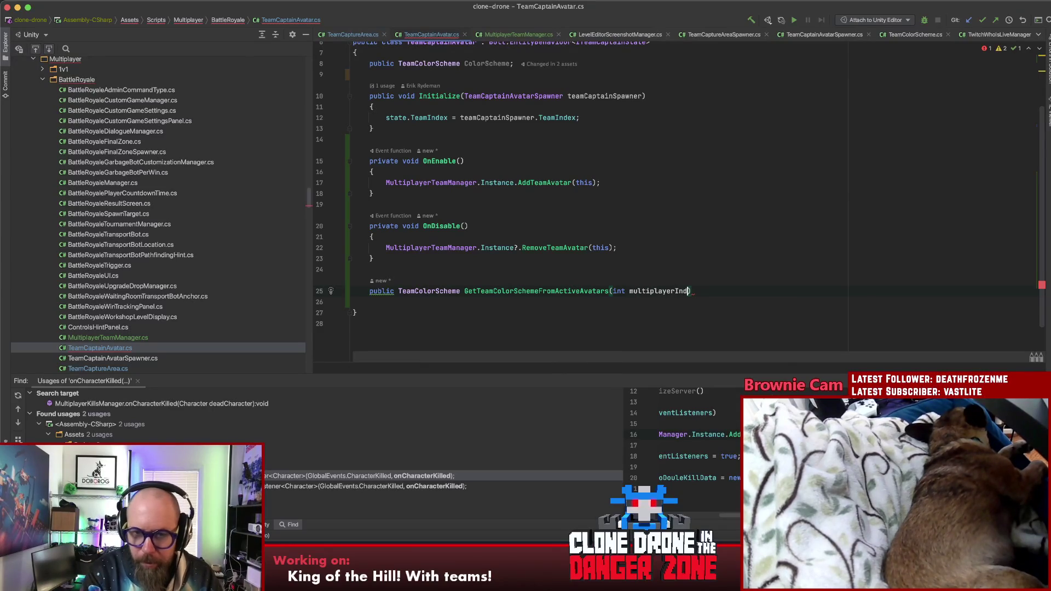
key(End)
text({)
key(Return)
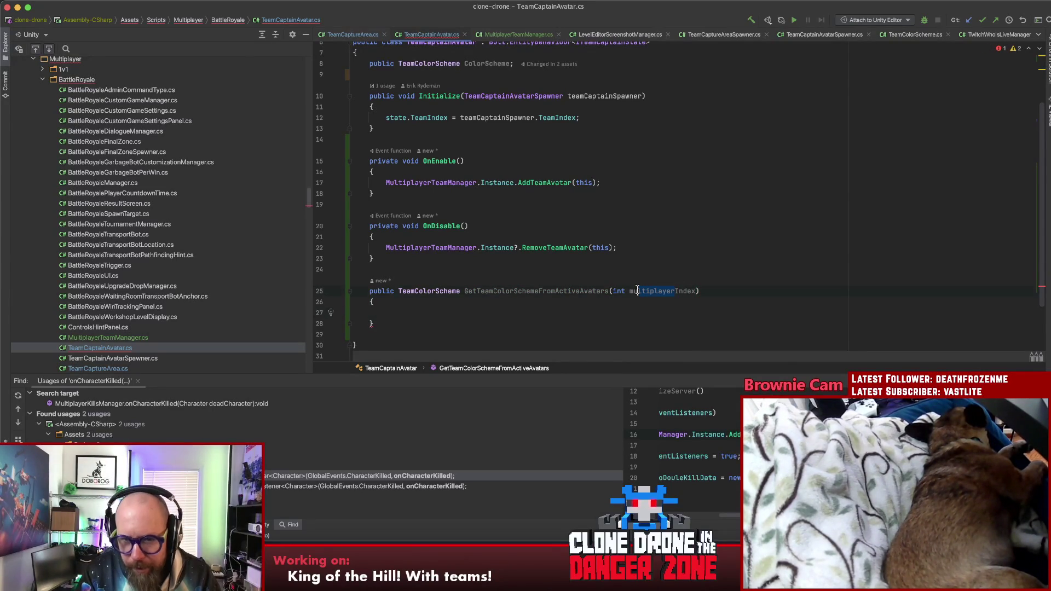
text(team)
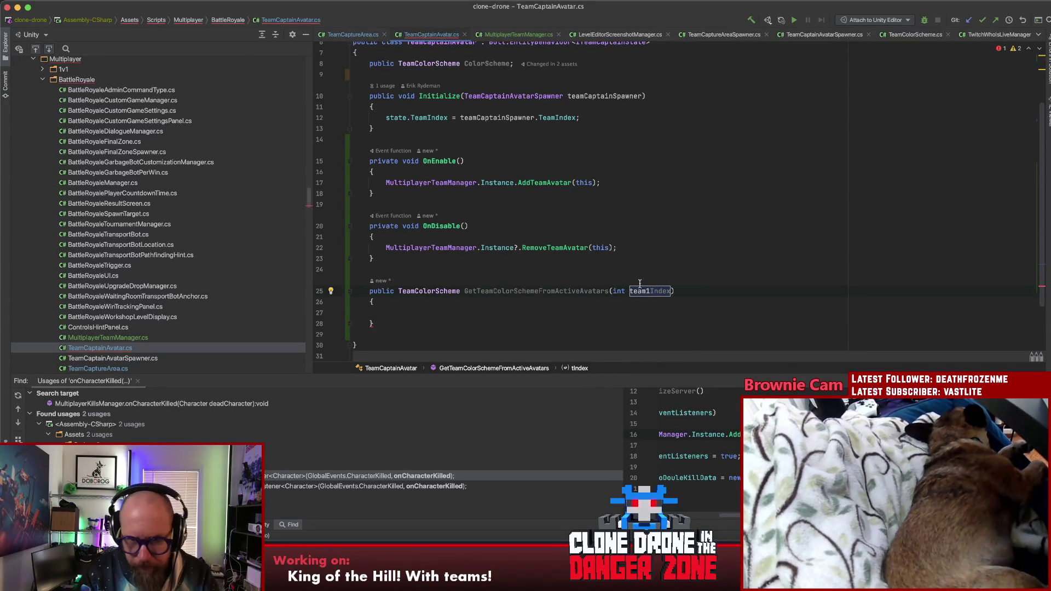
click(584, 290)
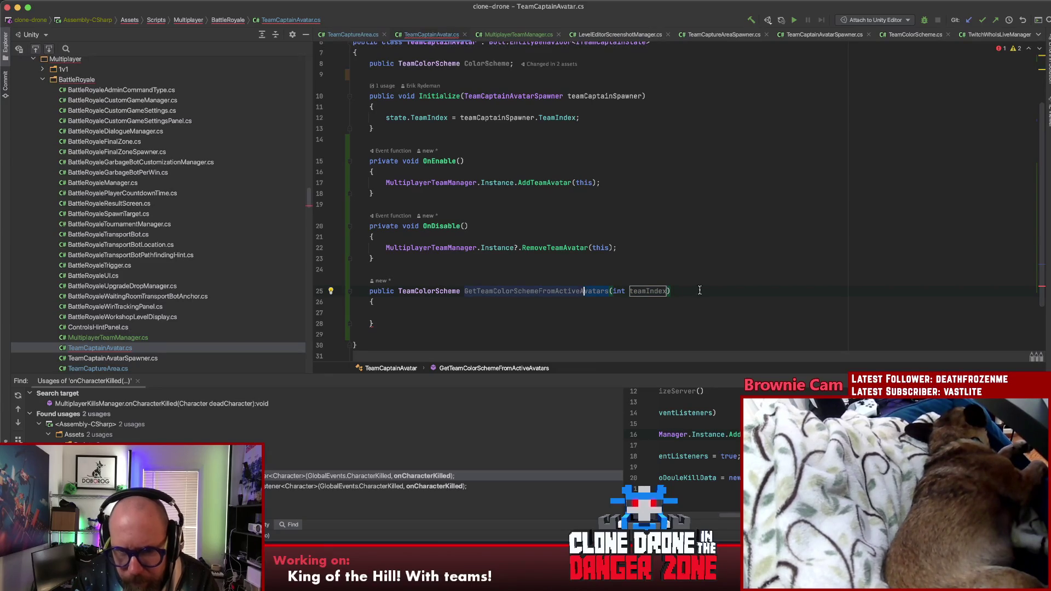
click(472, 313)
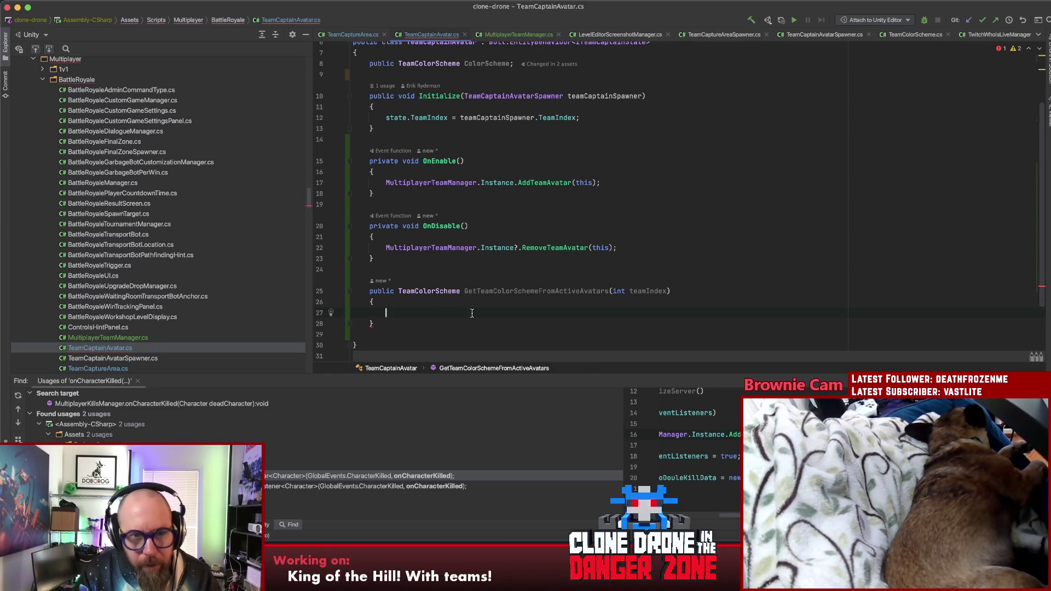
key(alt+Up)
key(alt+Up)
key(alt+Up)
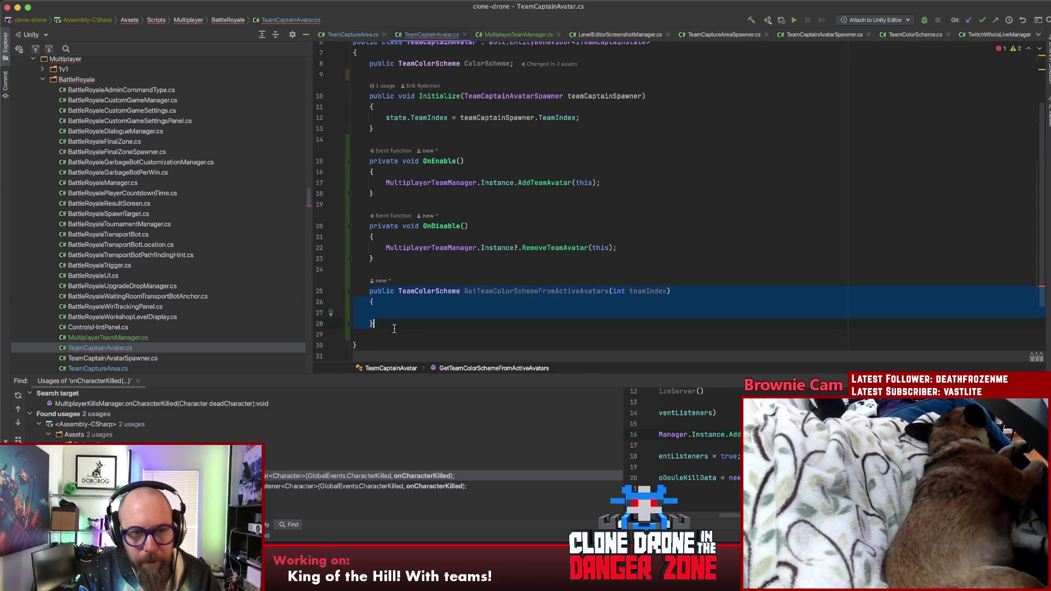
Move the new method from TeamCaptainAvatar into MultiplayerTeamManager after RemoveTeamAvatar
key(BackSpace)
click(537, 238)
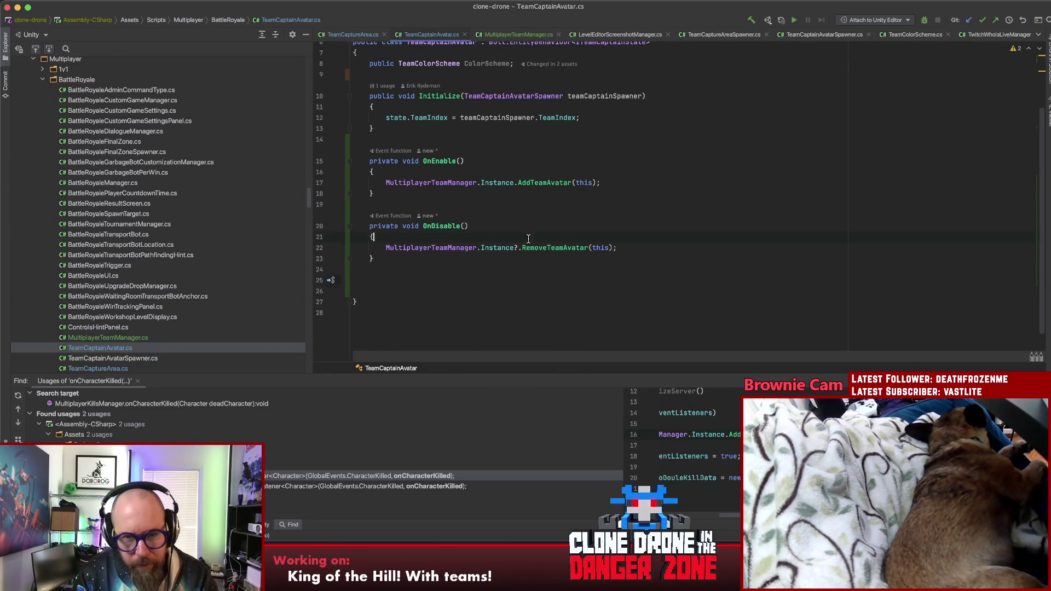
super+click(534, 182)
click(469, 313)
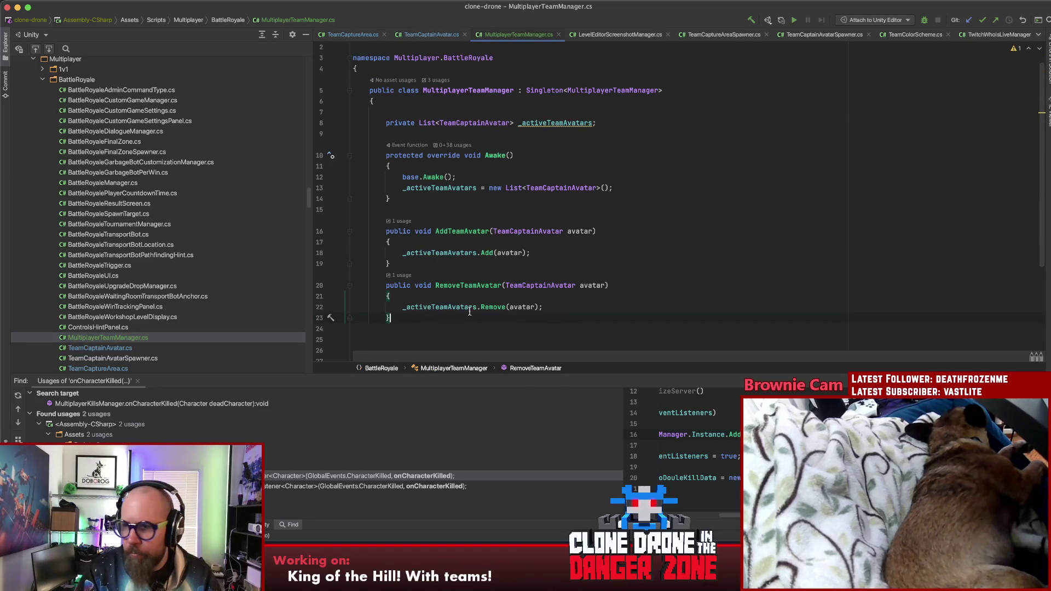
key(Return)
text(public TeamColorScheme GetTeamColorSchemeFromActiveAvatars(int teamIndex) {  })
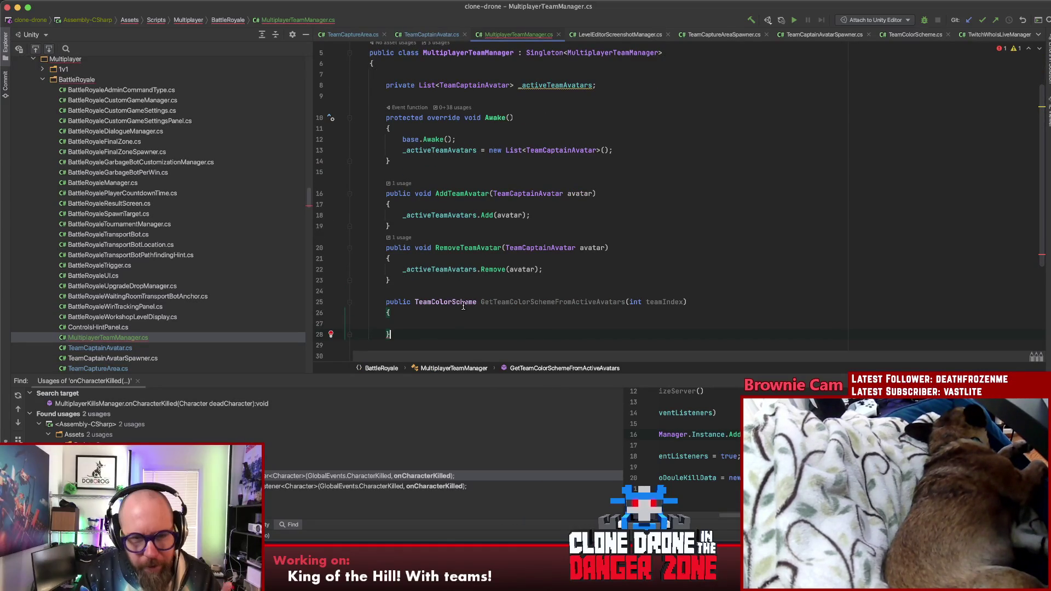
click(474, 291)
click(542, 302)
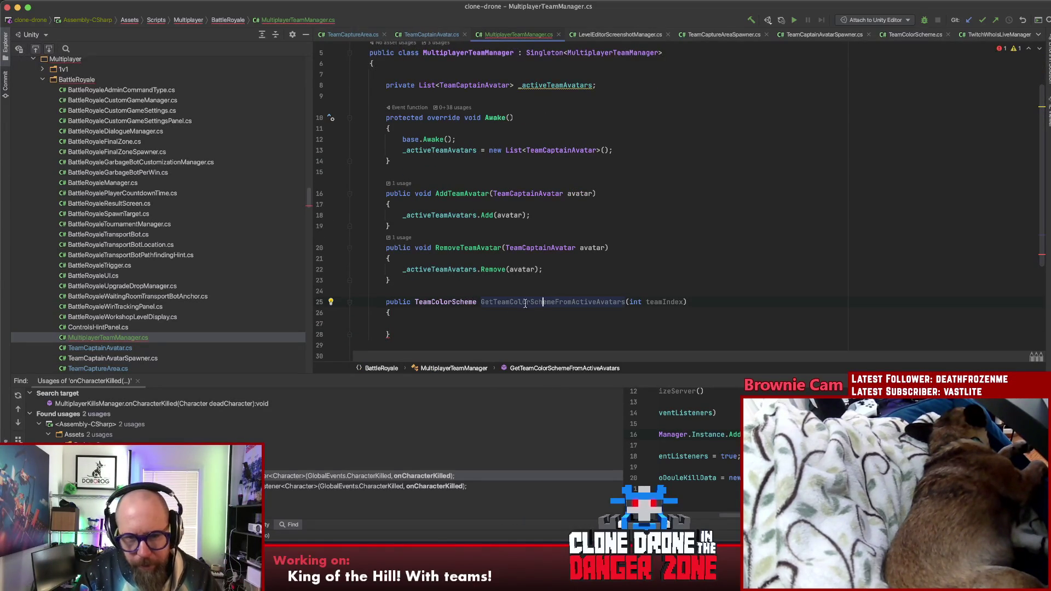
click(476, 325)
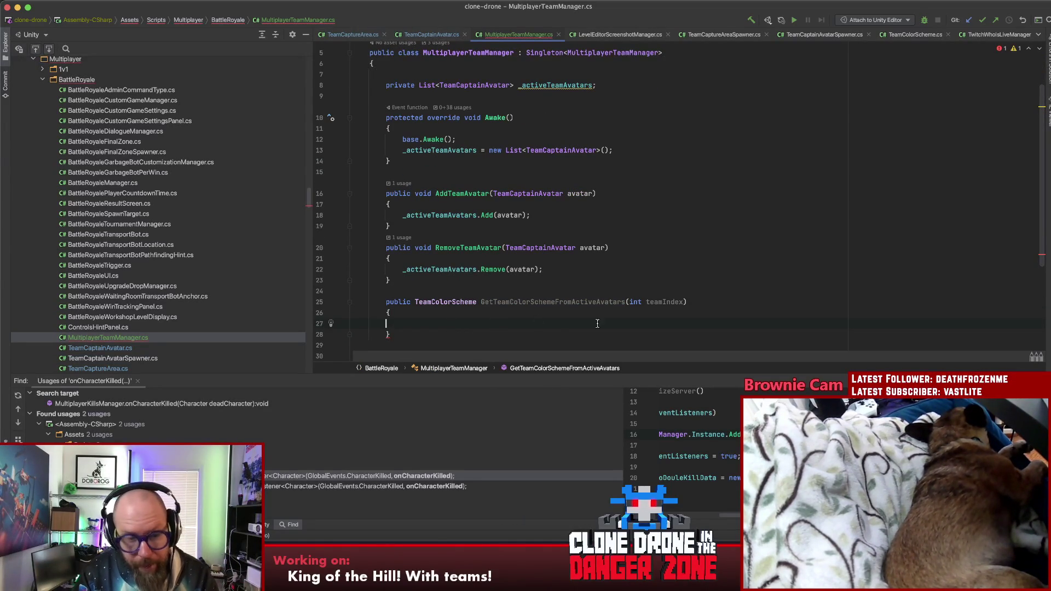
Add a foreach loop over _activeTeamAvatars inside the method body
text(fore)
key(Return)
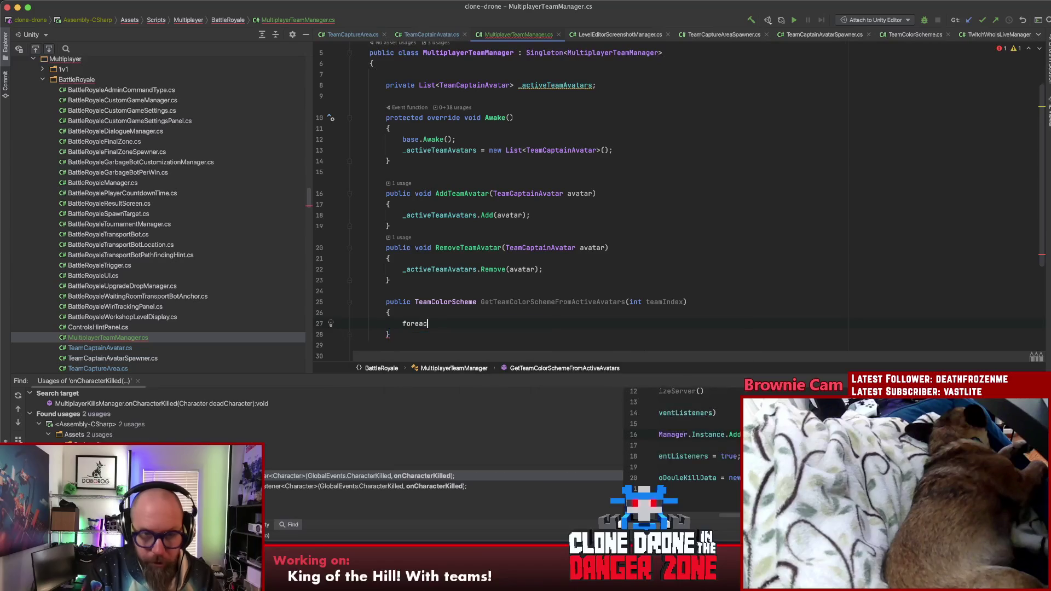
key(Down)
key(Down)
key(Return)
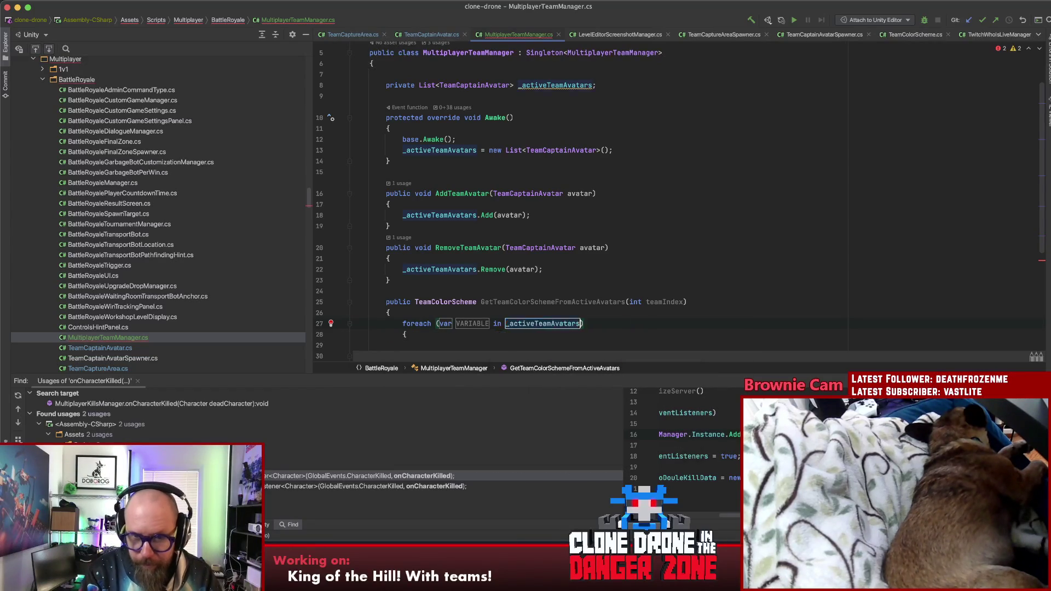
key(Tab)
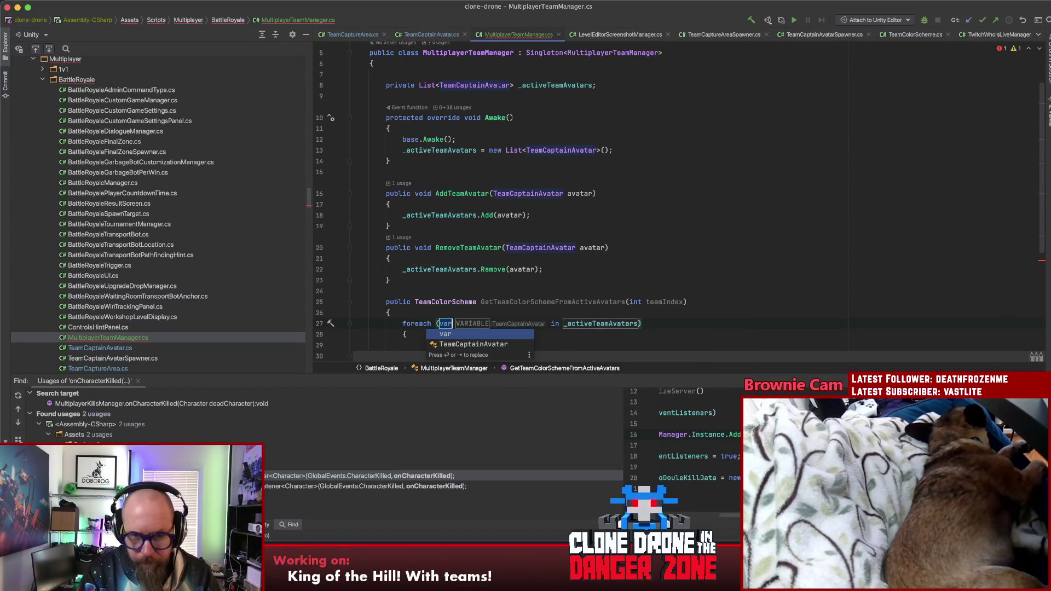
key(Return)
key(Return)
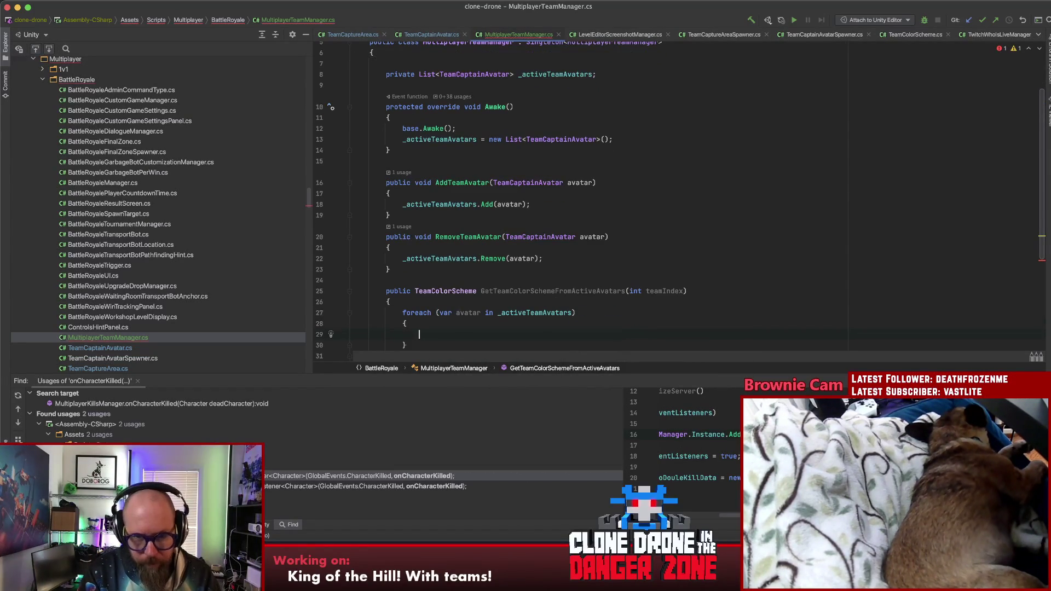
In the loop, return avatar.ColorScheme when avatar.state.TeamIndex == teamIndex
text(if(avatar/)
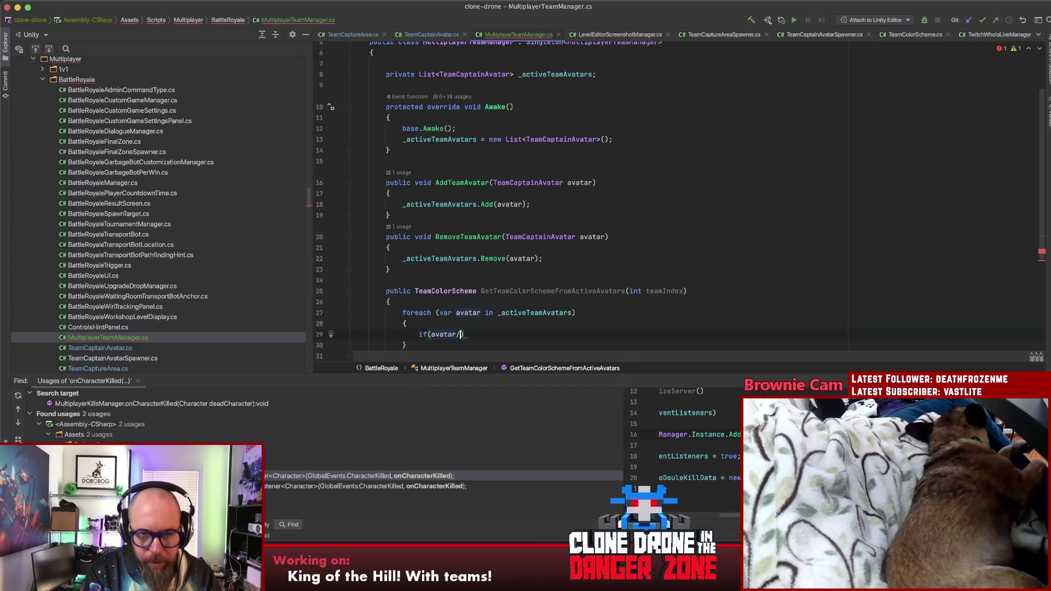
text(.Team)
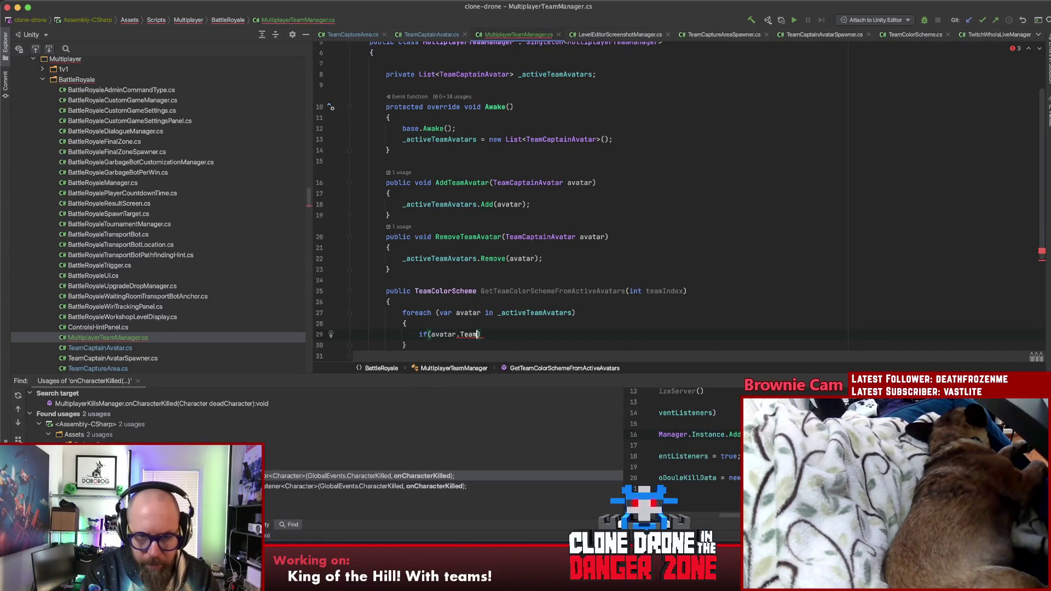
key(BackSpace)
key(BackSpace)
text(state.)
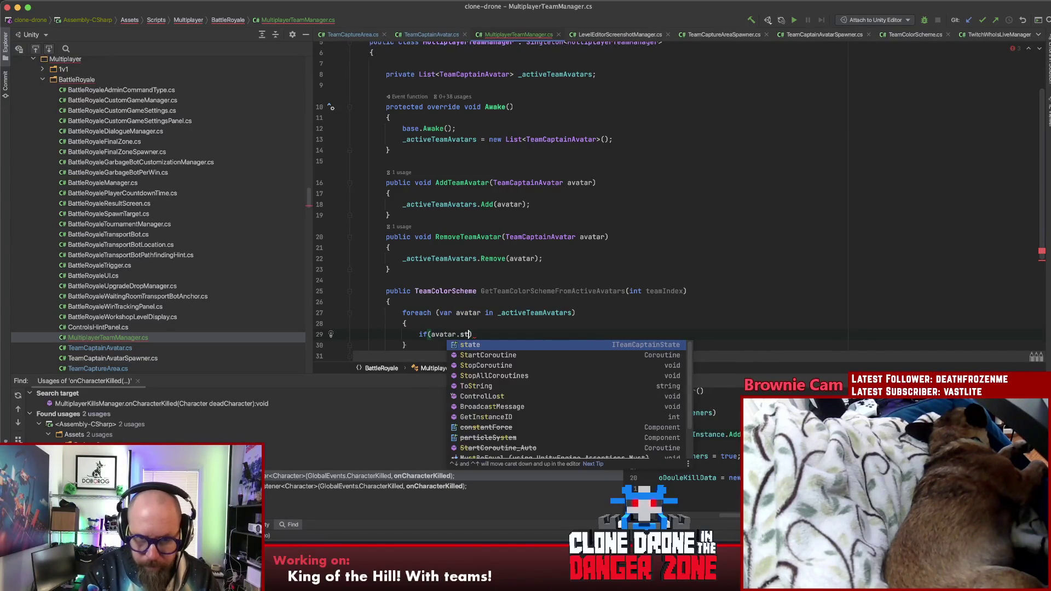
text(Te)
key(Return)
text(==)
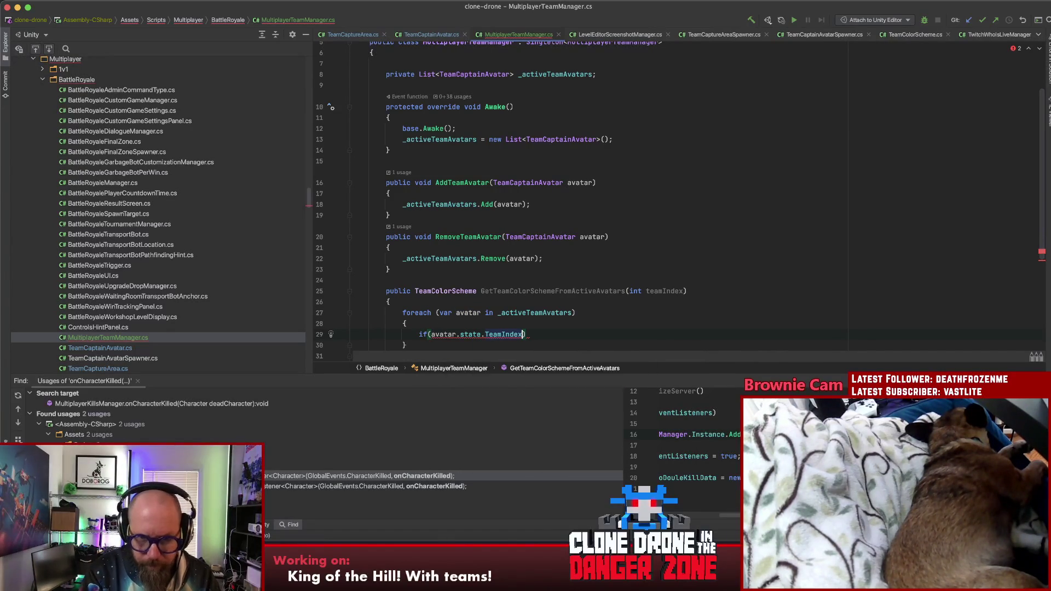
text( tea)
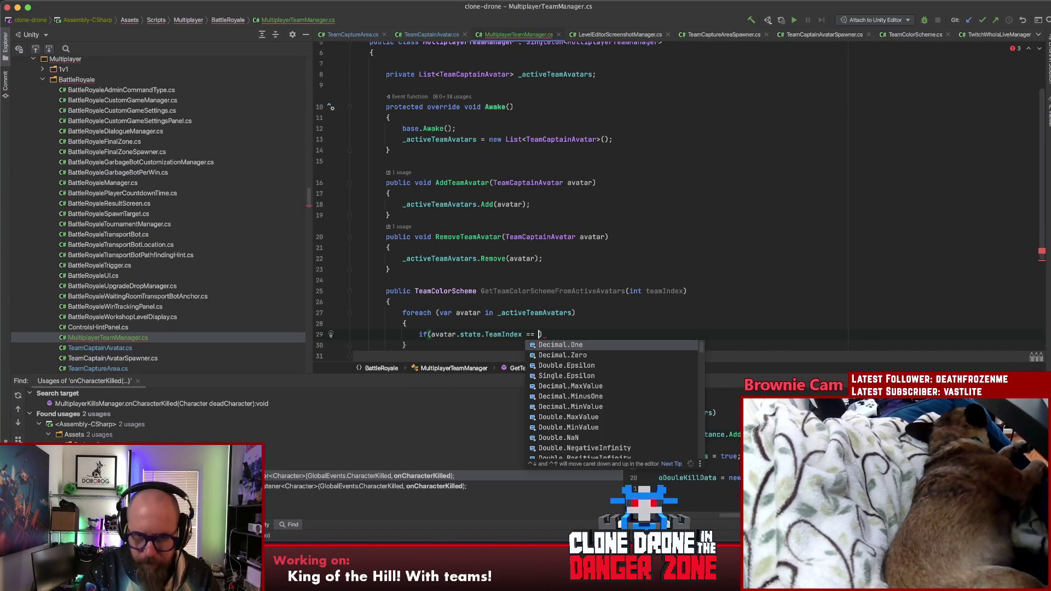
key(Return)
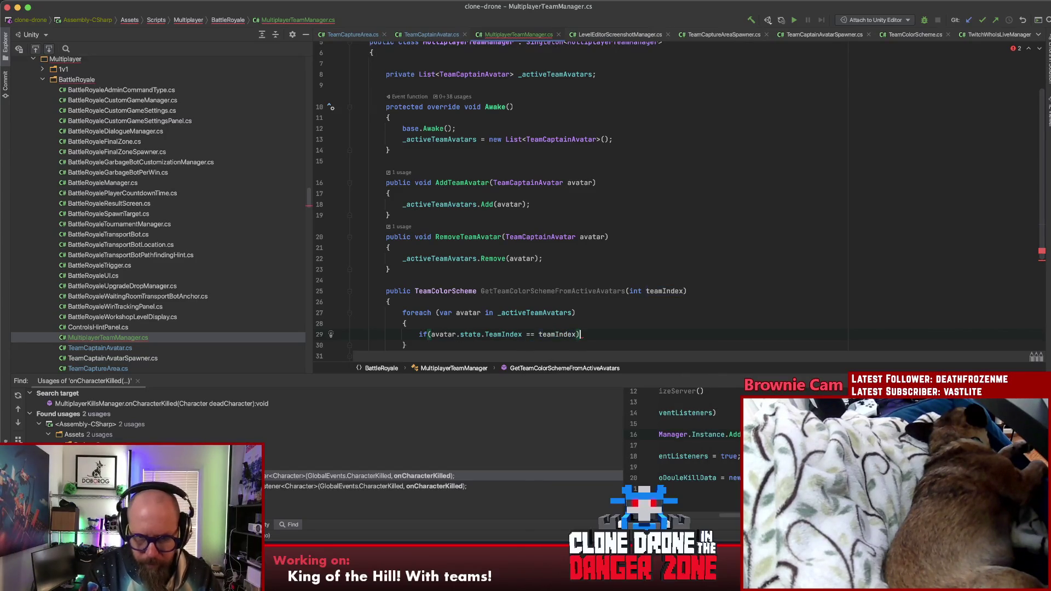
key(ctrl+shift+Return)
text(return )
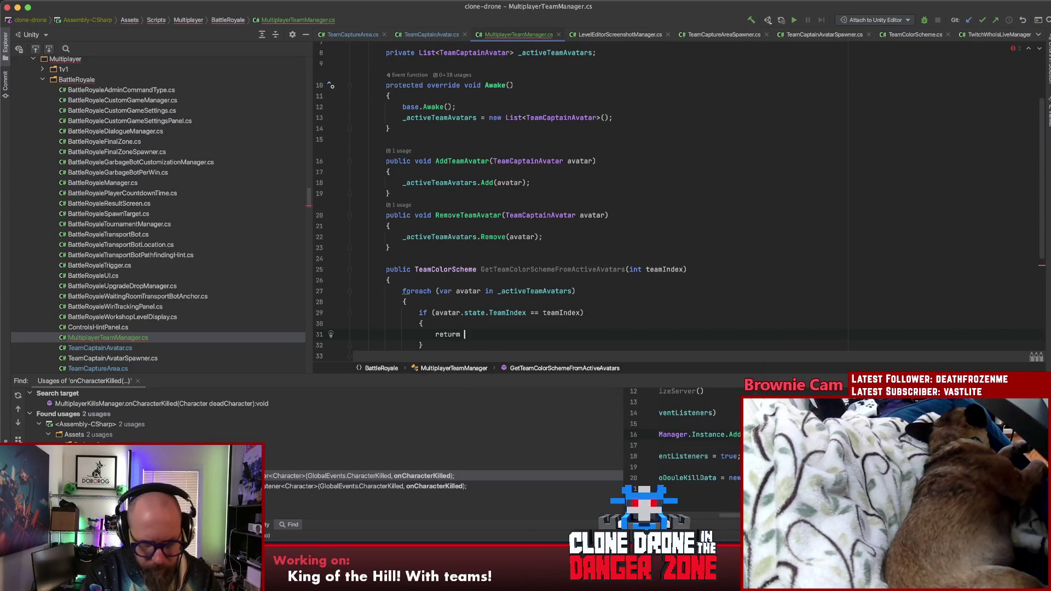
text( av)
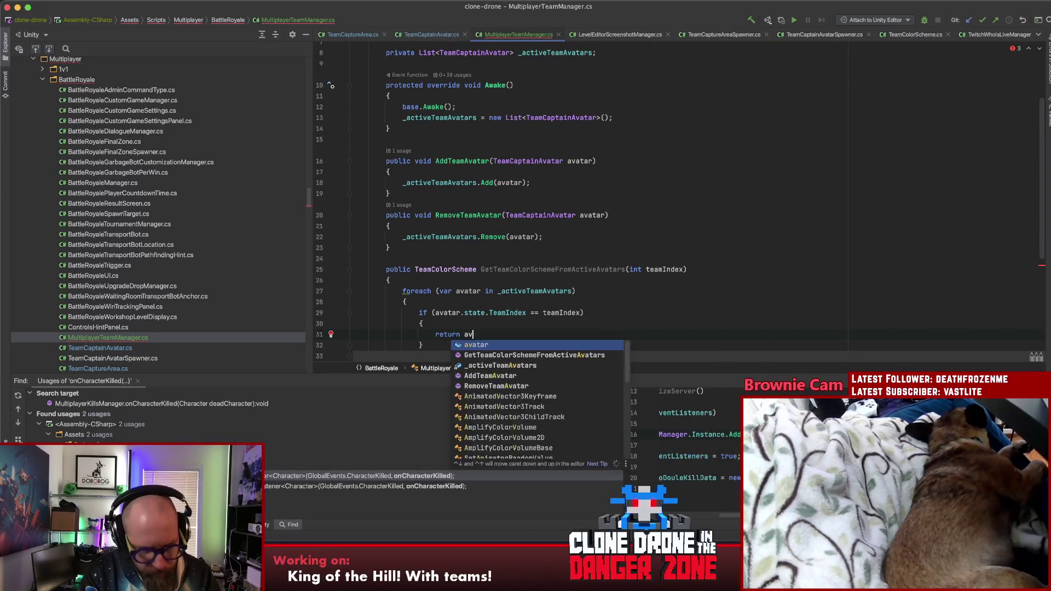
text(atar/.Col)
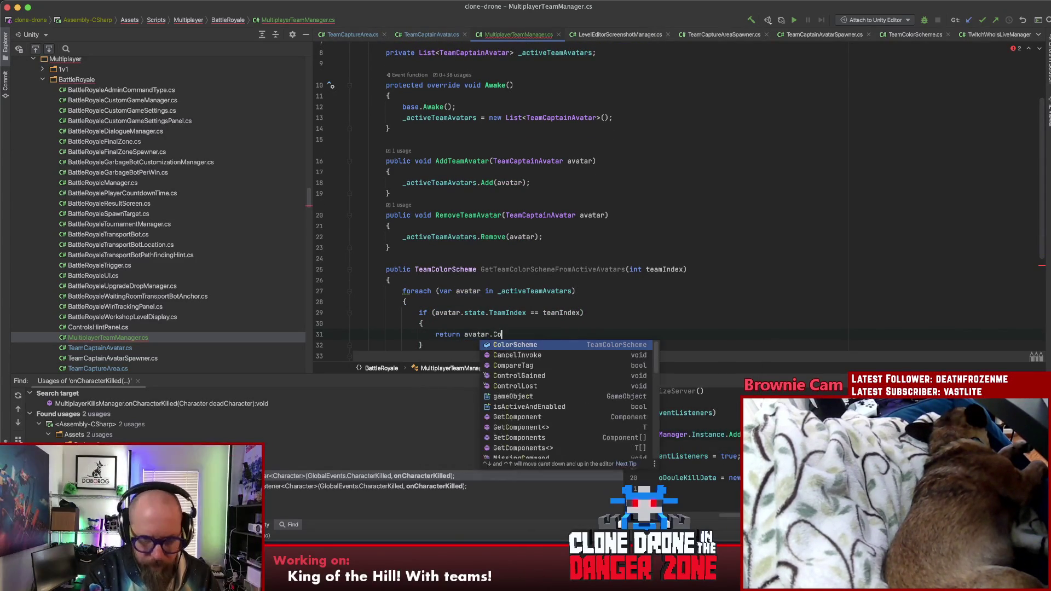
key(Return)
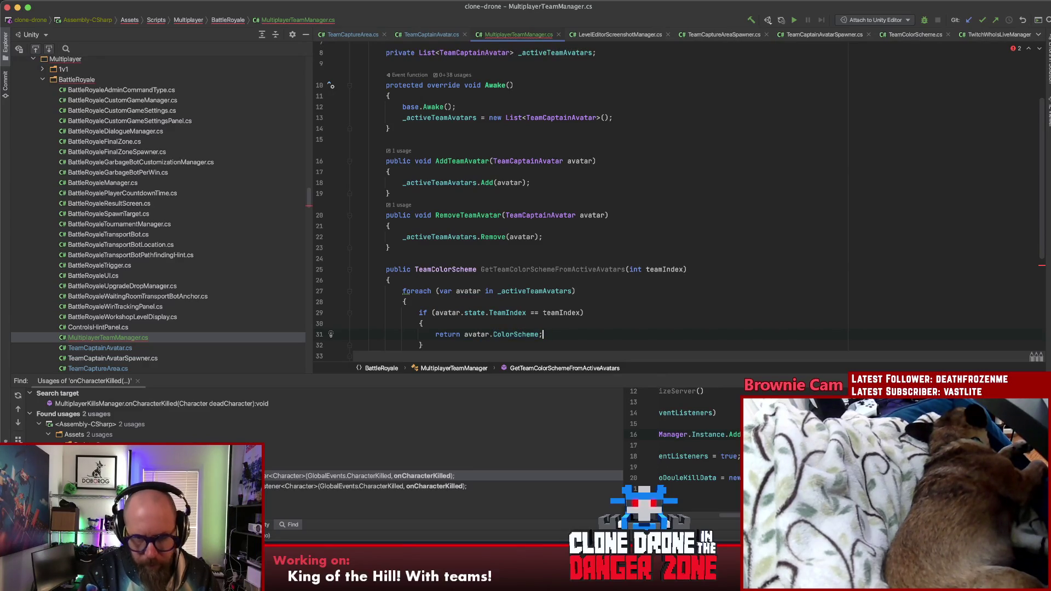
After the loop, return TeamColorScheme.None as the fallback, then select the method name
key(Down)
key(Down)
key(Return)
text(retu)
key(Return)
text(return Tea)
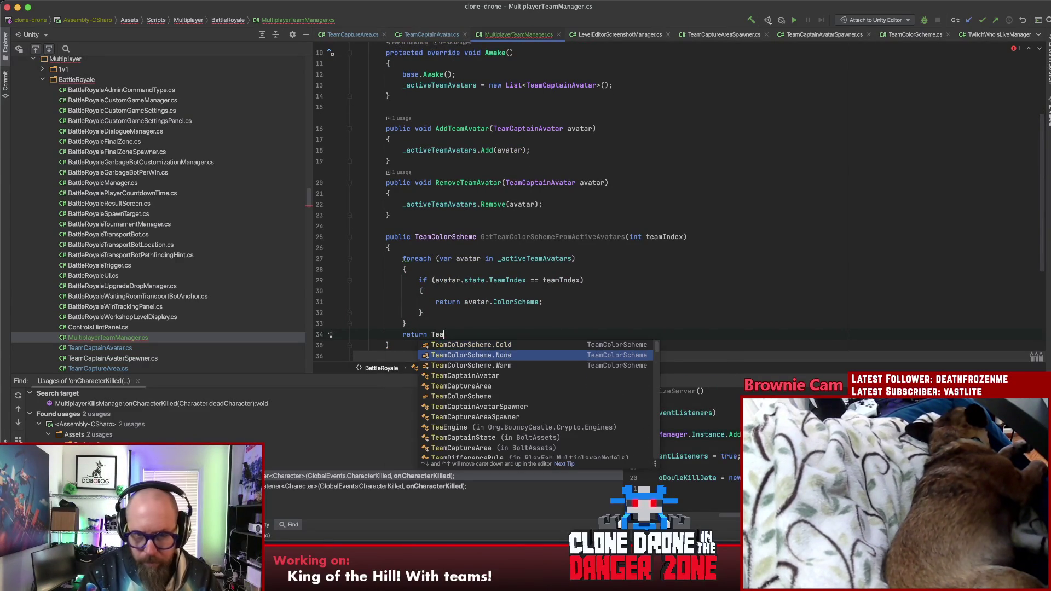
key(Return)
text(;)
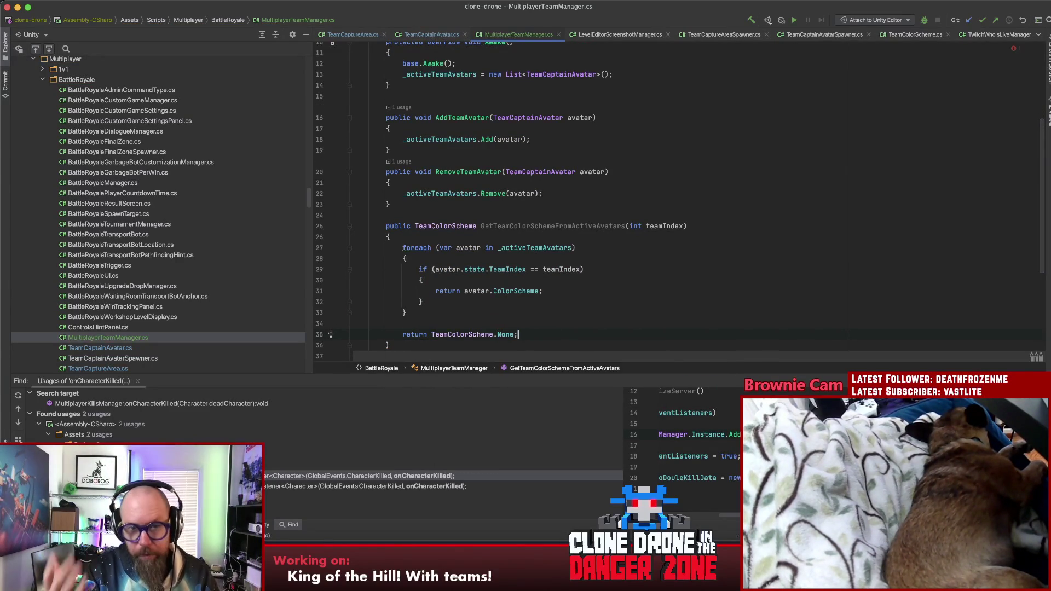
click(632, 271)
double_click(563, 230)
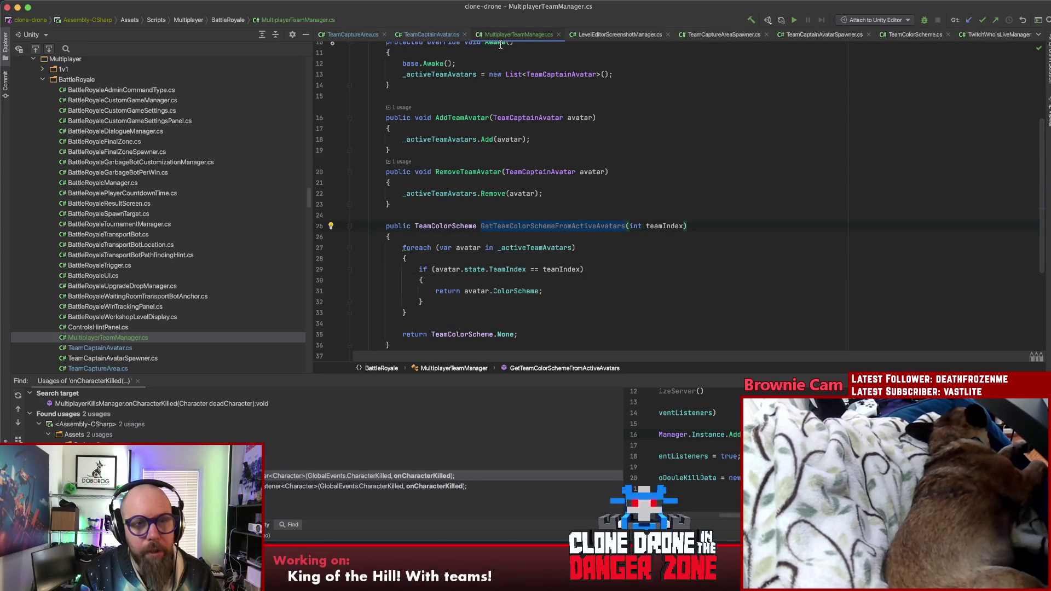
In TeamCaptureArea.cs, declare a TeamColorScheme colorScheme variable in OnTeamIndexInControlChanged
click(355, 36)
scroll(578, 277, up, 5)
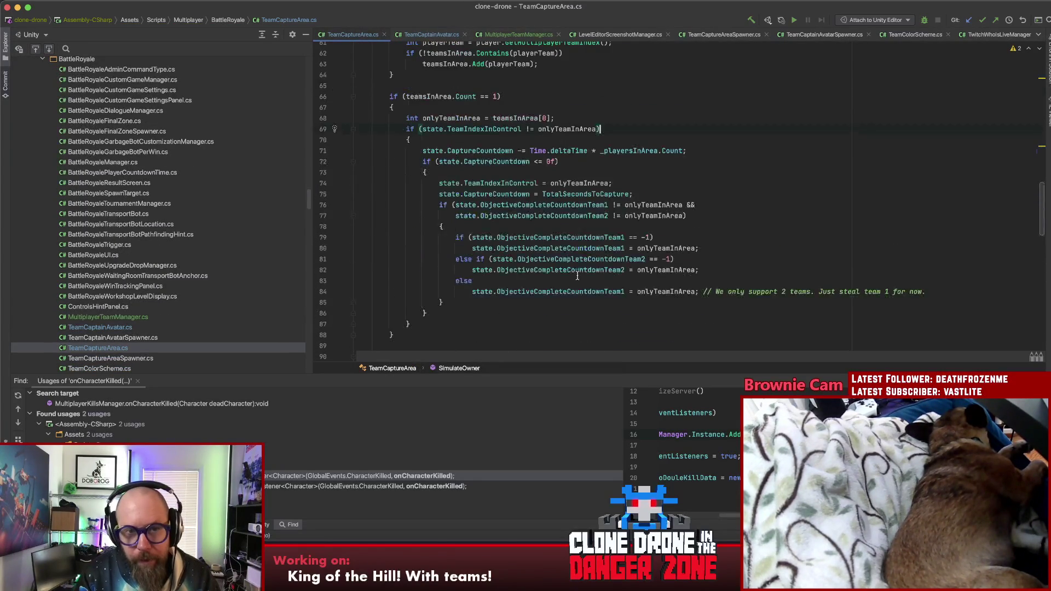
scroll(579, 271, up, 8)
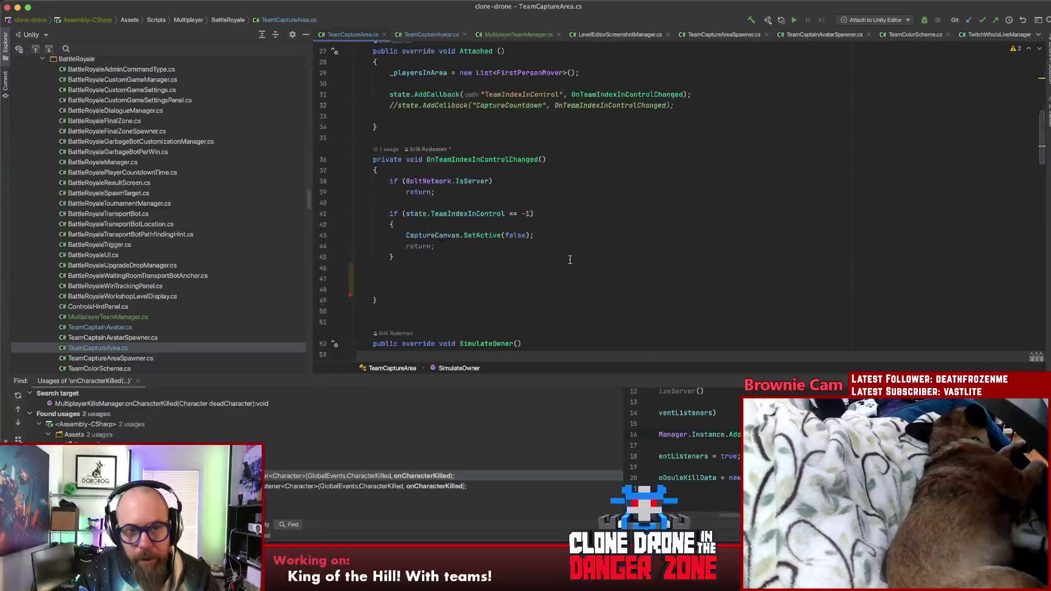
click(460, 262)
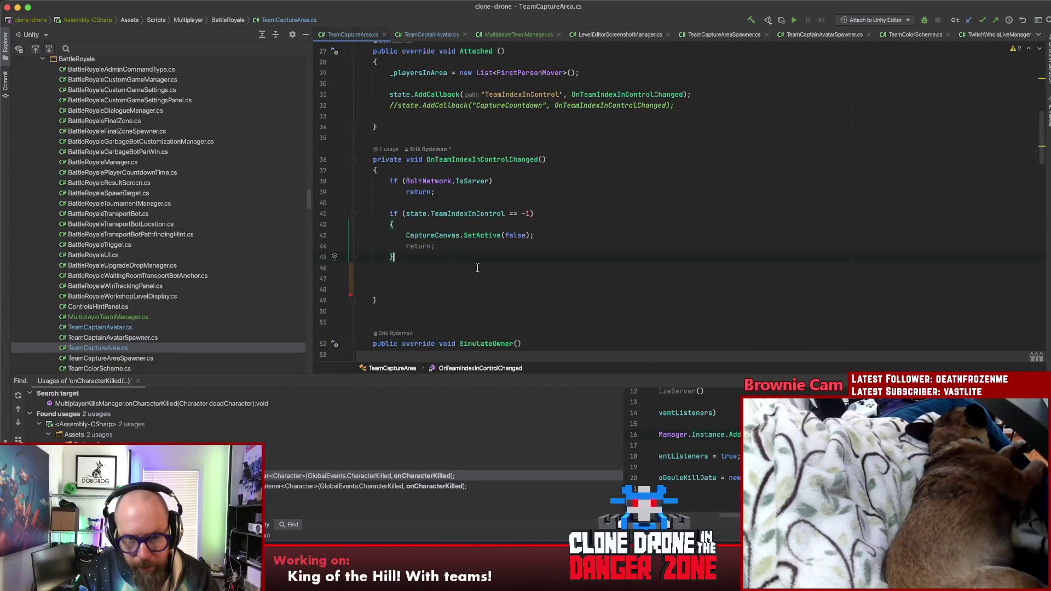
key(Return)
key(Return)
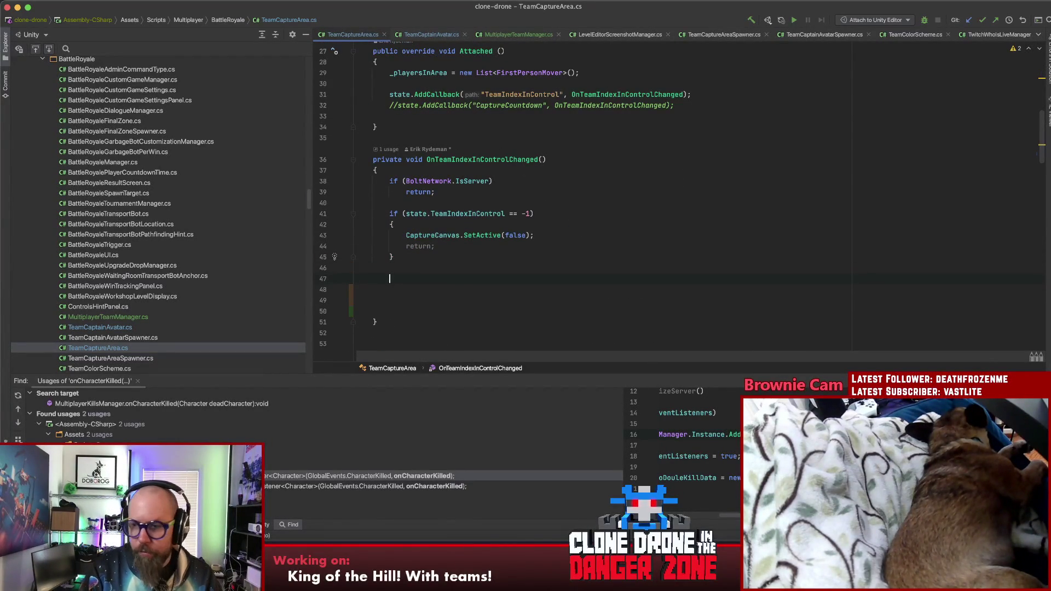
text(TeamCo)
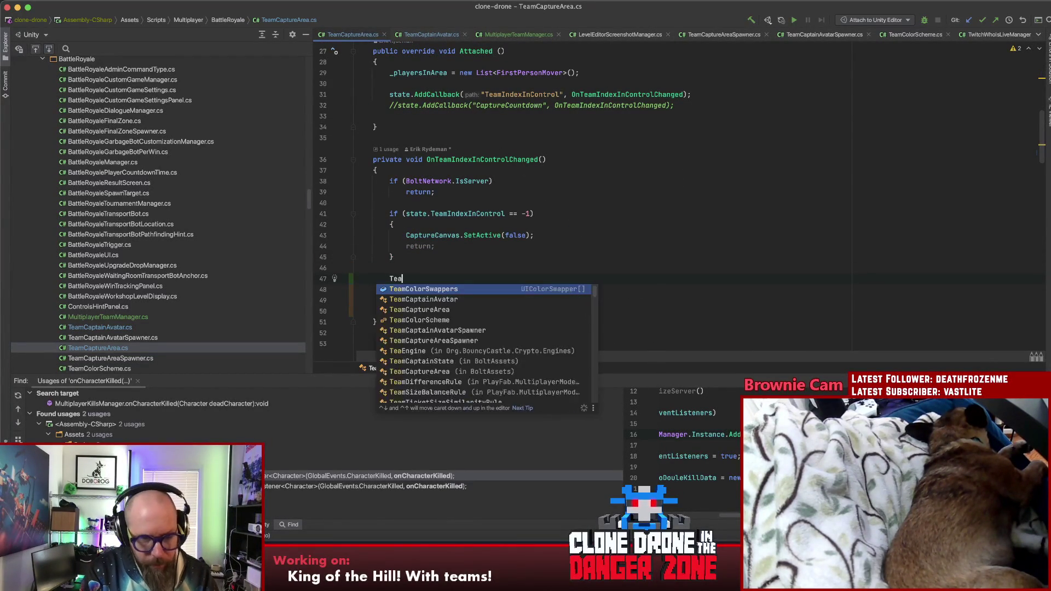
key(Down)
key(Return)
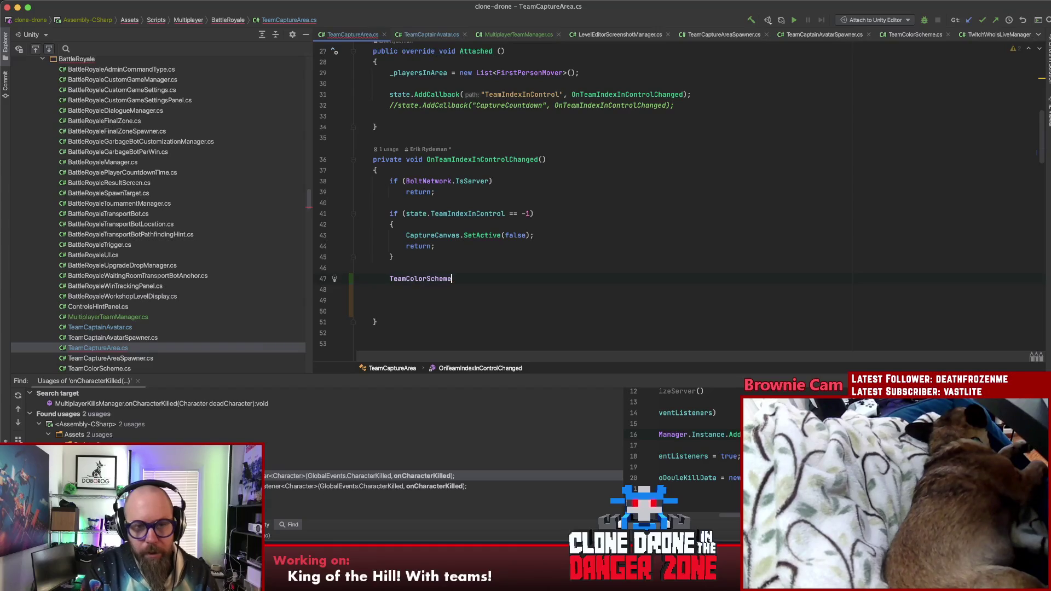
text(=)
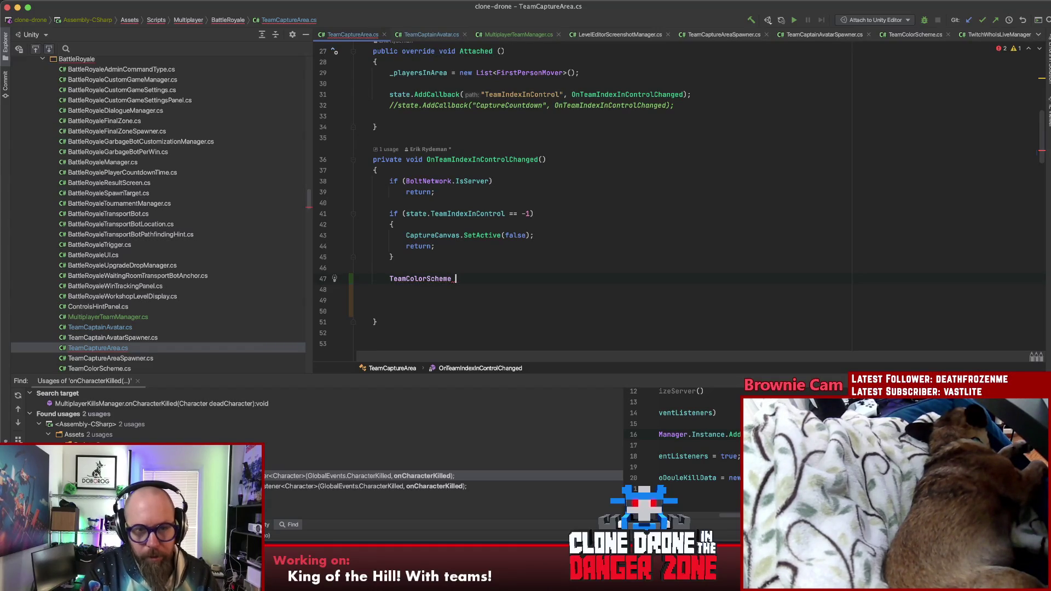
text(colorScheme )
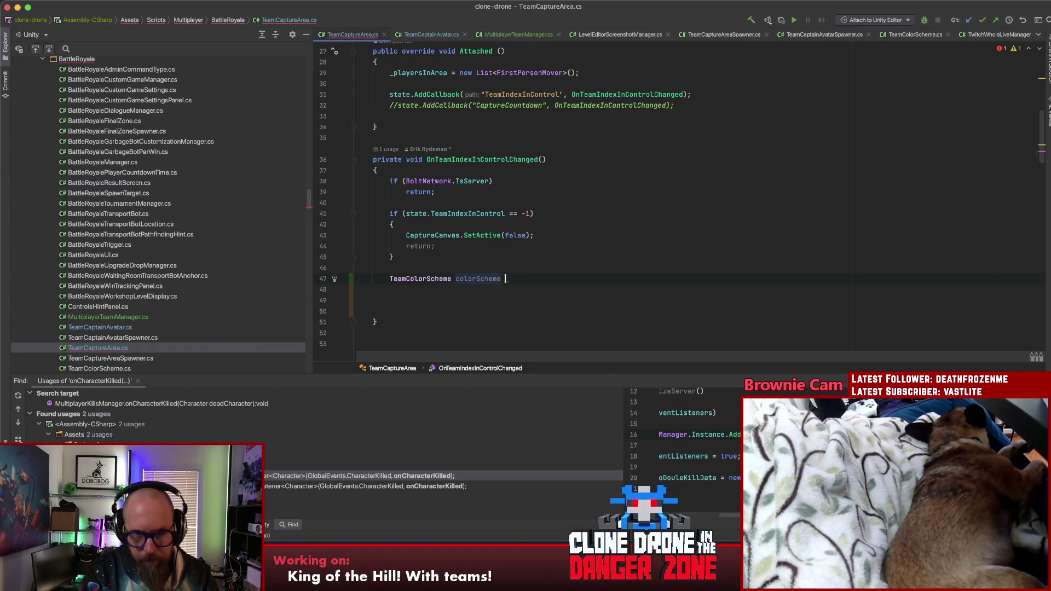
text(=)
key(Return)
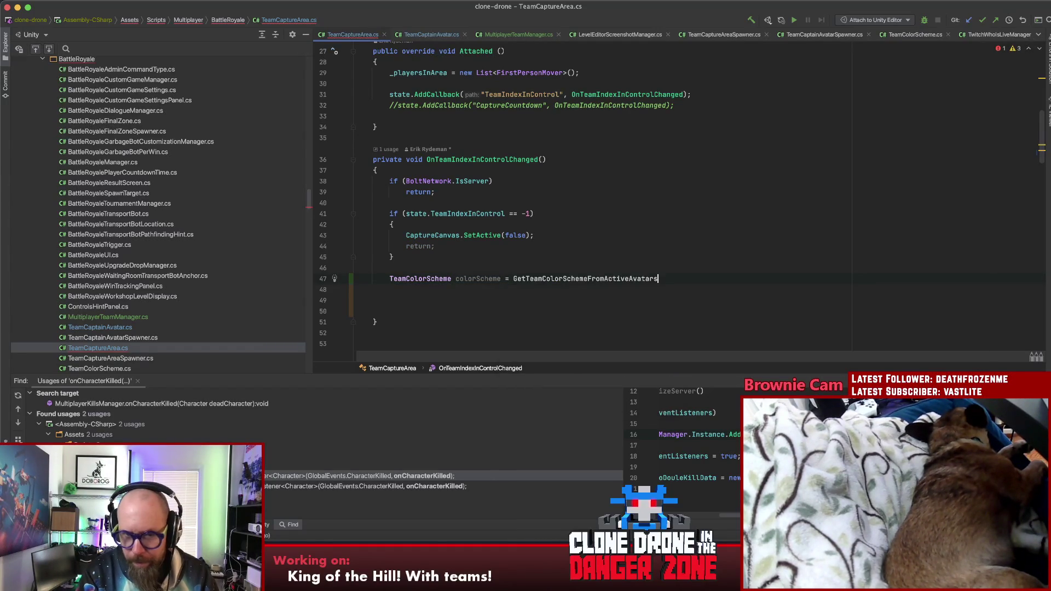
key(ctrl+z)
Assign it MultiplayerTeamManager.Instance.GetTeamColorSchemeFromActiveAvatars(state.TeamIndexInControl)
text(TeamM)
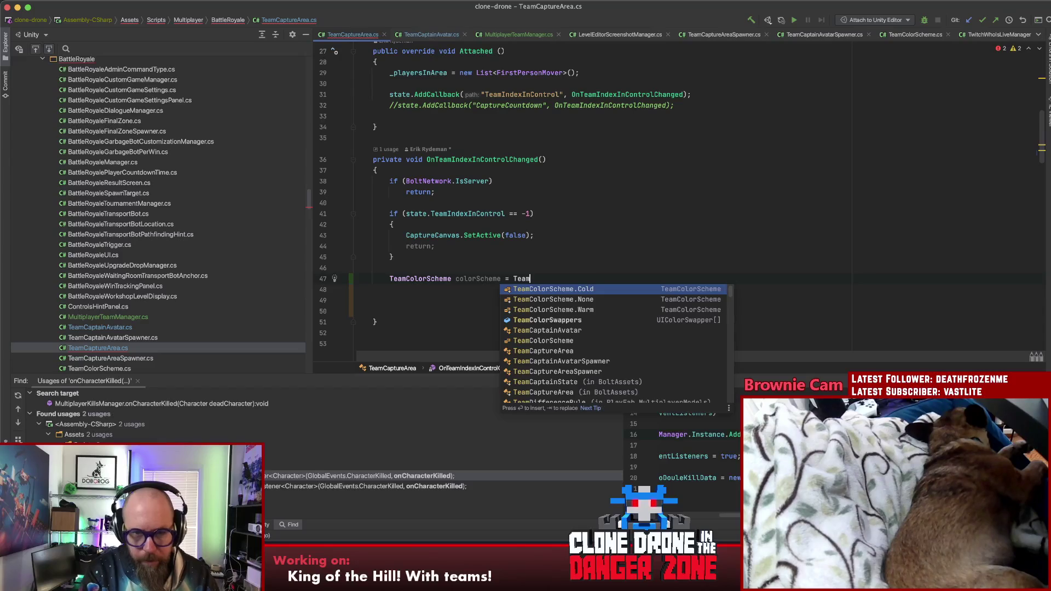
key(Return)
text(.)
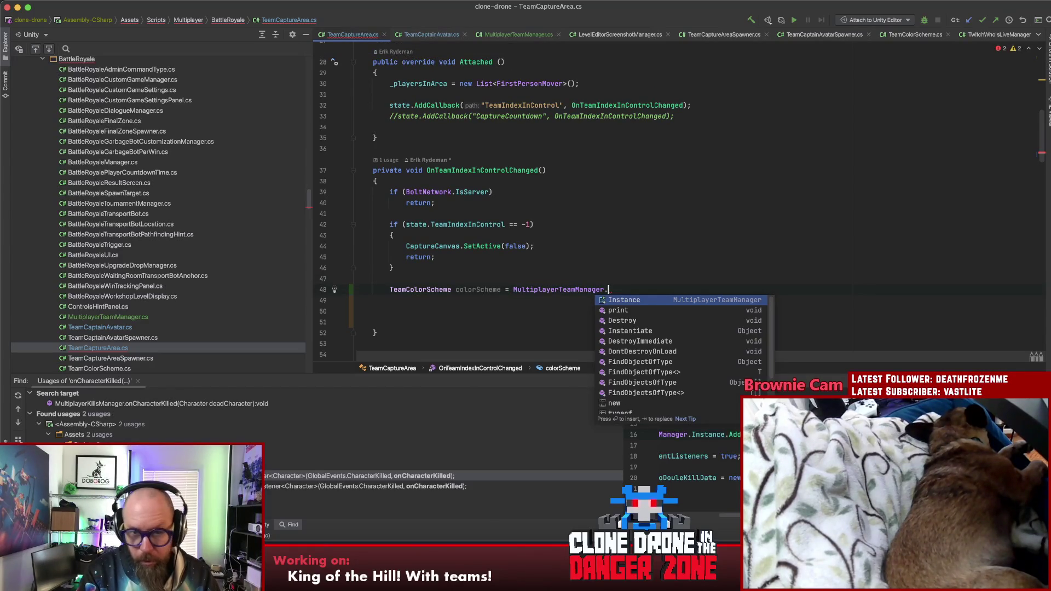
key(Return)
text(/)
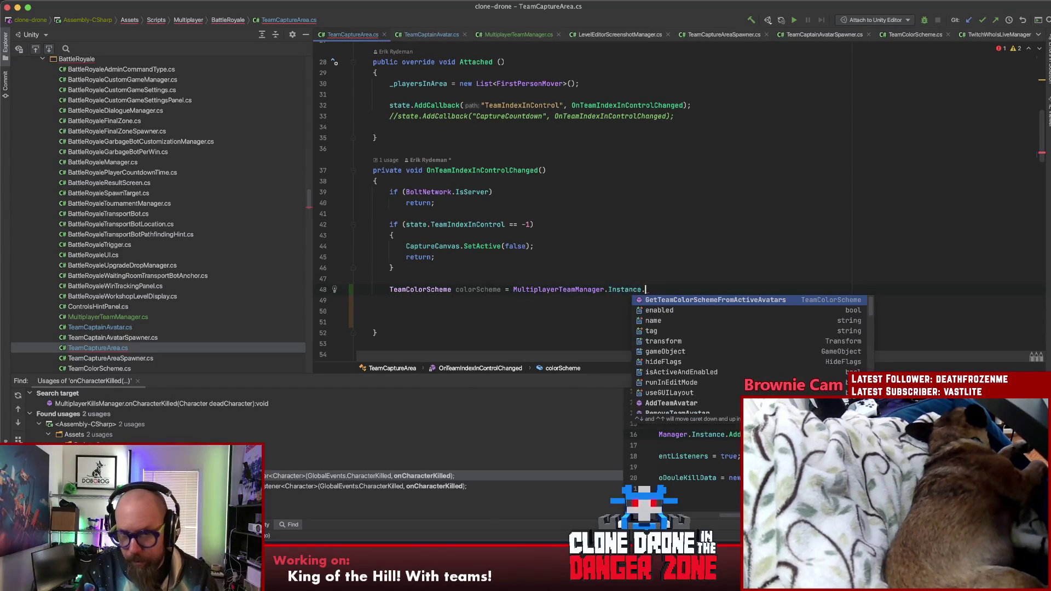
key(Return)
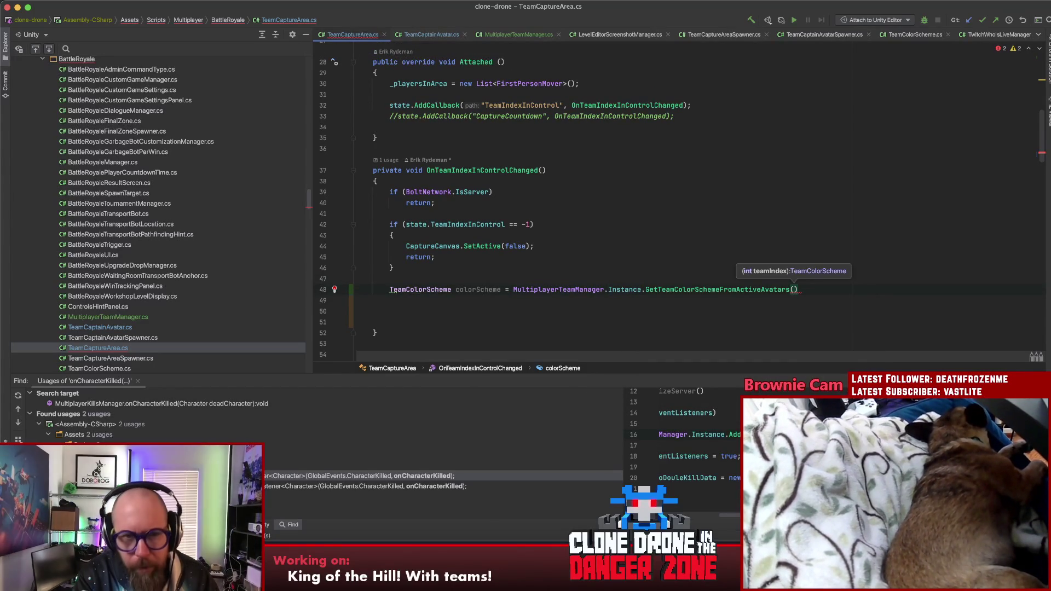
text(state.Team)
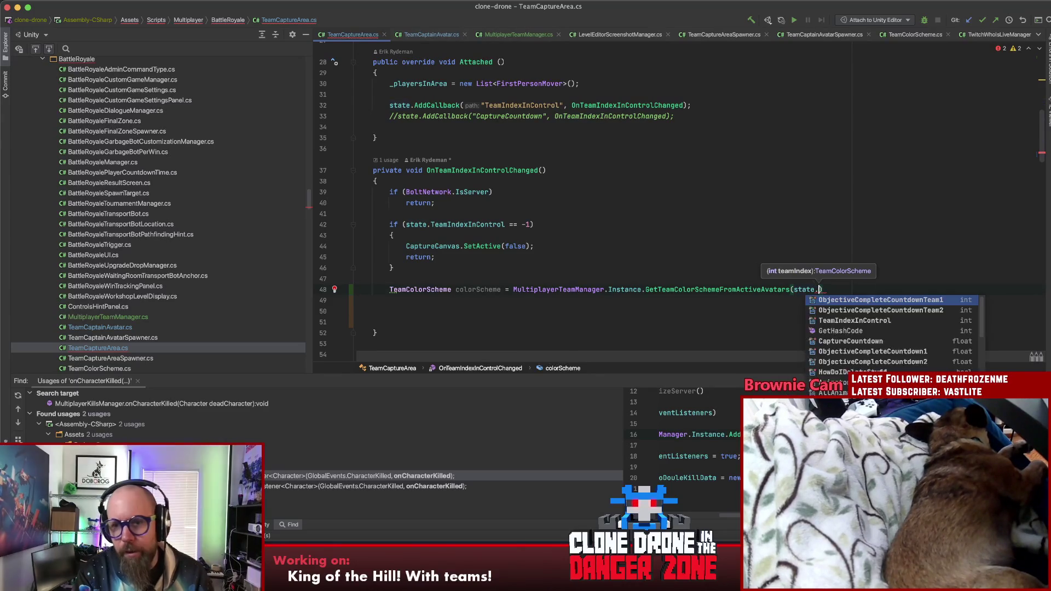
key(Return)
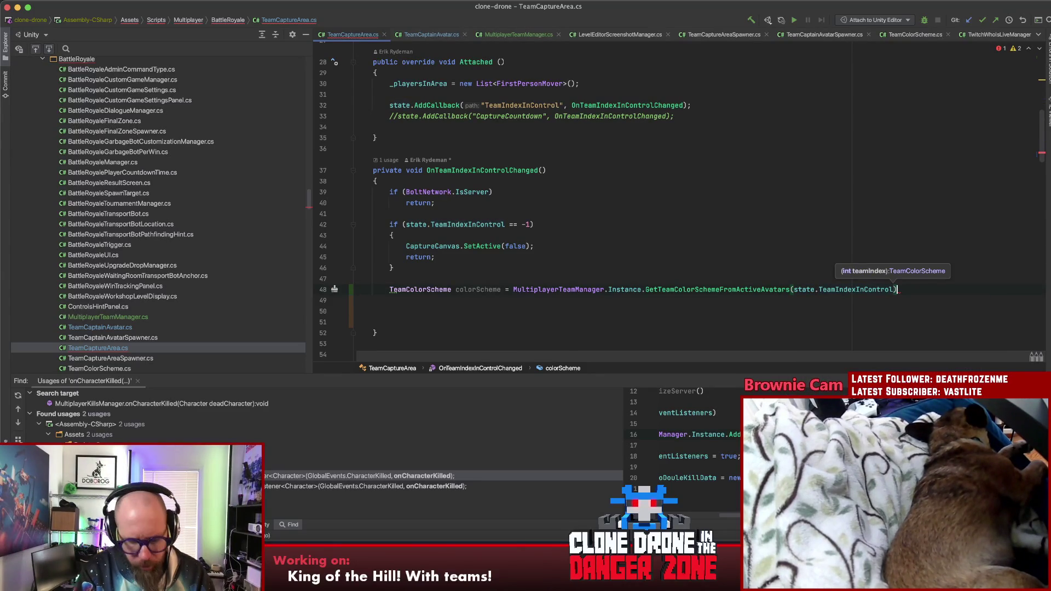
text(;)
key(Return)
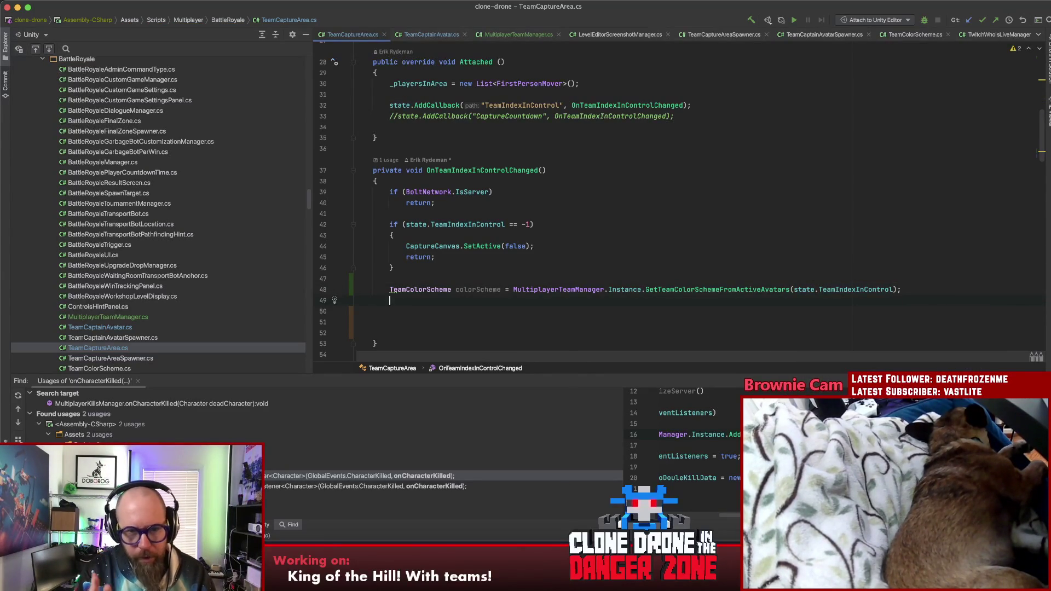
Add an if (colorScheme == TeamColorScheme.Cold) block after the colorScheme line
text(if(colorScheme )
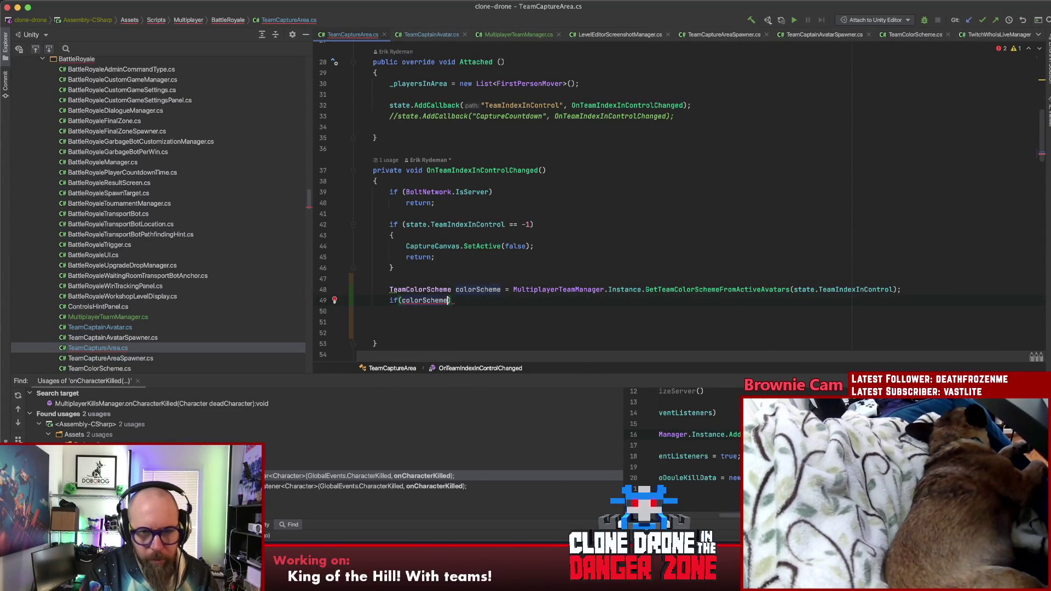
text(== TeamColorScheme.Colo)
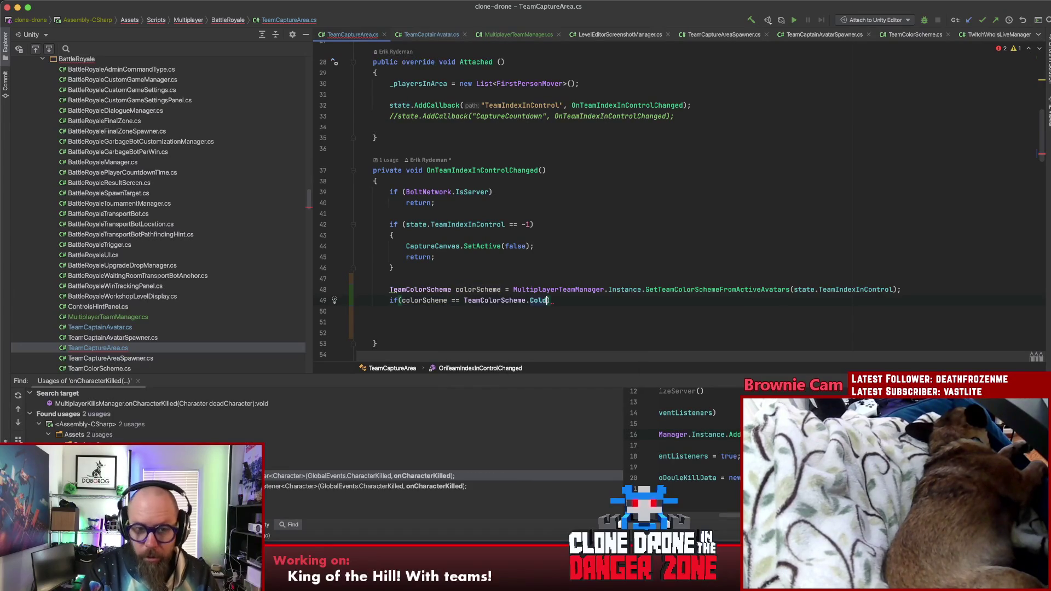
text({)
key(Return)
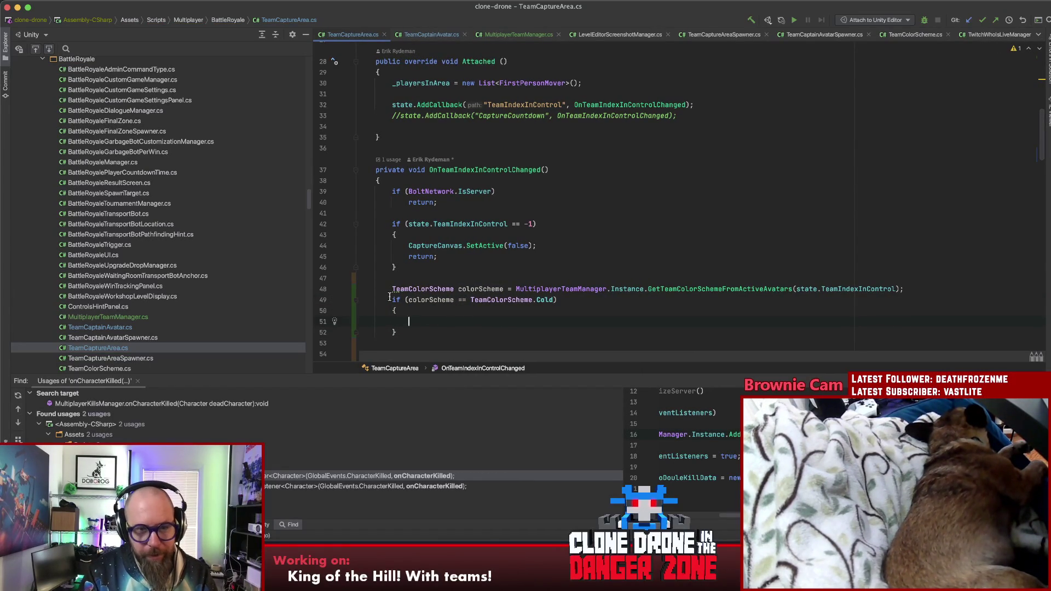
key(Return)
key(Return)
key(Up)
Add a foreach loop over TeamColorSwappers with a UIColorSwapper colorSwapper variable
text(f)
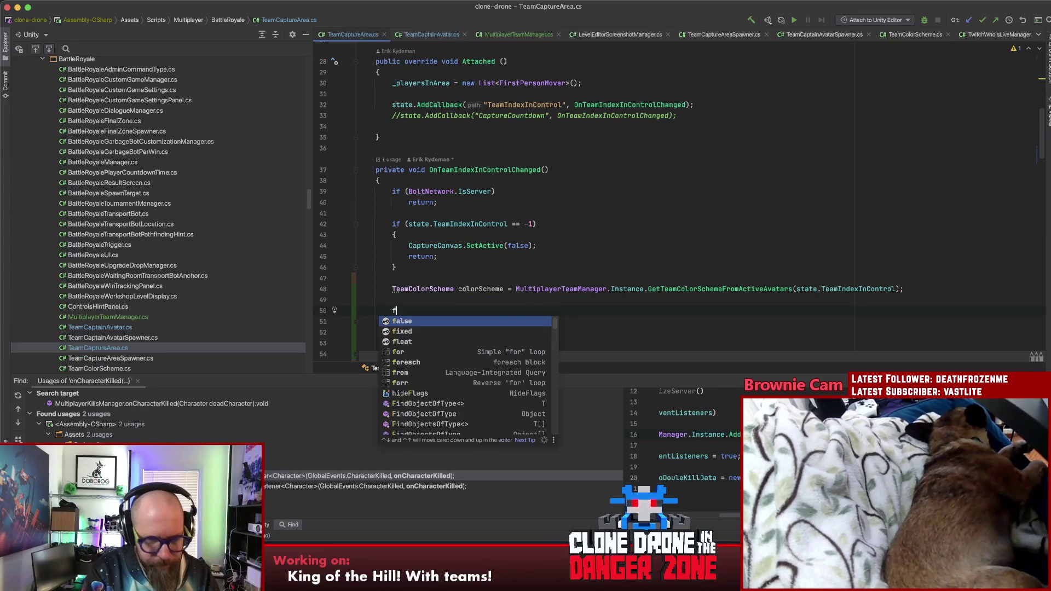
text(oreach)
key(Return)
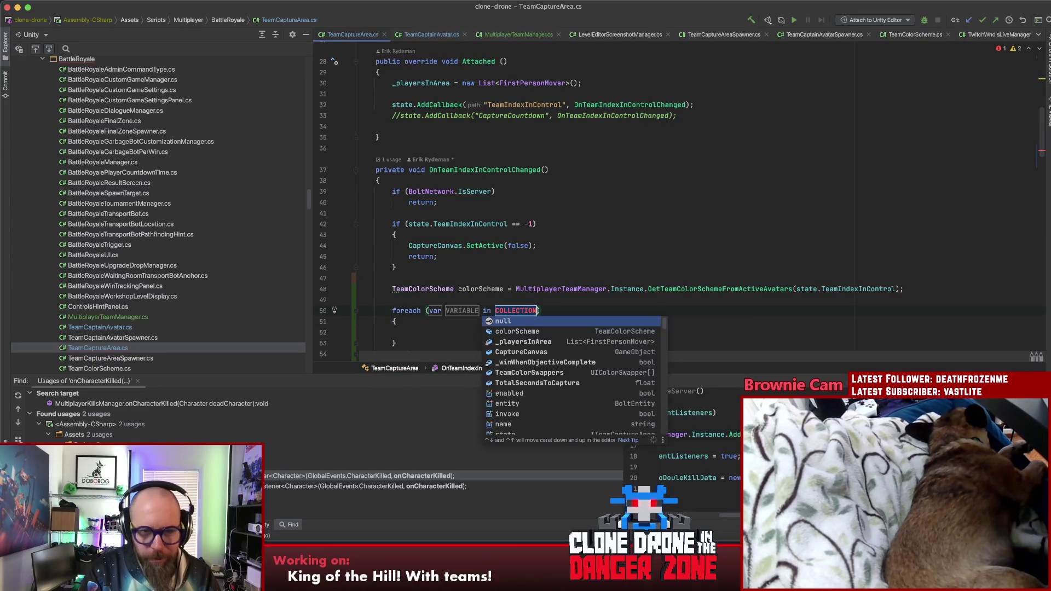
key(Down)
key(Down)
key(Down)
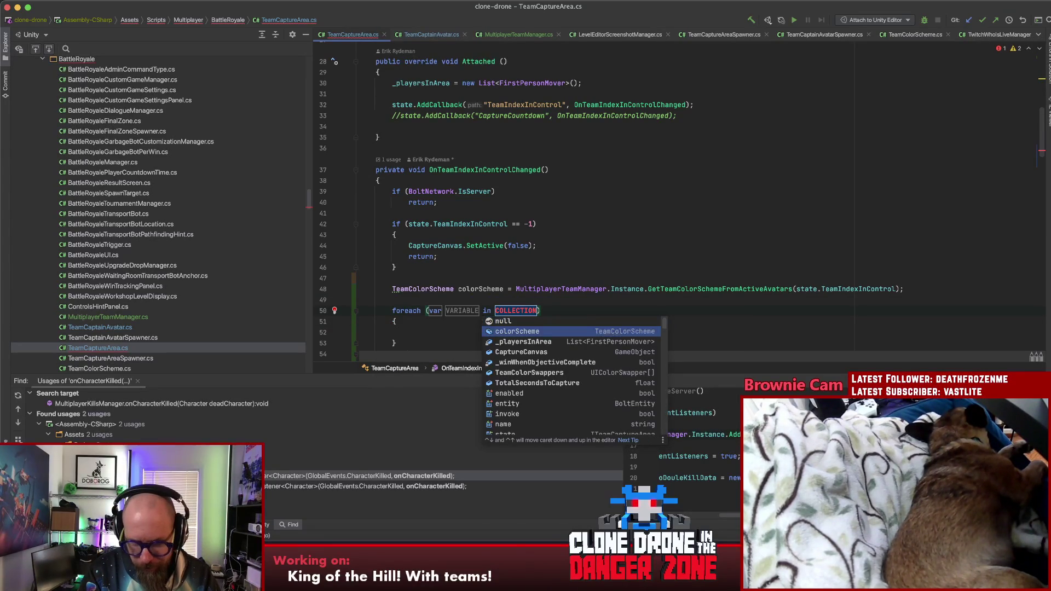
key(Return)
key(Tab)
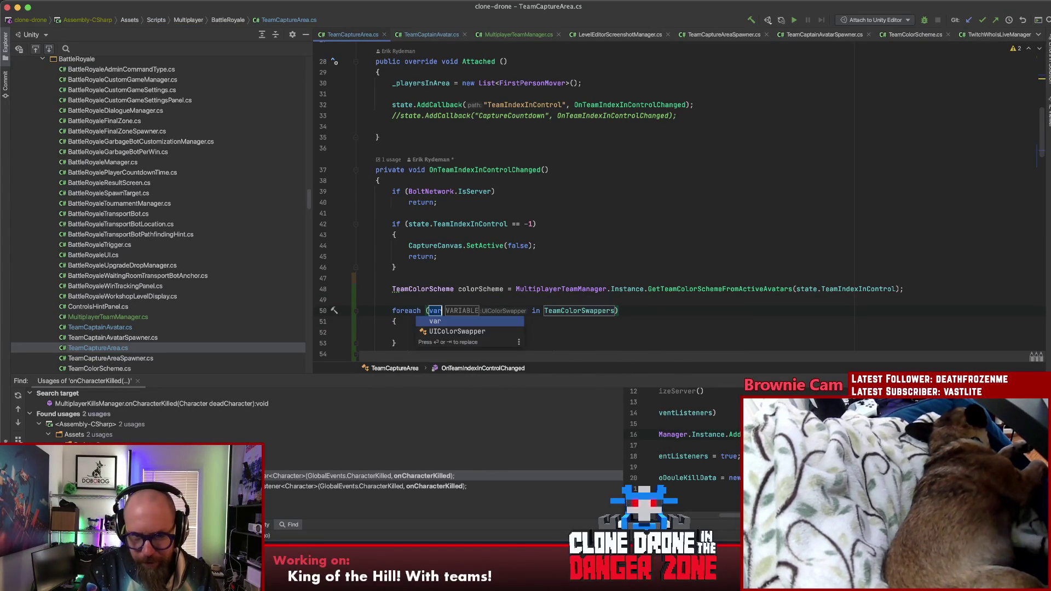
key(Return)
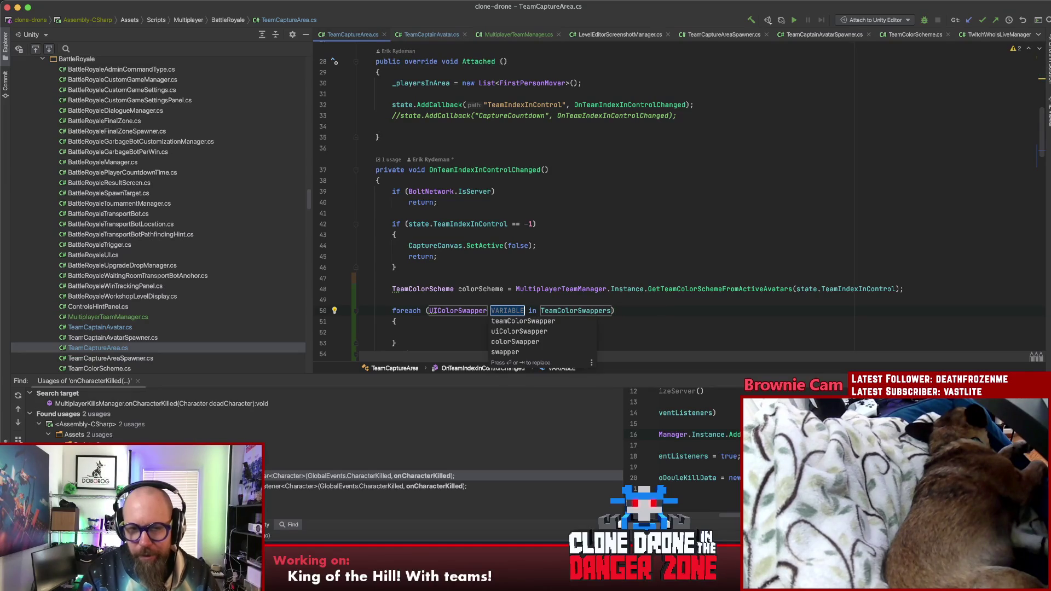
key(Down)
key(Down)
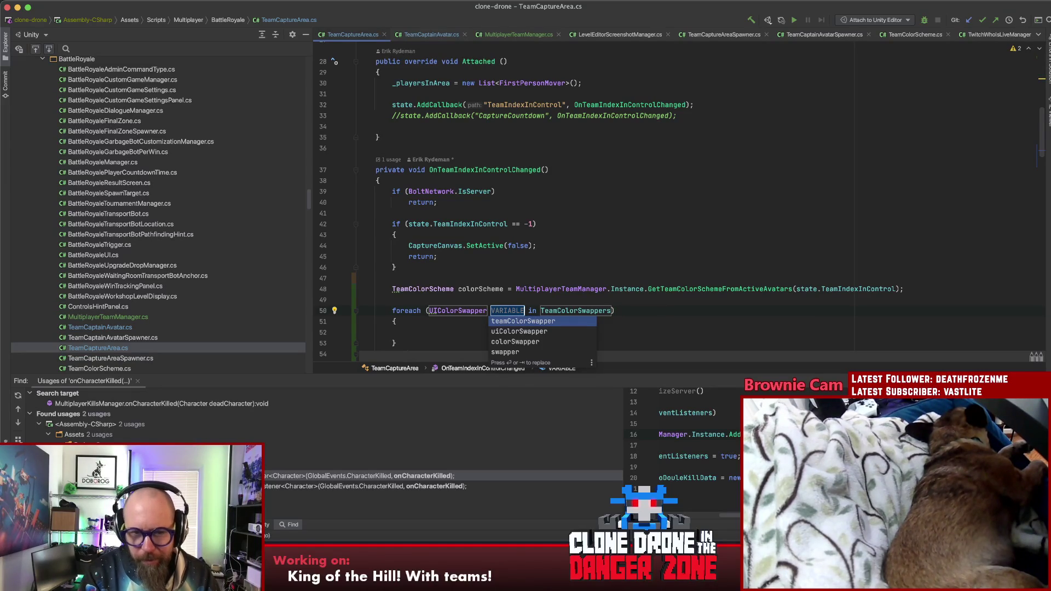
key(Down)
key(Return)
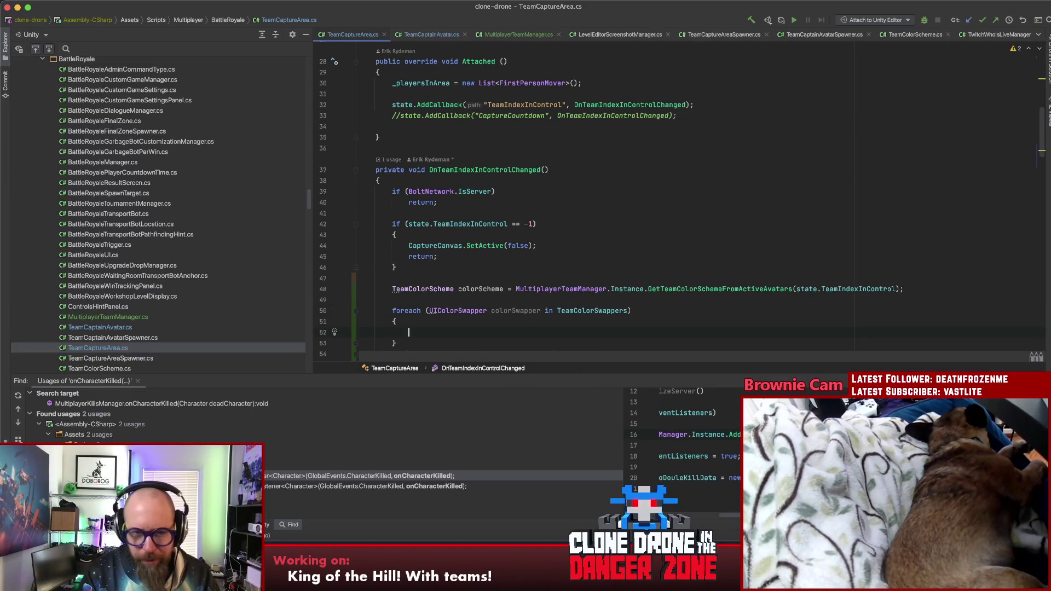
Call colorSwapper.SetColorIndex() inside the loop body
scroll(437, 298, down, 2)
text(color)
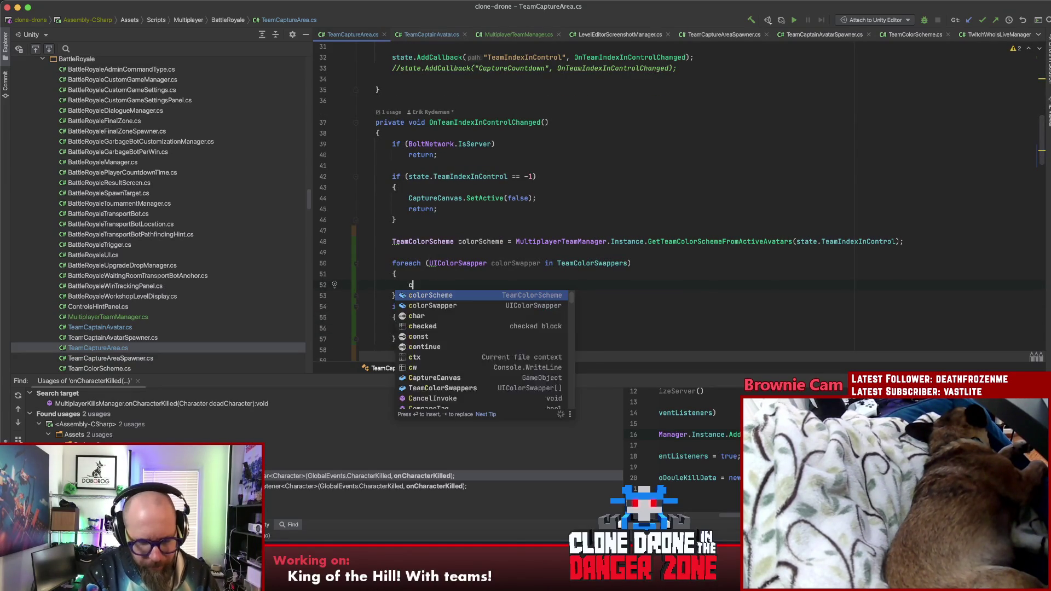
key(Down)
key(Down)
key(Return)
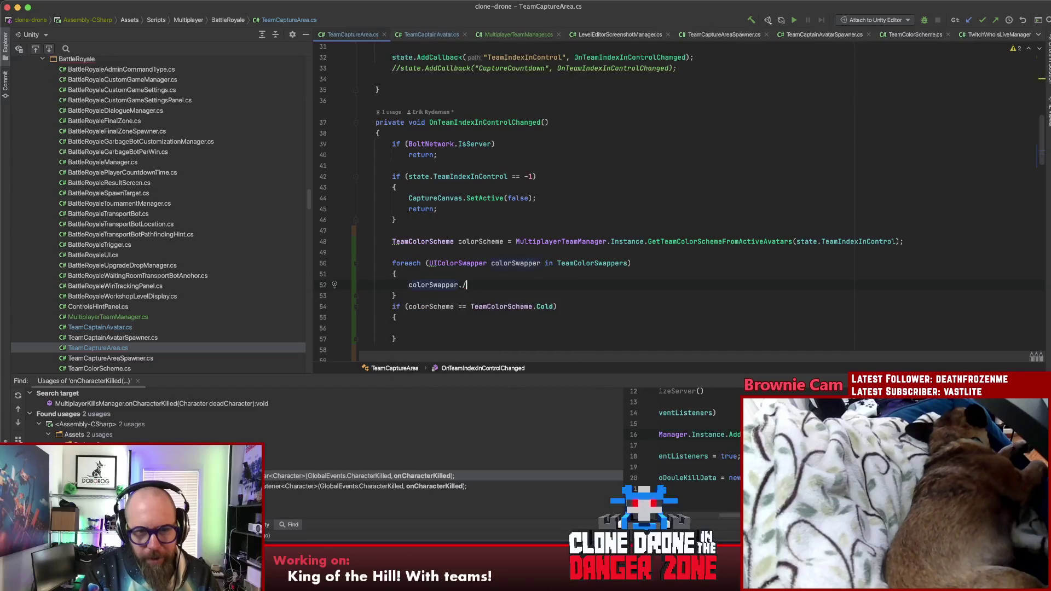
text(.Se)
key(Return)
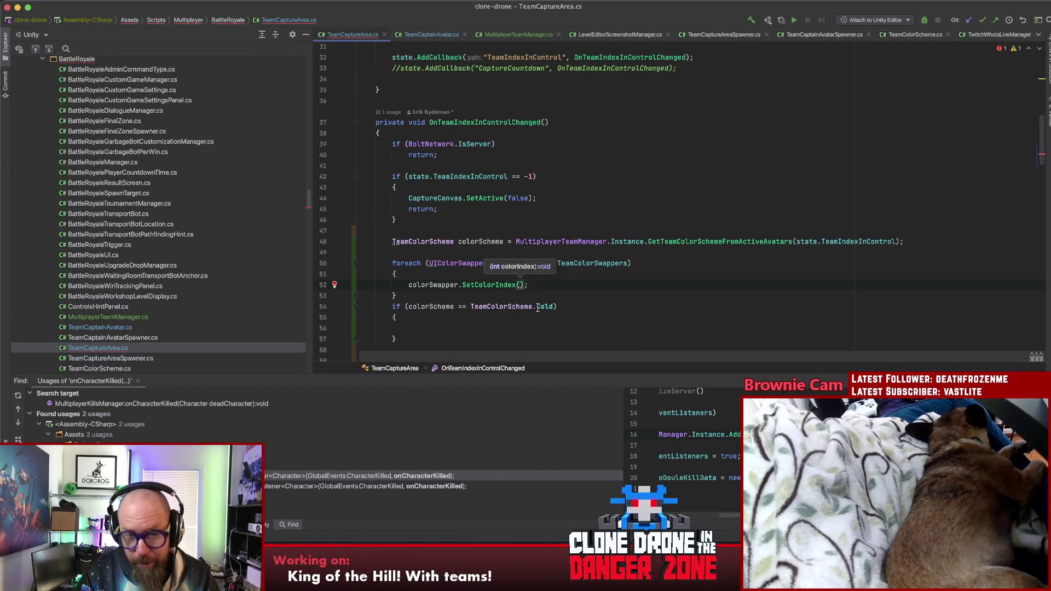
Cut the Cold if block and paste it above the foreach loop
click(532, 307)
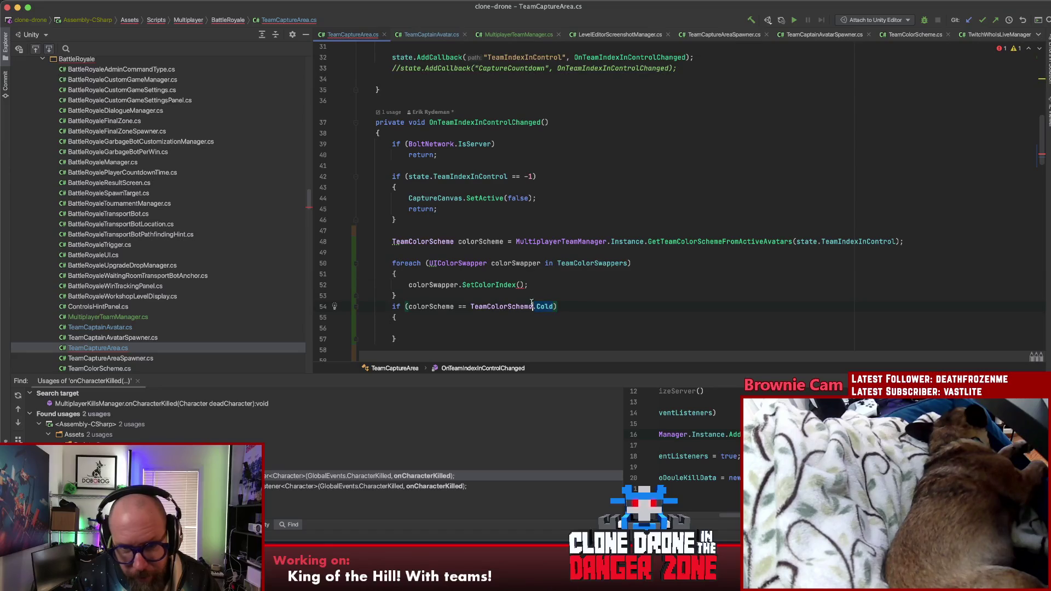
click(515, 263)
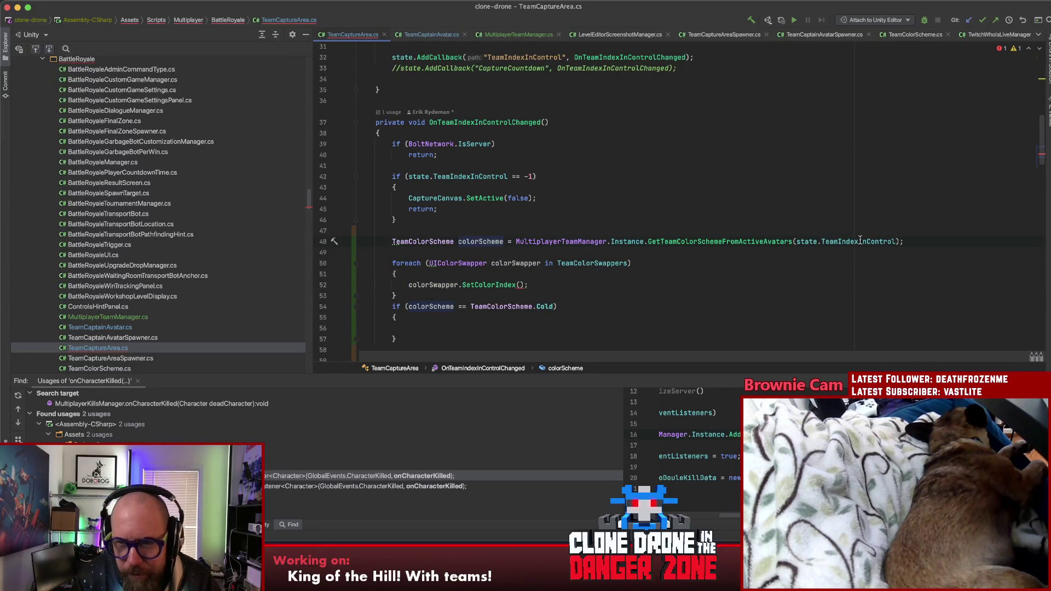
click(418, 252)
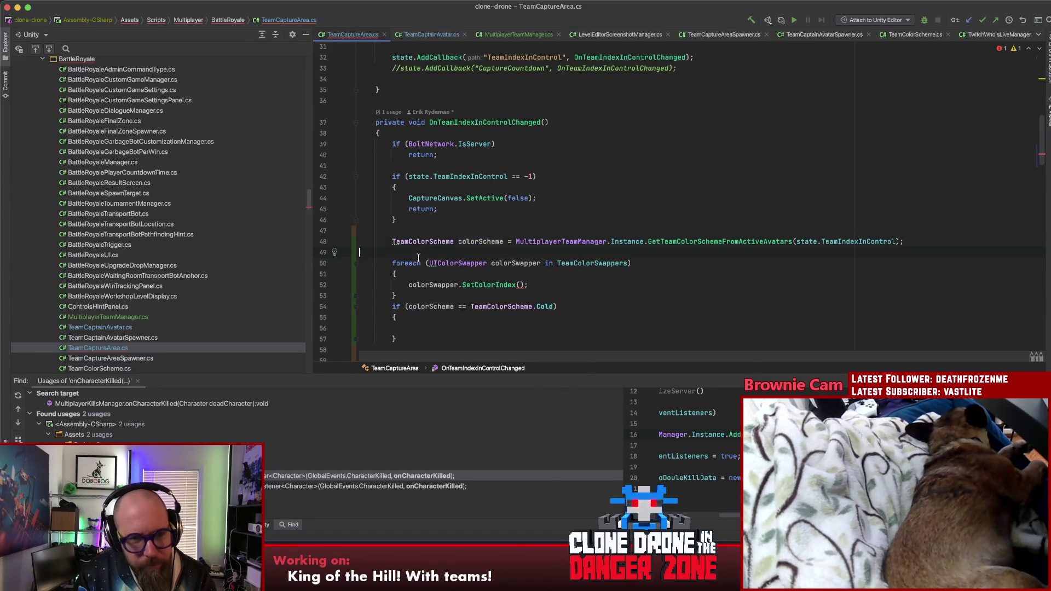
key(Return)
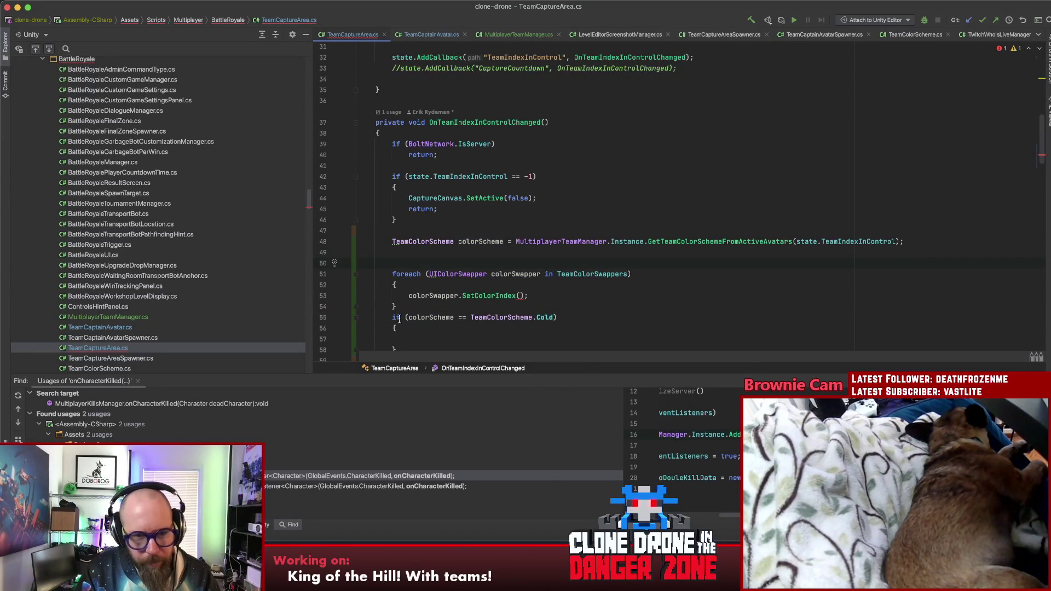
drag(393, 317, 412, 347)
key(super+x)
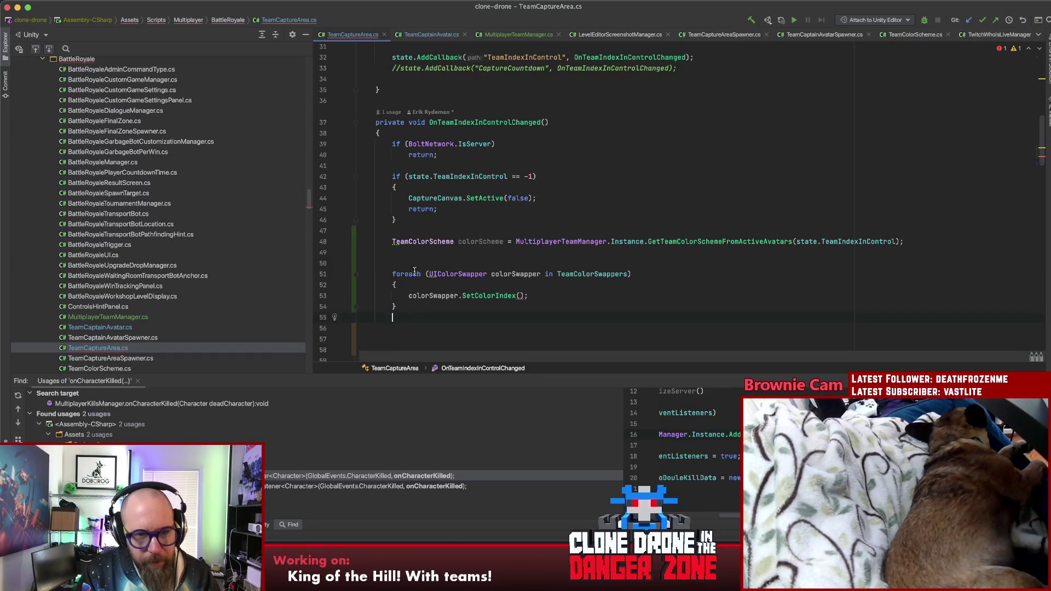
click(414, 263)
key(super+v)
double_click(544, 263)
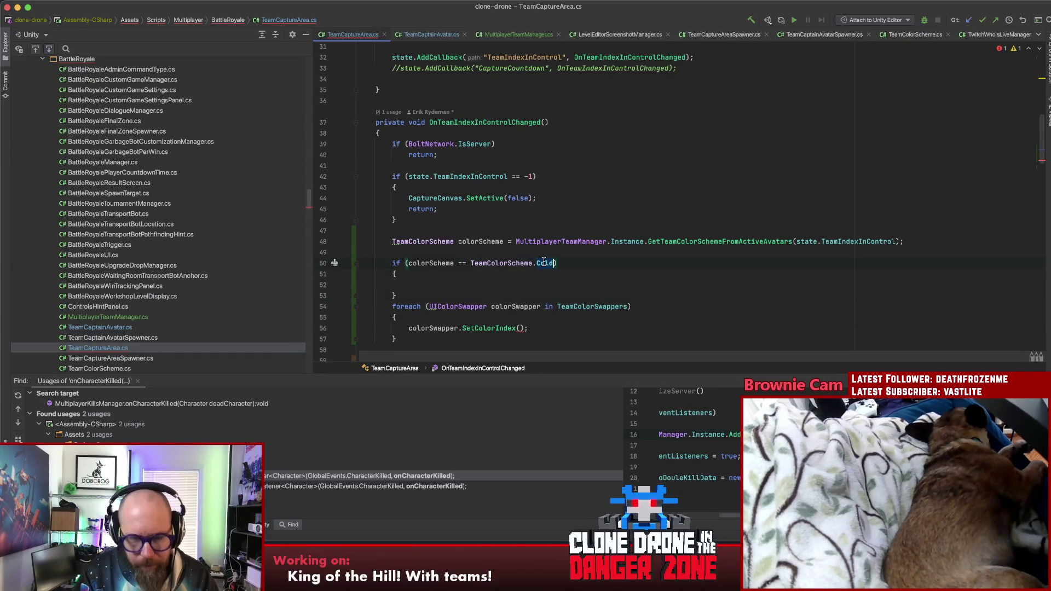
Make the condition compare against TeamColorScheme.None and enclose the foreach loop in the if block
text(None)
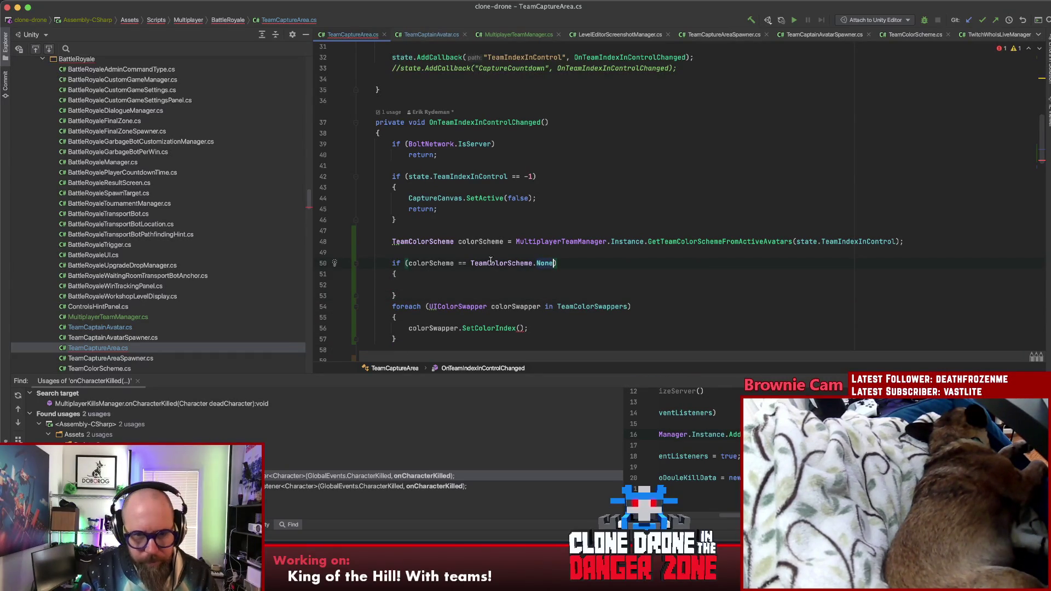
click(396, 296)
key(BackSpace)
key(Down)
key(Down)
key(Down)
text(})
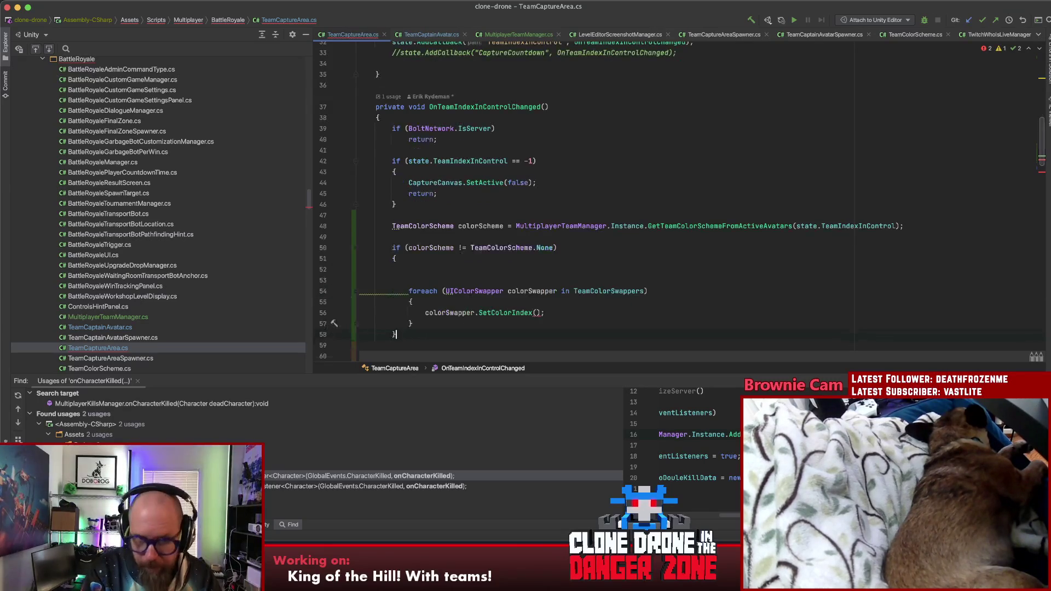
click(409, 280)
key(BackSpace)
key(BackSpace)
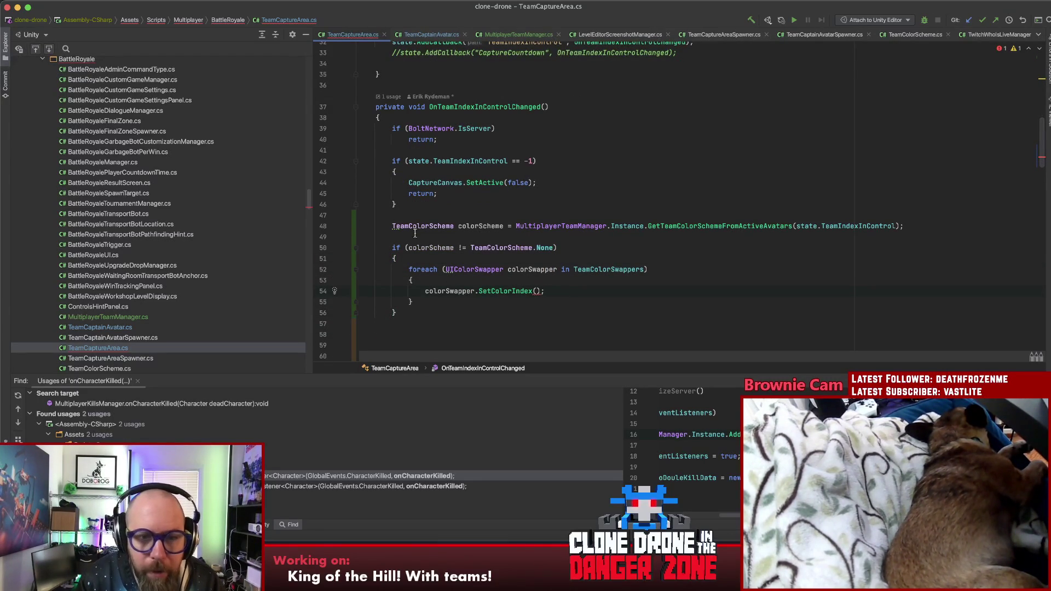
Pass (int)colorScheme - 1 to SetColorIndex and open the TeamColorScheme enum declaration
text(colorScheme -1)
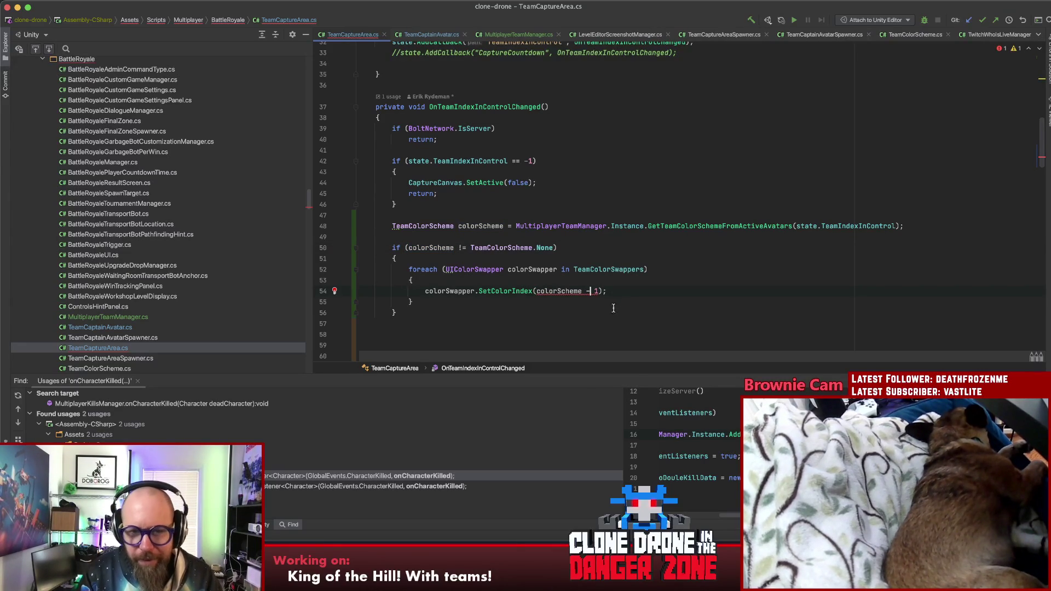
click(540, 290)
text((int))
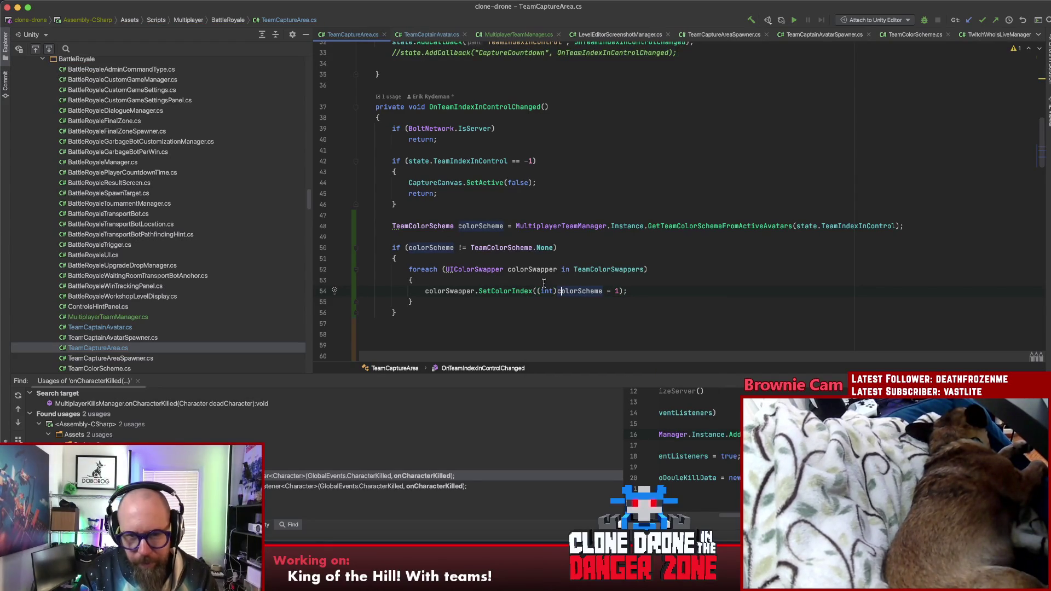
click(478, 248)
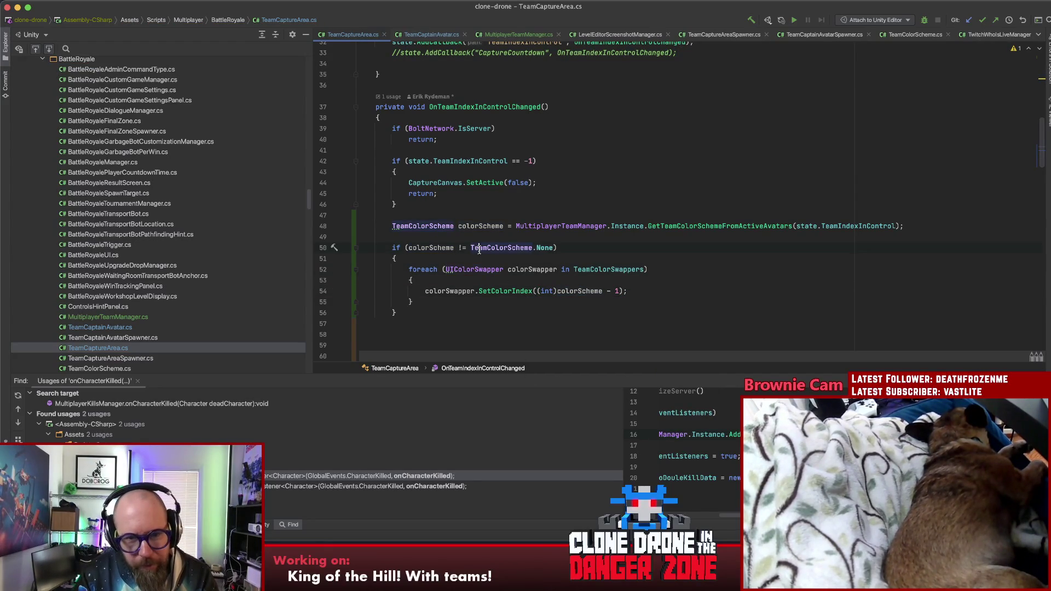
super+click(544, 249)
click(418, 101)
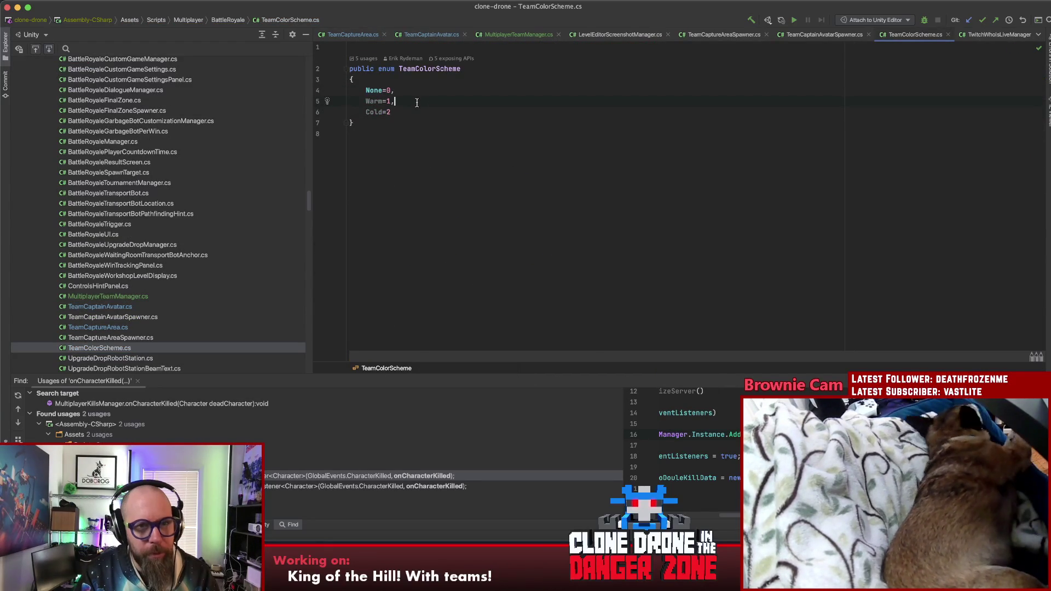
Switch to Unity, let the scripts finish importing, and select the TeamCaptureArea root object
key(super+Tab)
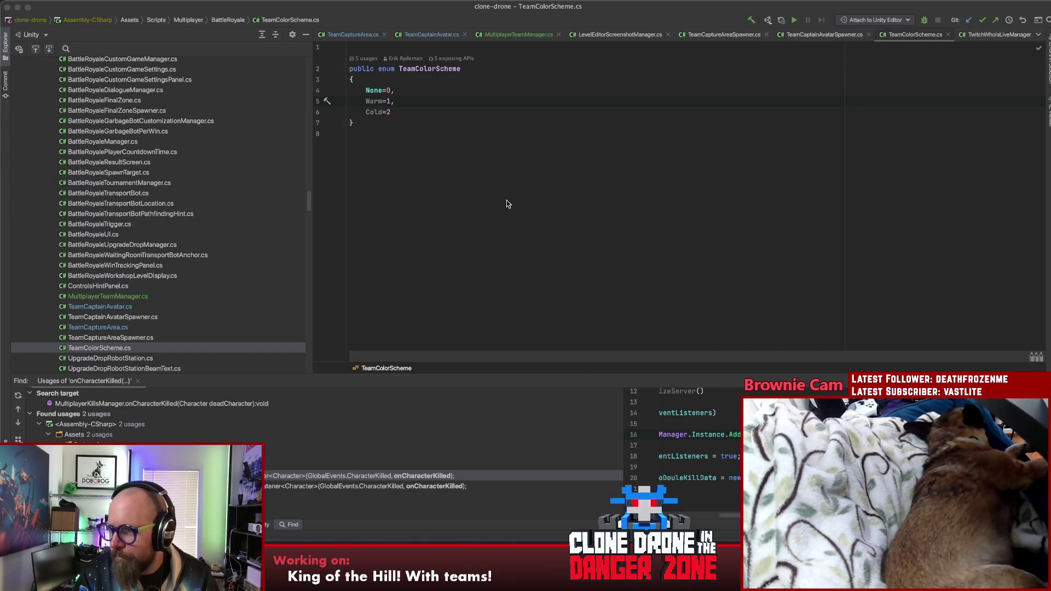
key(super+Tab)
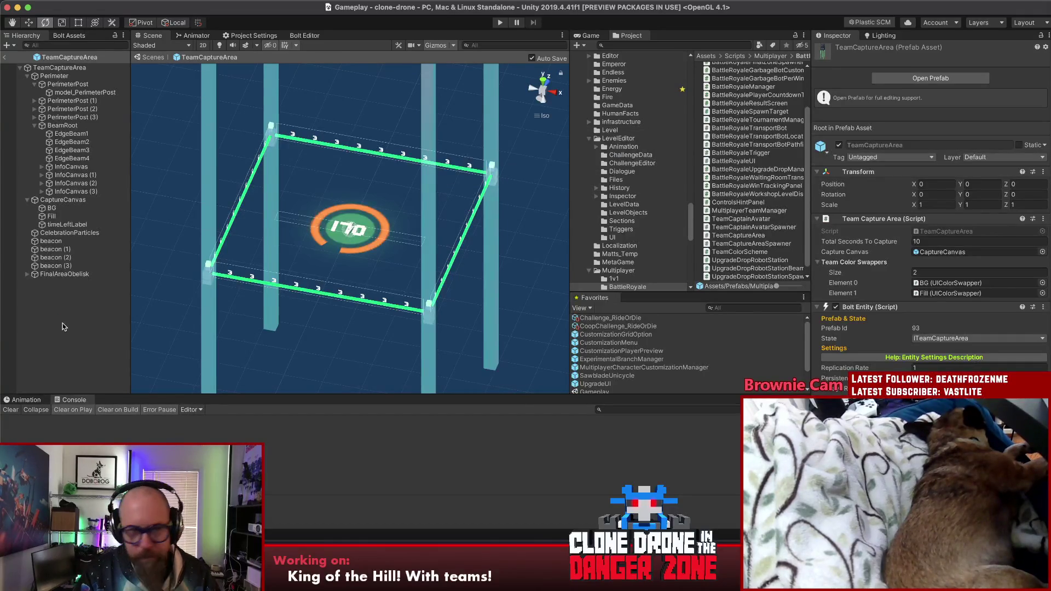
click(56, 67)
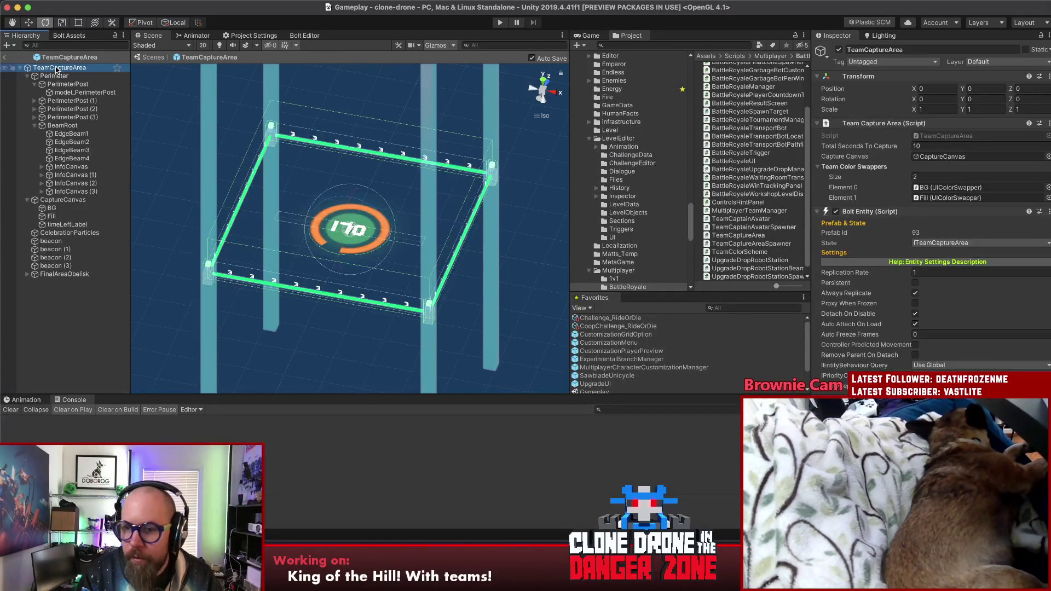
Inspect the BG object's colour variants referenced by Element 0
click(975, 189)
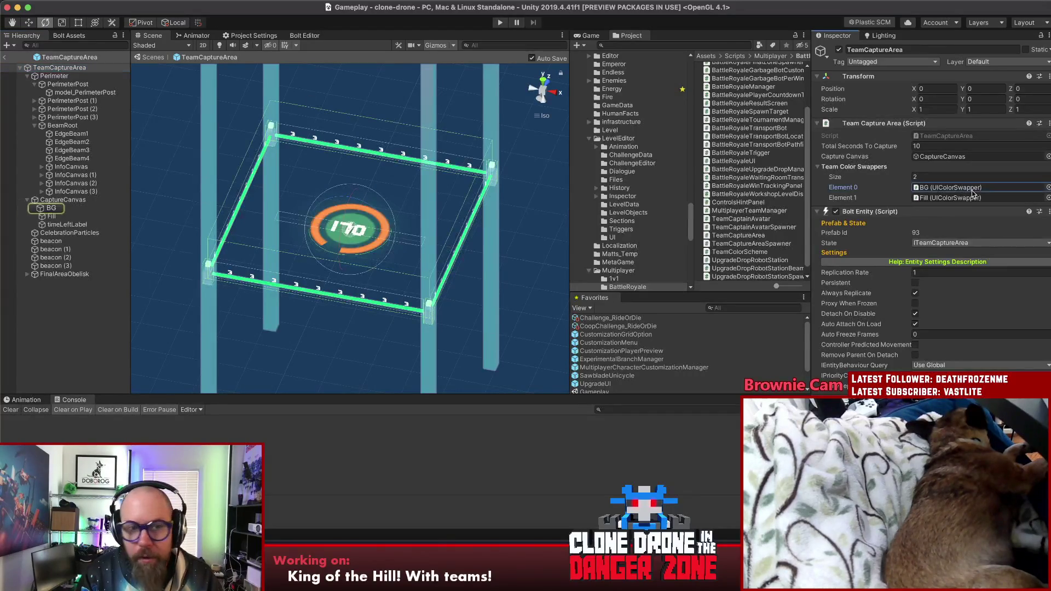
click(63, 210)
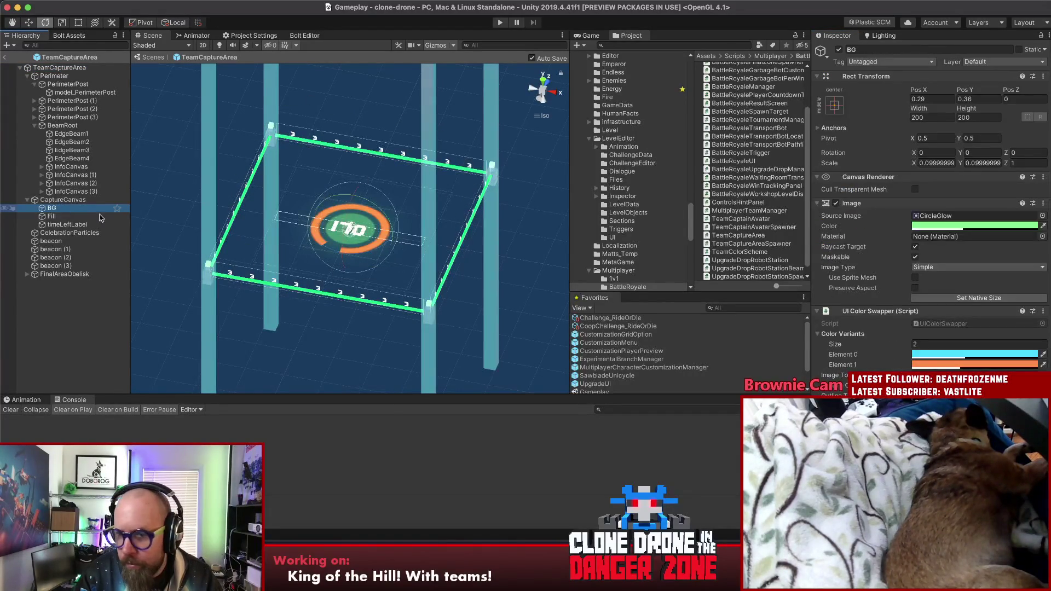
click(851, 365)
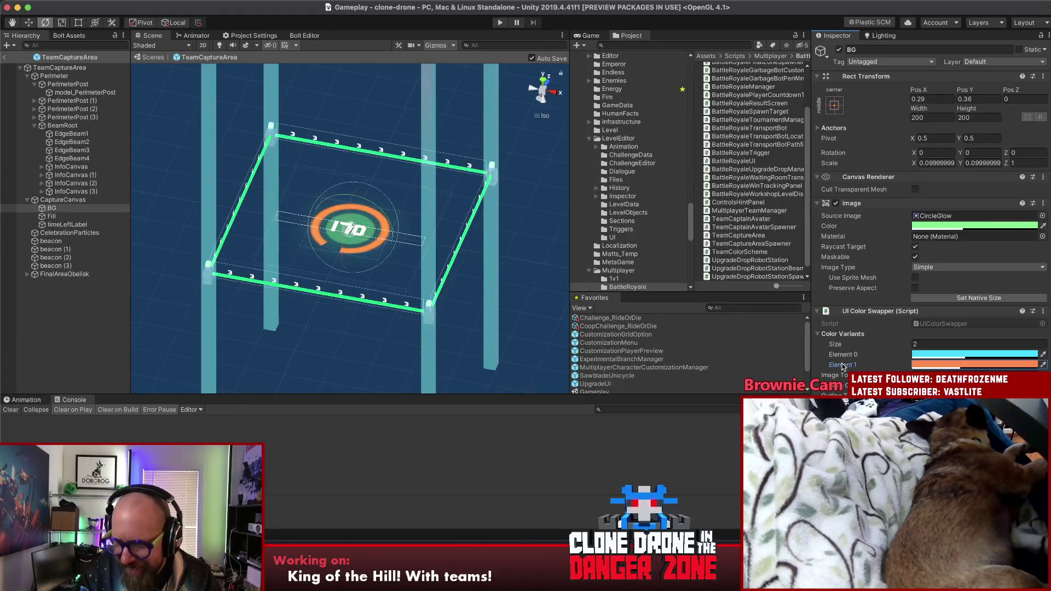
right_click(843, 366)
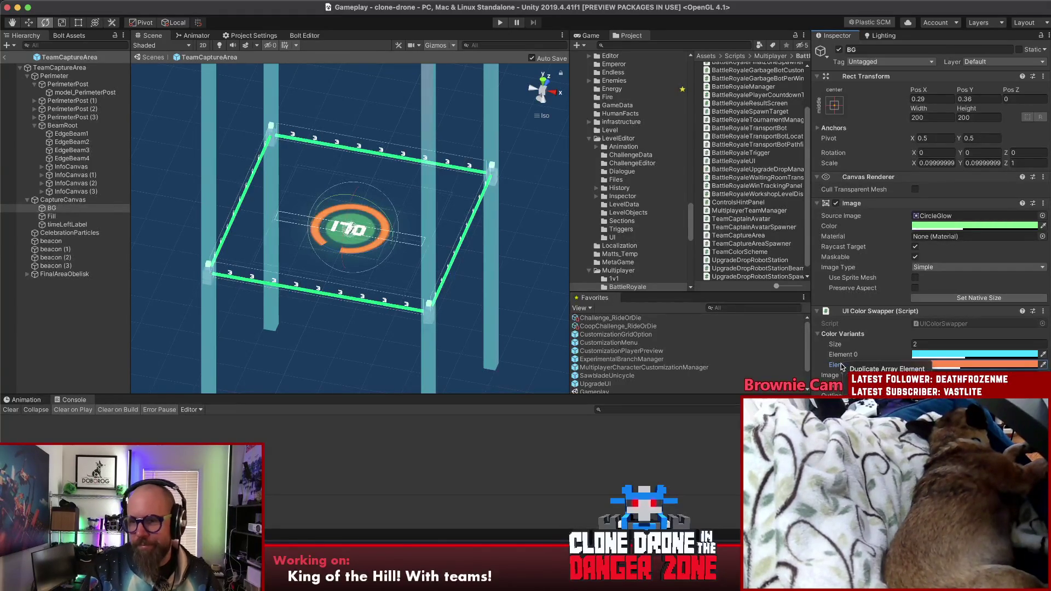
click(843, 355)
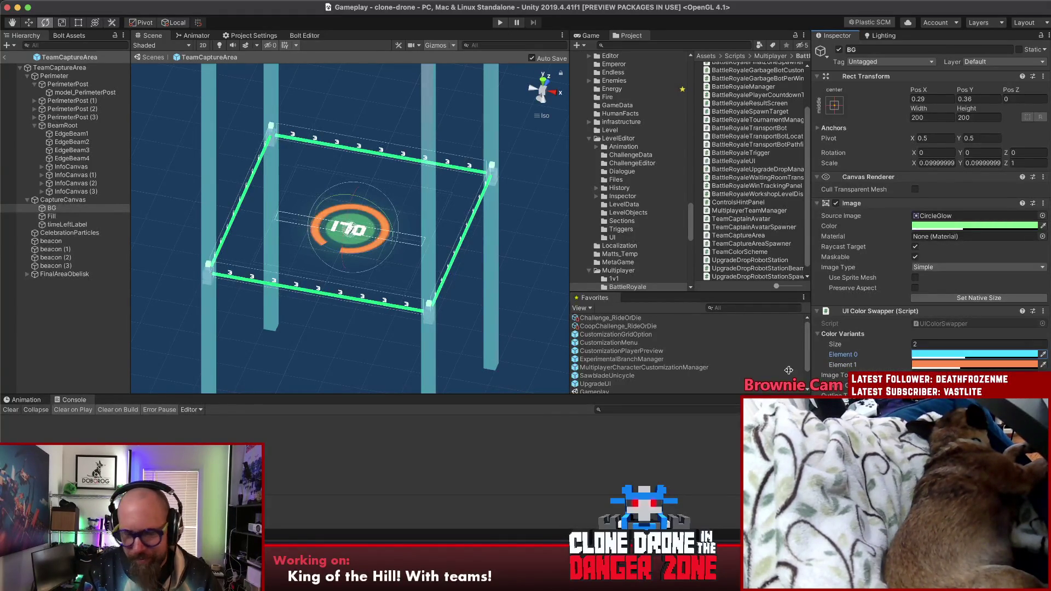
Check the Fill image's settings, then select the Cold=2 entry in TeamColorScheme.cs
click(52, 217)
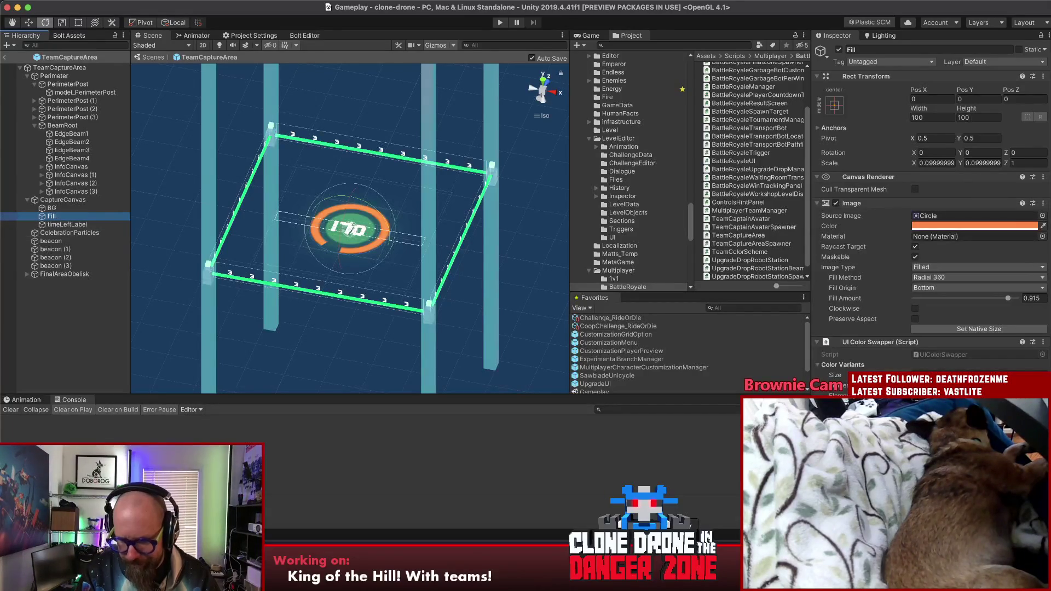
key(super+Tab)
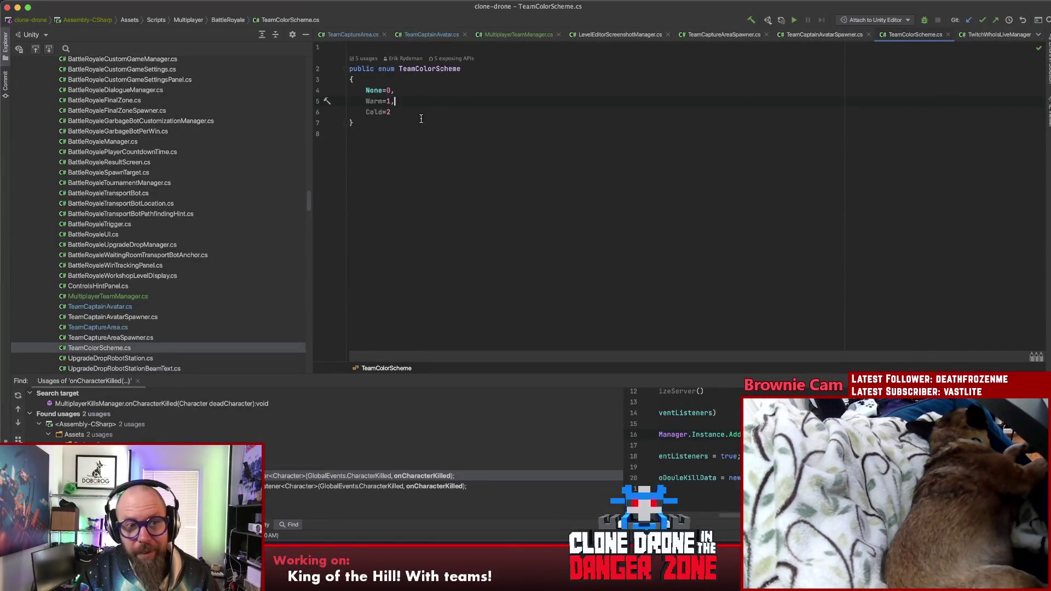
drag(412, 111, 374, 113)
Move the Cold entry of TeamColorScheme above Warm and renumber it Cold=1
key(ctrl+x)
click(404, 95)
key(Return)
key(ctrl+v)
key(BackSpace)
text(1)
Renumber Warm to 2 and fix the commas, dropping the trailing comma after Warm=2
key(Down)
key(BackSpace)
text(2,)
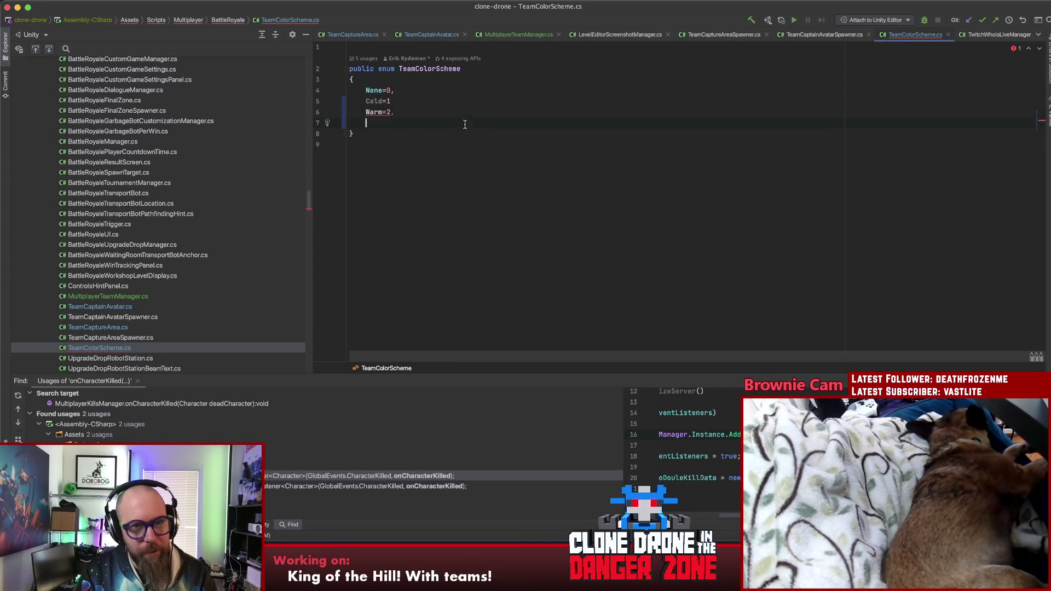
click(418, 104)
text(,)
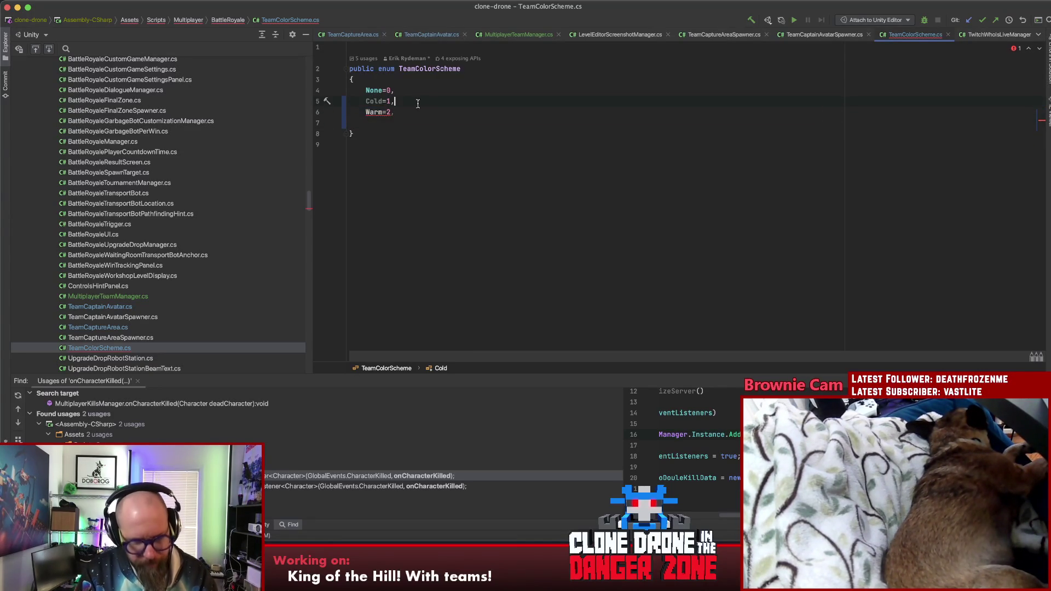
click(436, 112)
key(BackSpace)
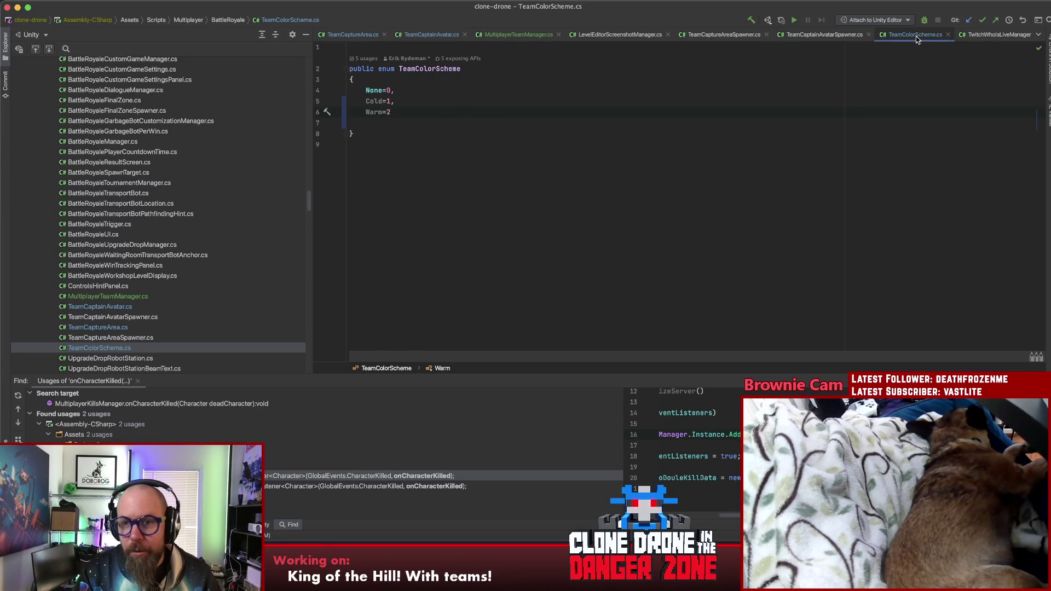
Return from Rider to Unity and focus the Project asset search
click(378, 111)
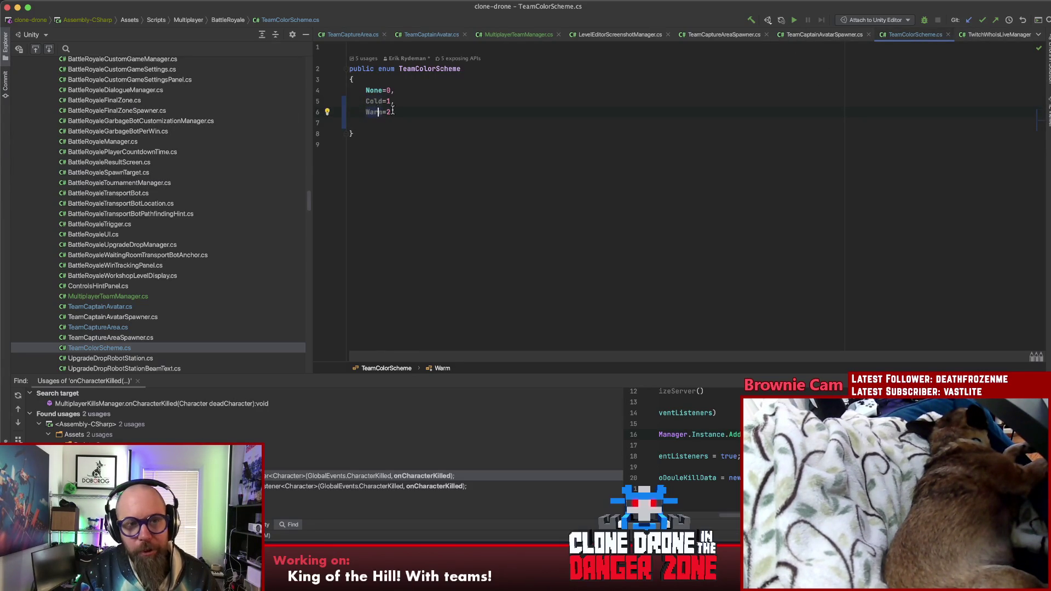
click(546, 134)
key(super+Tab)
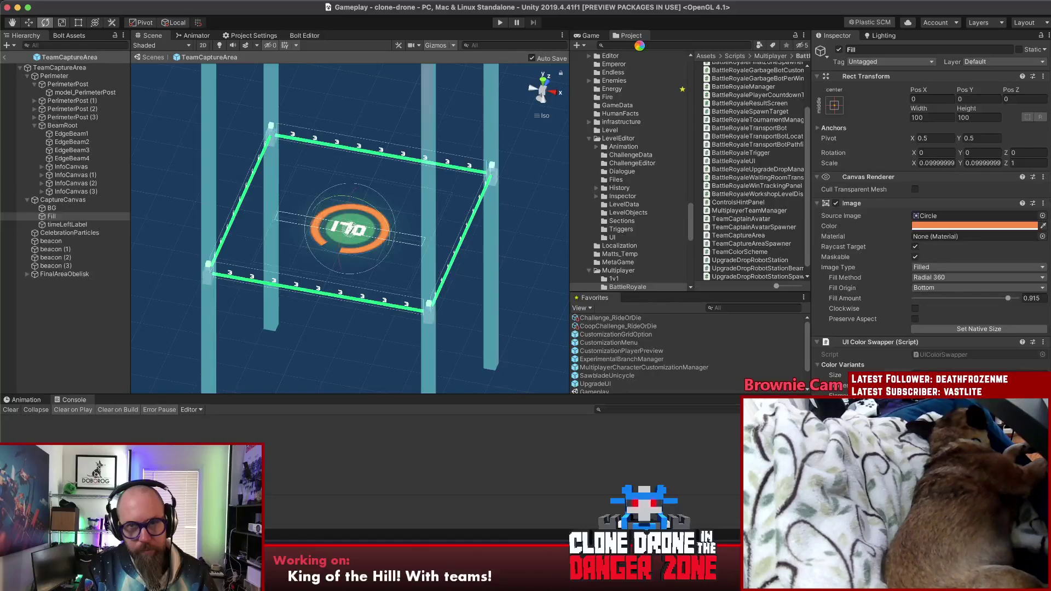
click(640, 45)
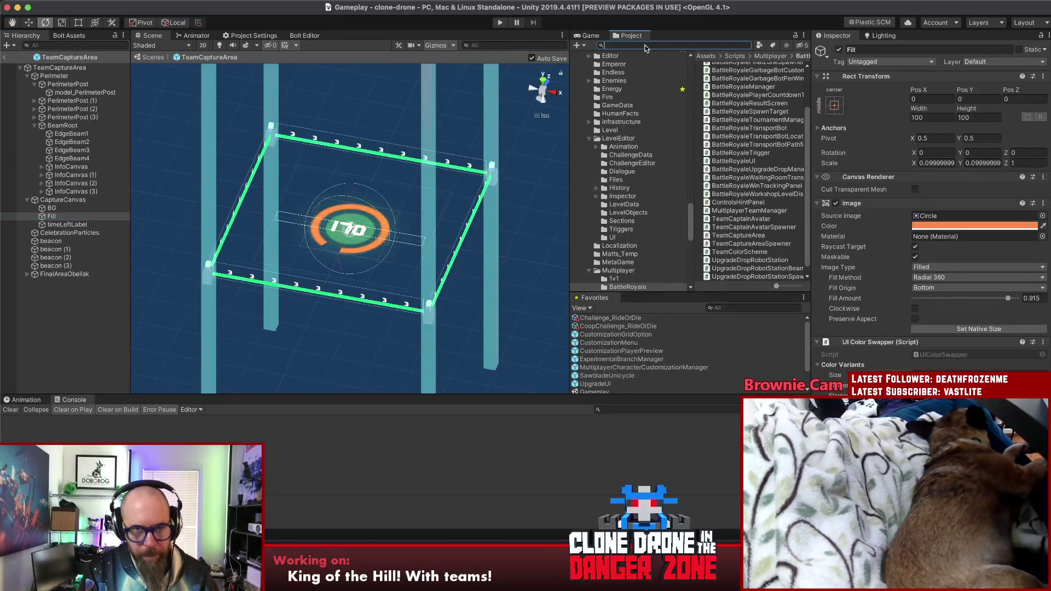
Search the Project for 'teamcaptain' and check AnalysisBotTeamCaptain's Color Scheme, leaving it unchanged
text(teamcapta)
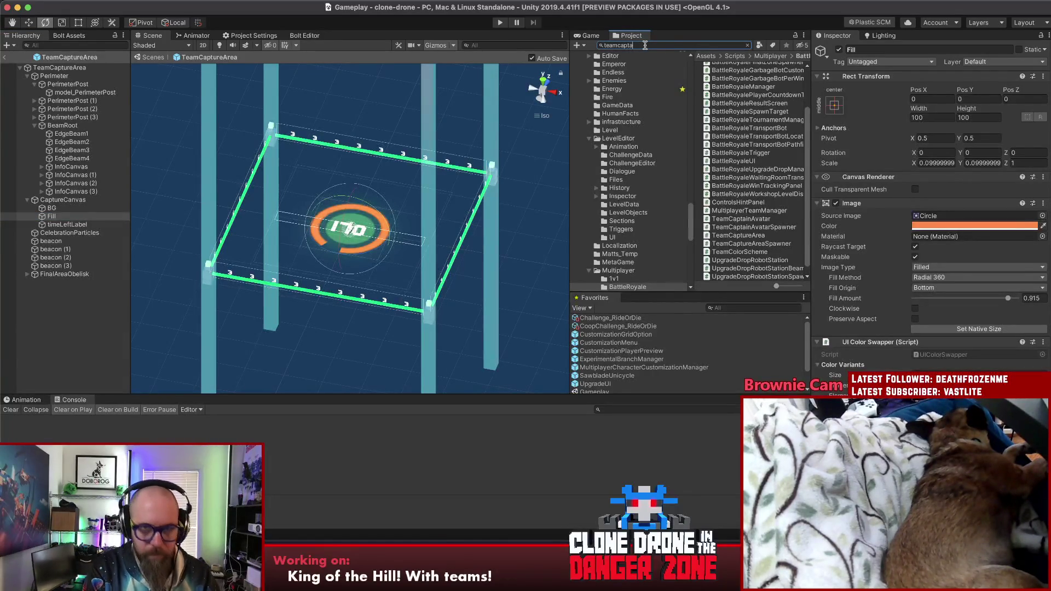
text(in)
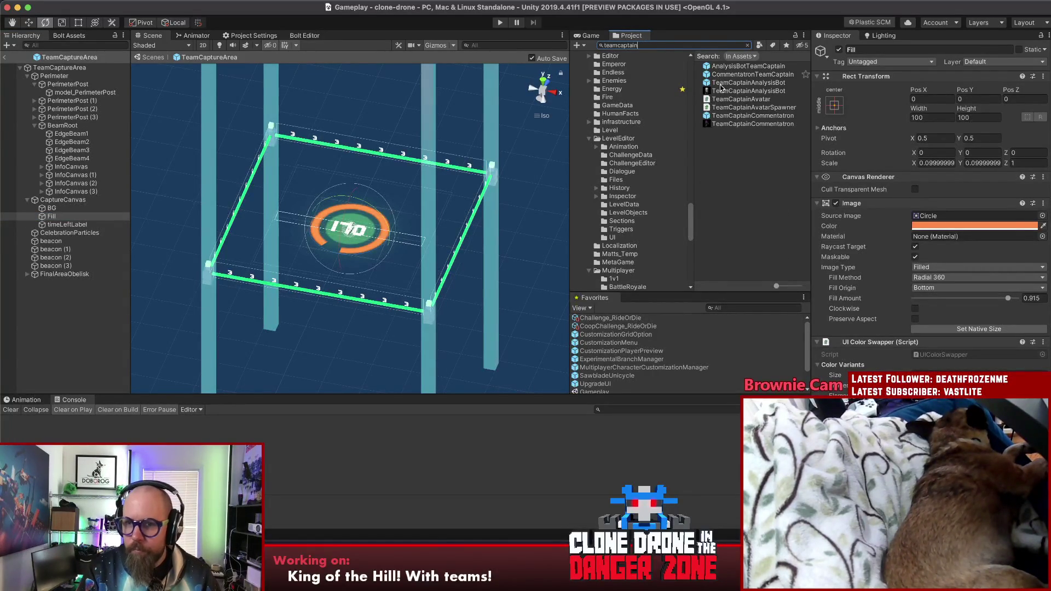
click(735, 66)
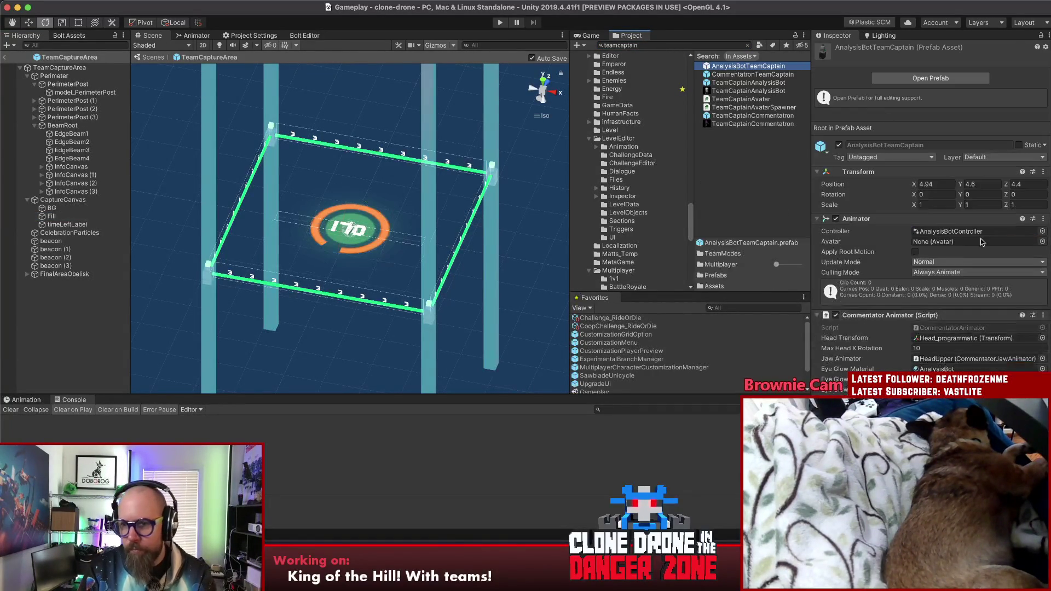
scroll(944, 253, down, 10)
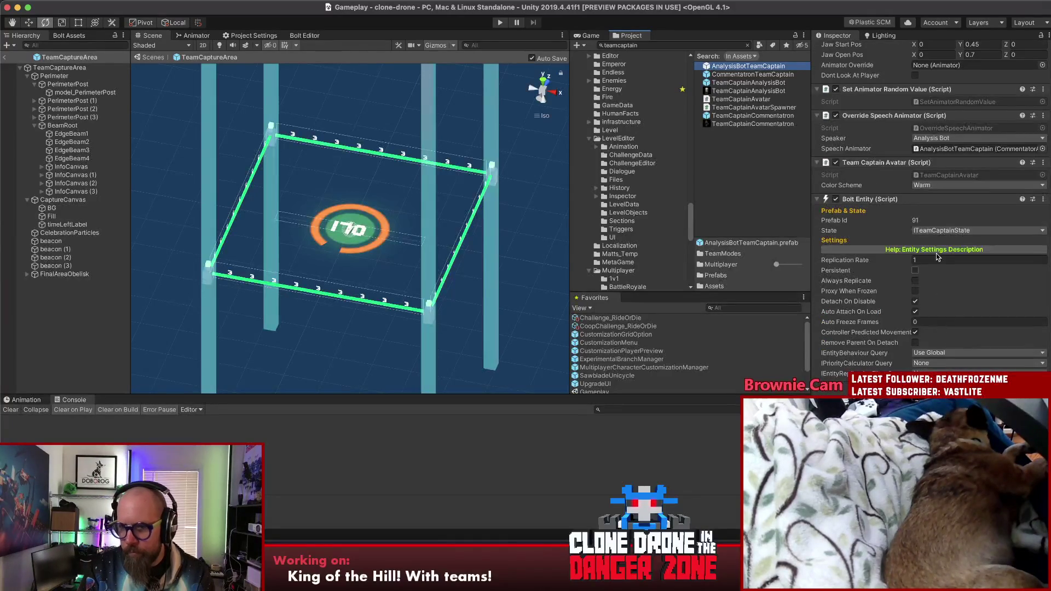
click(933, 185)
key(Escape)
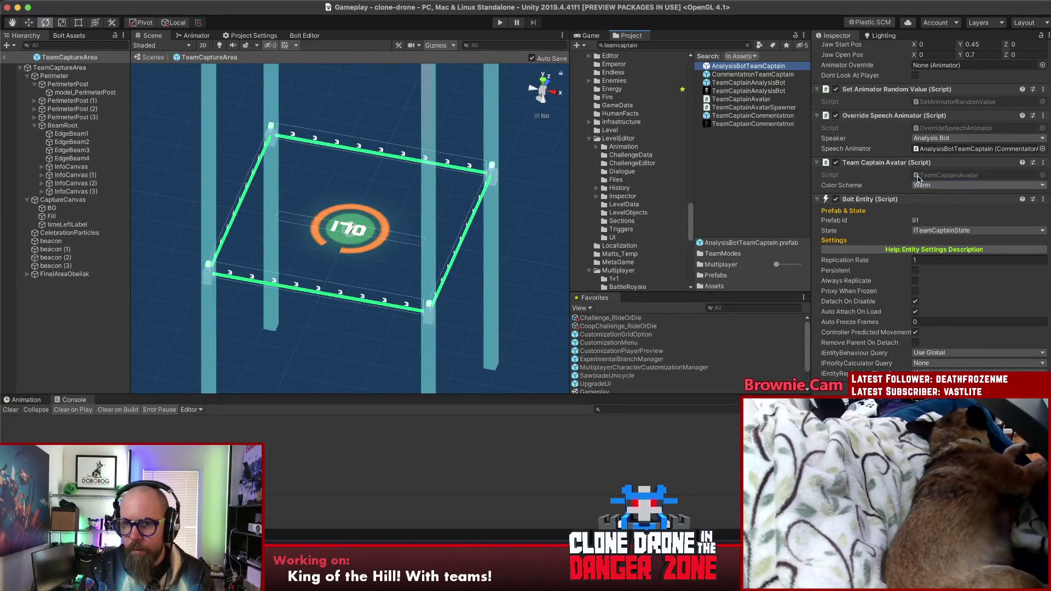
Set CommentatronTeamCaptain's Color Scheme to Warm, then return to the Gameplay scene
click(764, 75)
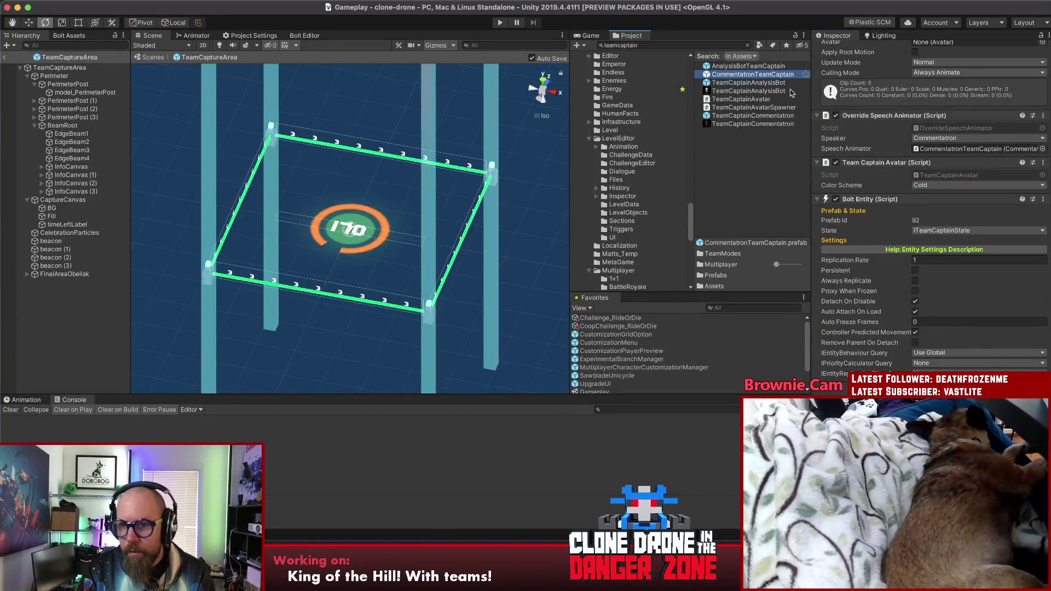
click(936, 186)
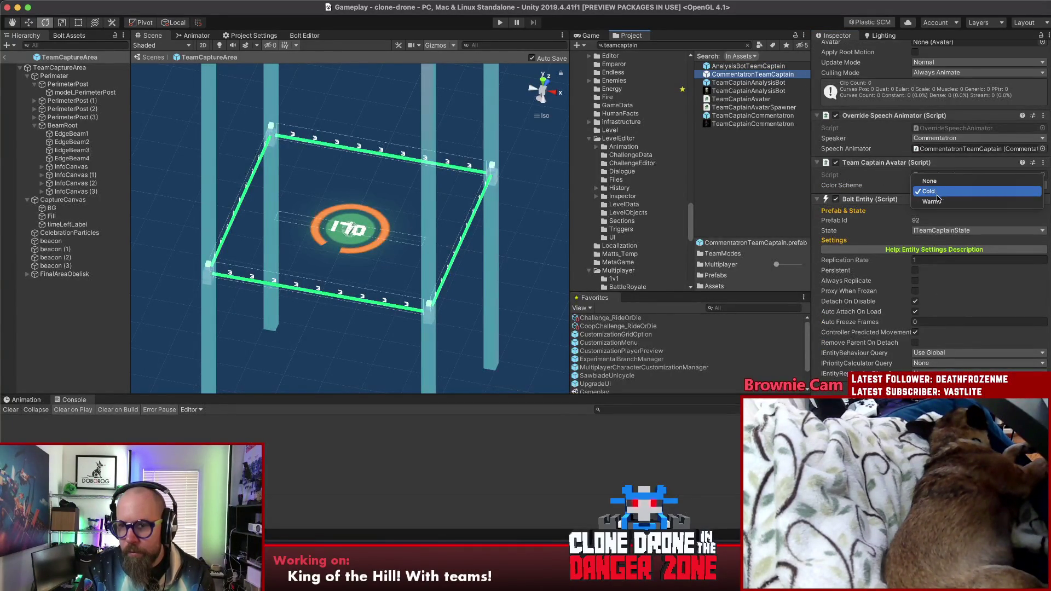
click(938, 202)
click(748, 181)
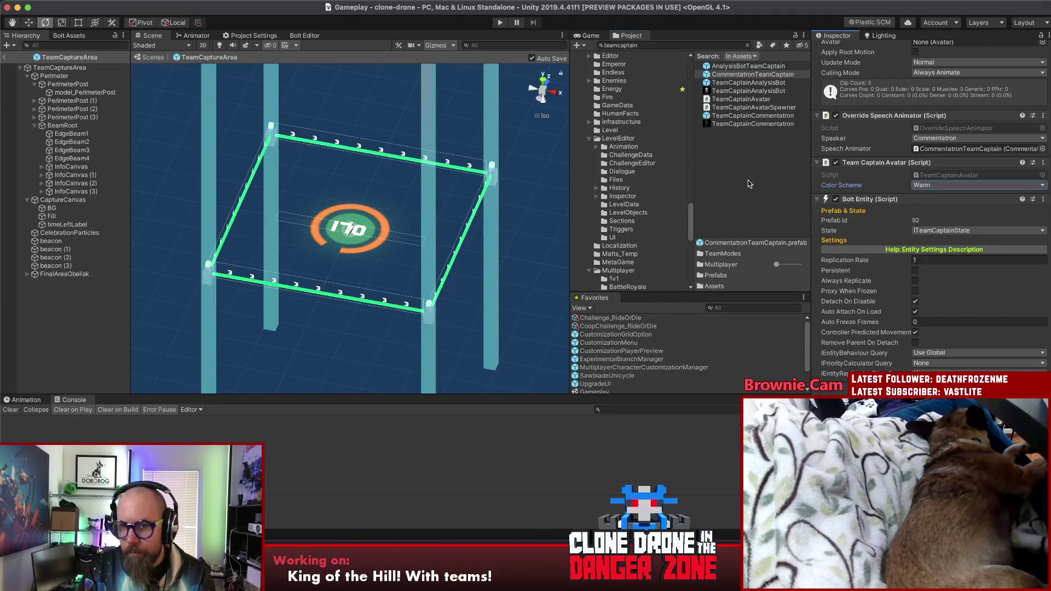
click(4, 57)
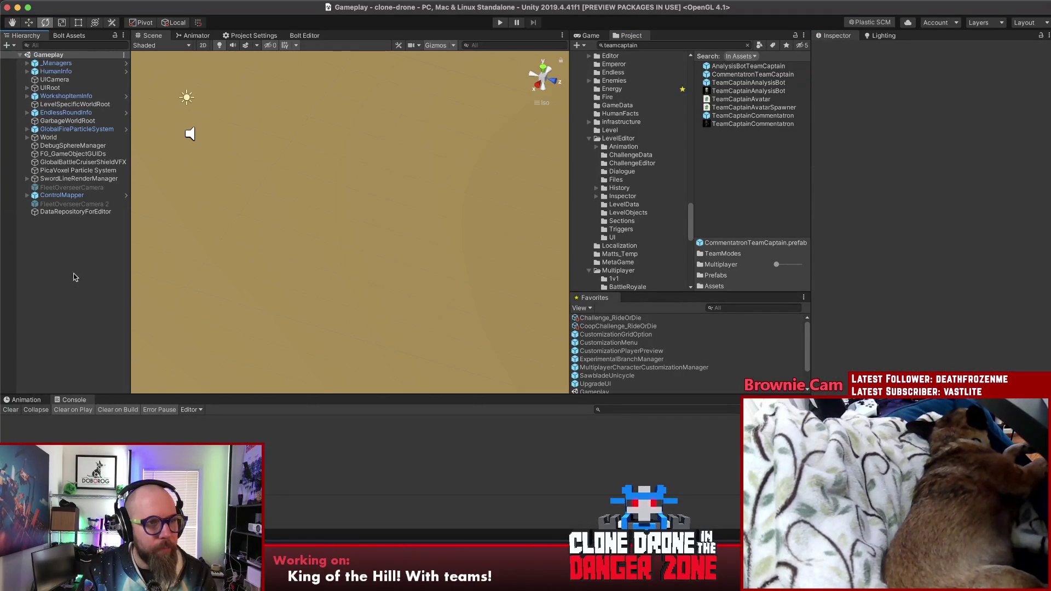
Save the project, inspect AudienceRoot2019 under World, then switch to the GitLab pipelines
click(59, 1)
click(79, 100)
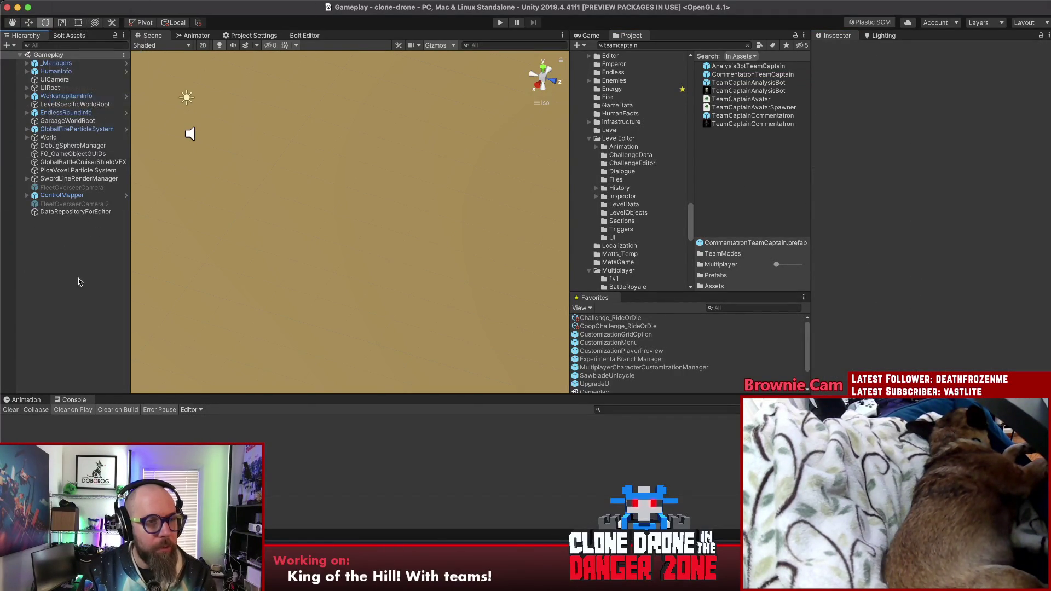
click(133, 239)
click(66, 253)
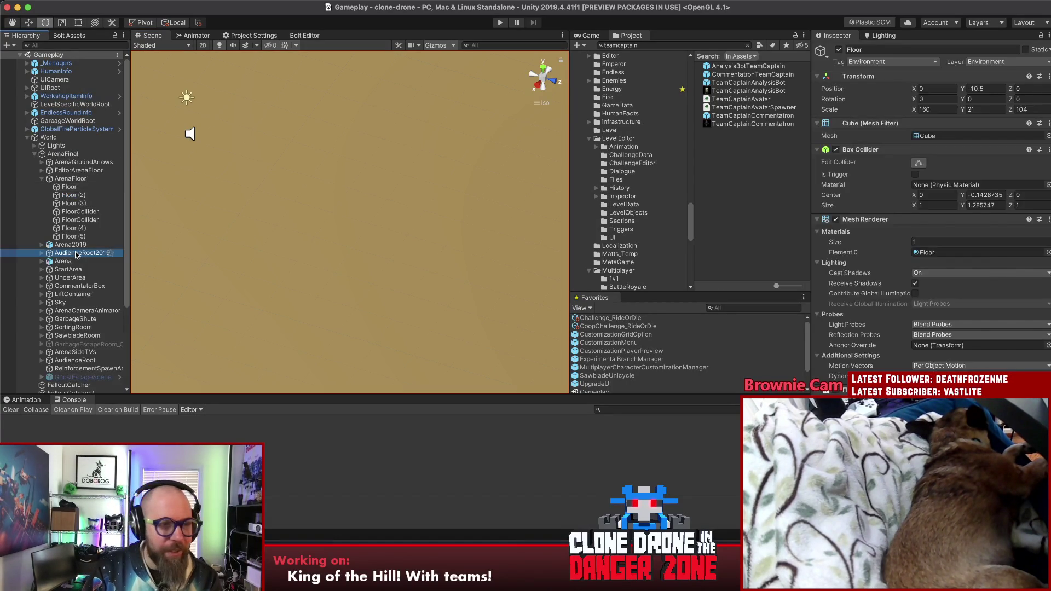
click(27, 138)
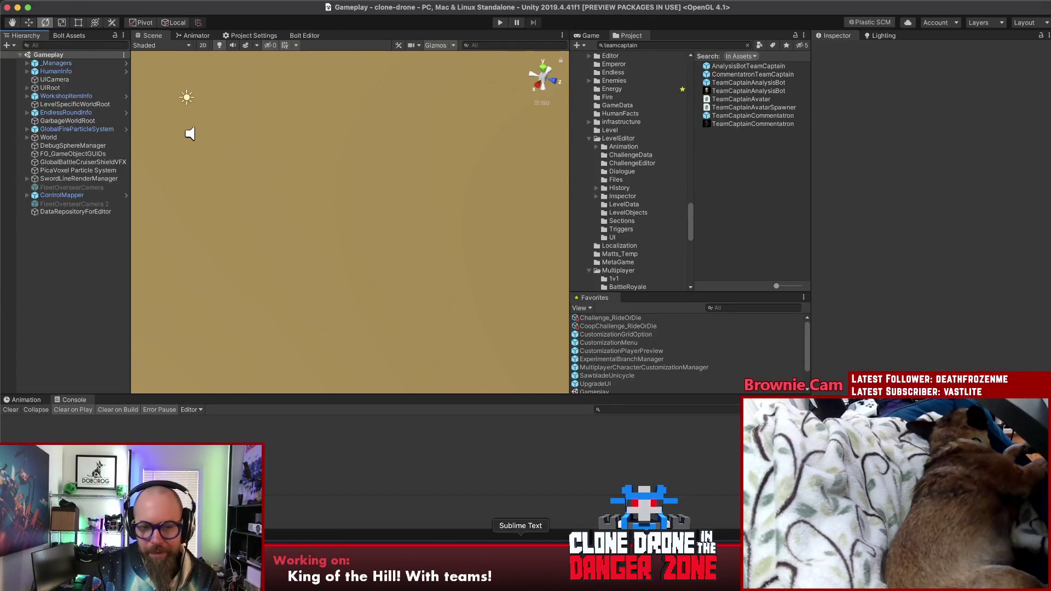
click(489, 564)
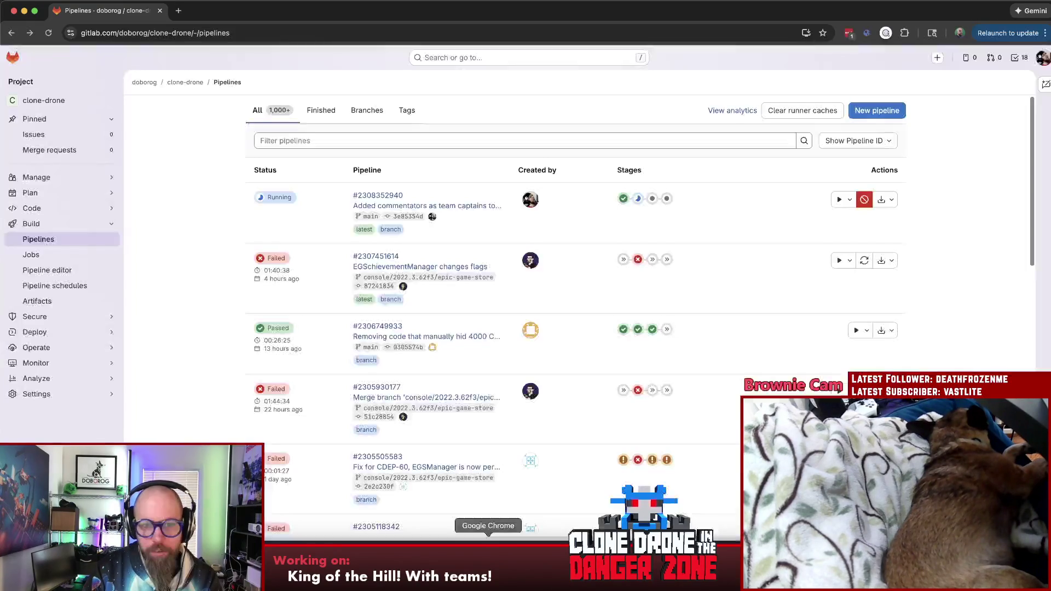
View the running pipeline's Linux standalone build job log in GitLab, then return to Unity
click(639, 199)
click(694, 242)
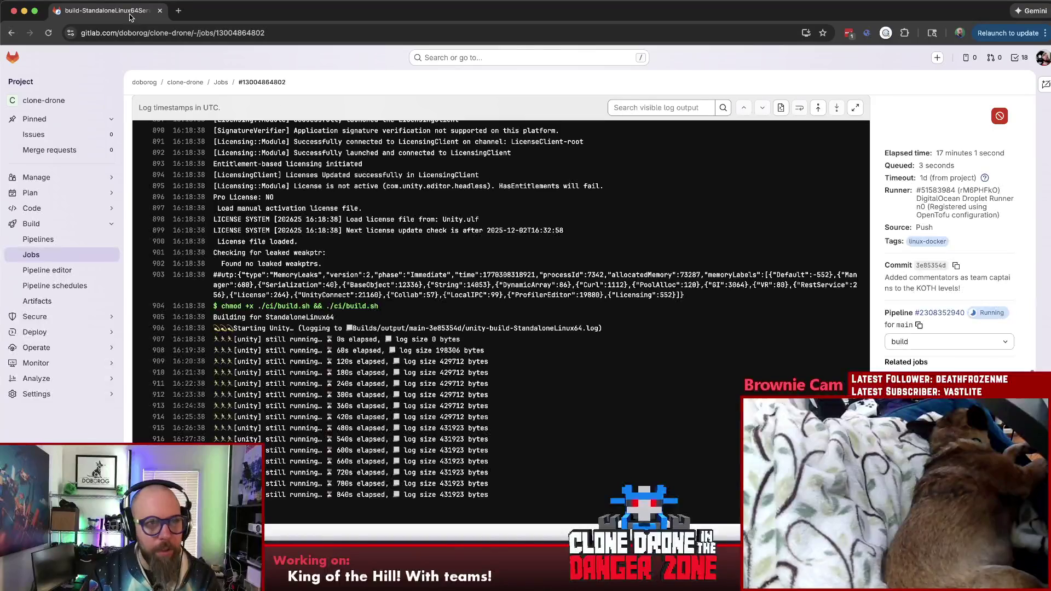
key(super+Tab)
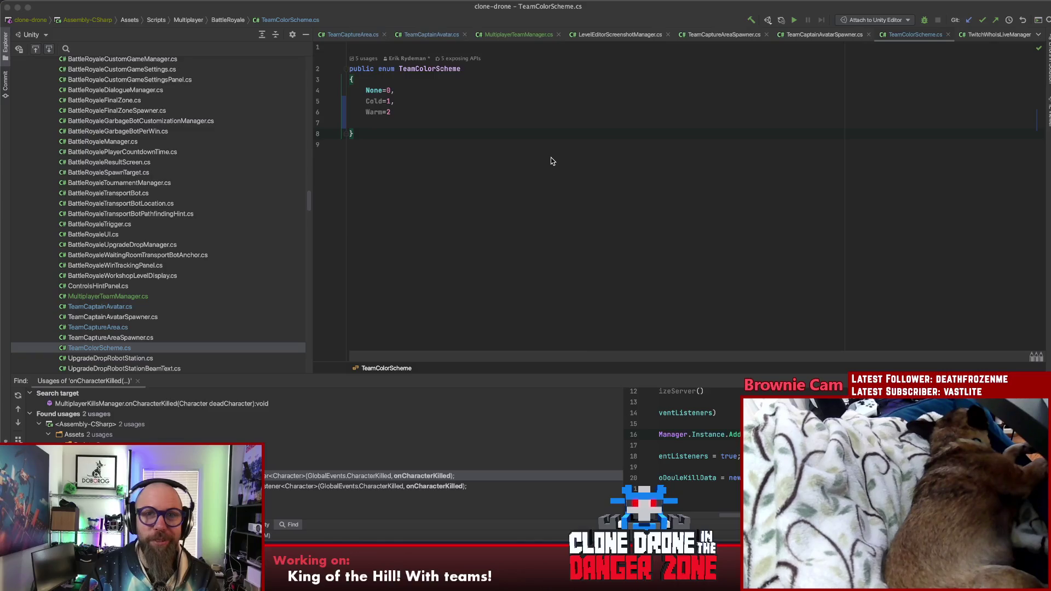
key(super+Tab)
click(751, 191)
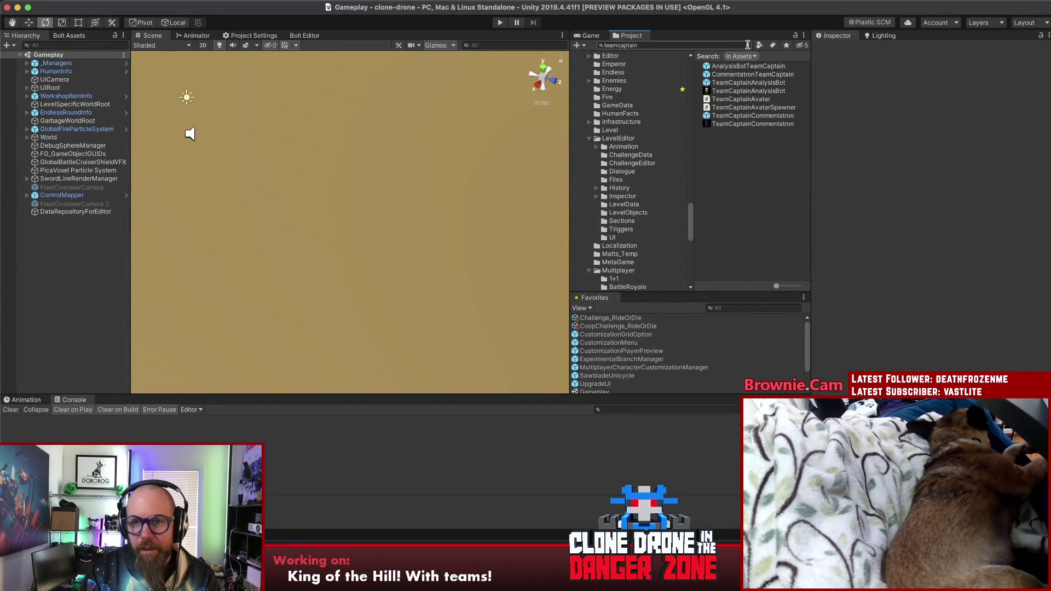
Add AnalysisBotTeamCaptain and CommentatronTeamCaptain prefabs to Favorites
click(758, 116)
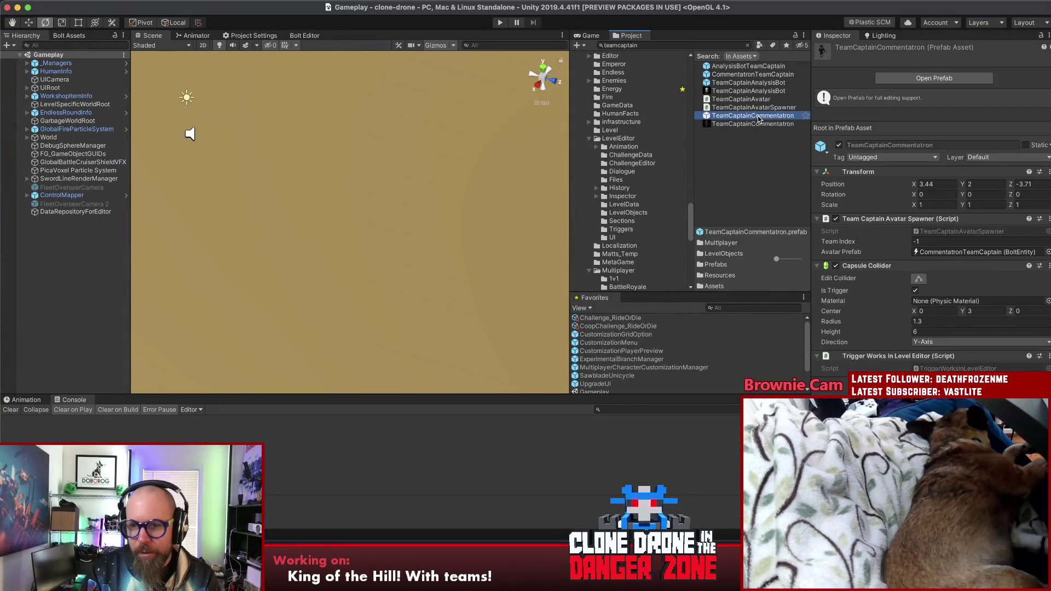
click(748, 67)
click(806, 65)
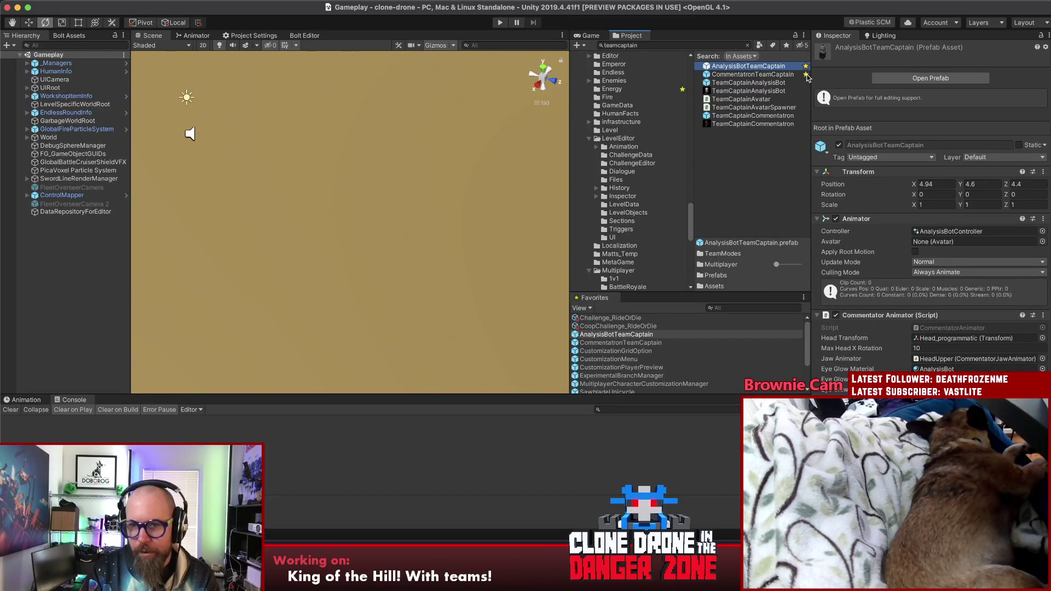
click(788, 74)
key(Up)
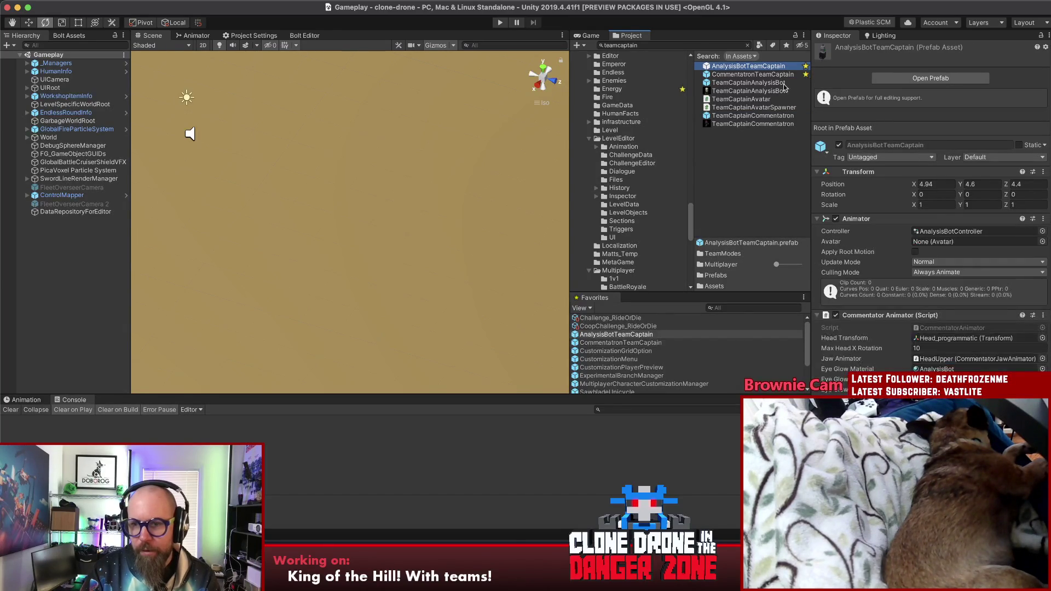
click(757, 75)
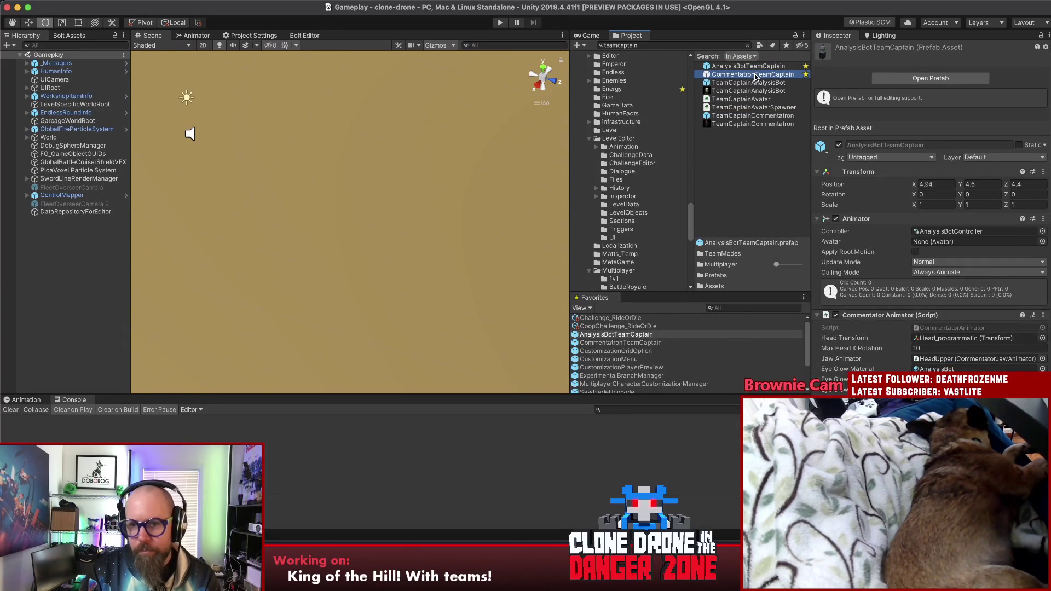
click(770, 165)
Clear the asset search and select the _Managers object in the Hierarchy
click(751, 46)
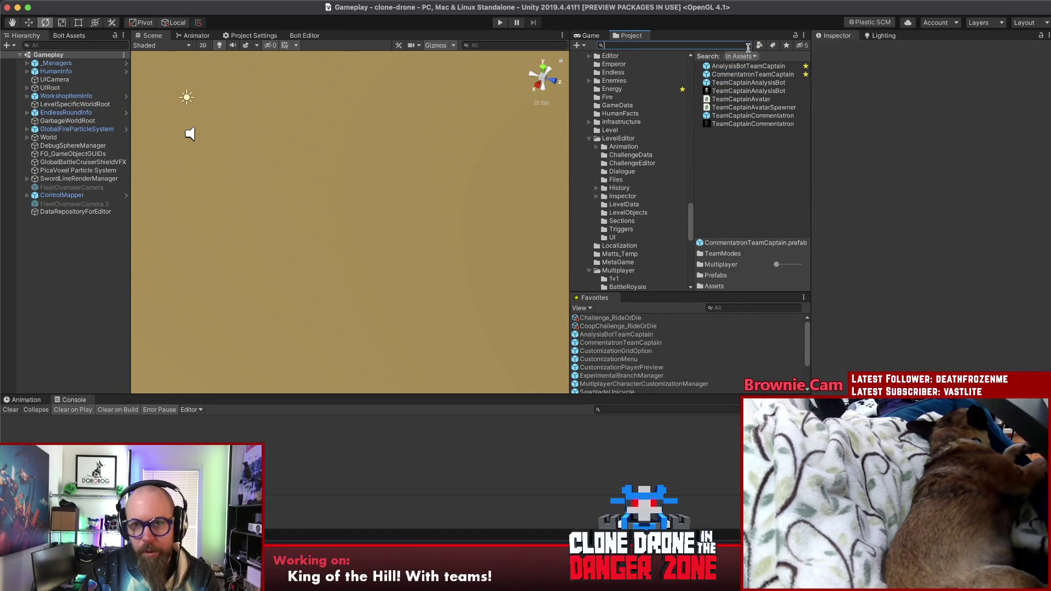
click(23, 64)
click(24, 63)
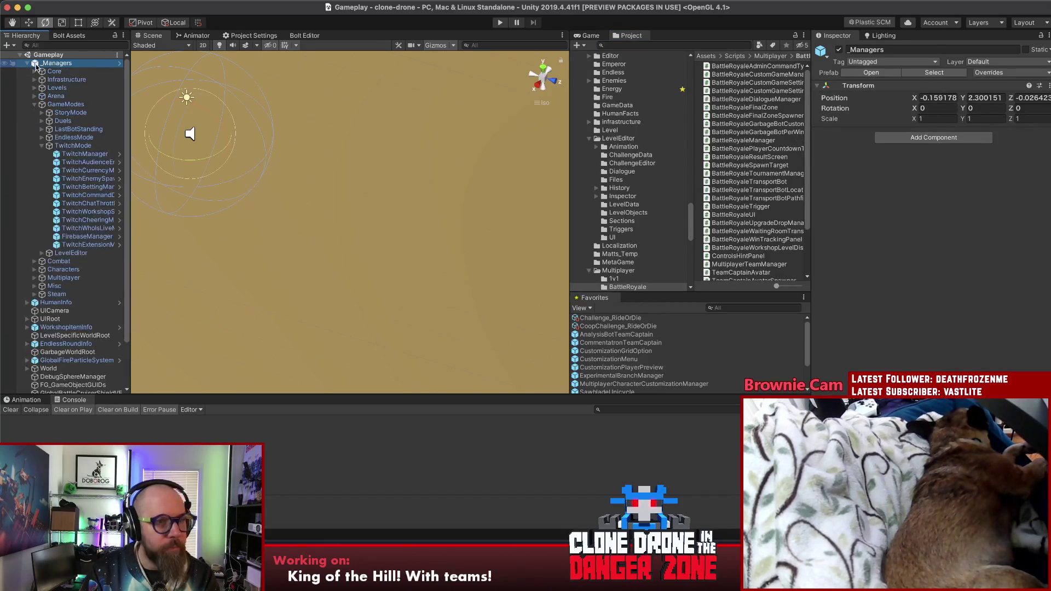
Open the _Managers prefab for editing and select its Multiplayer group
click(876, 72)
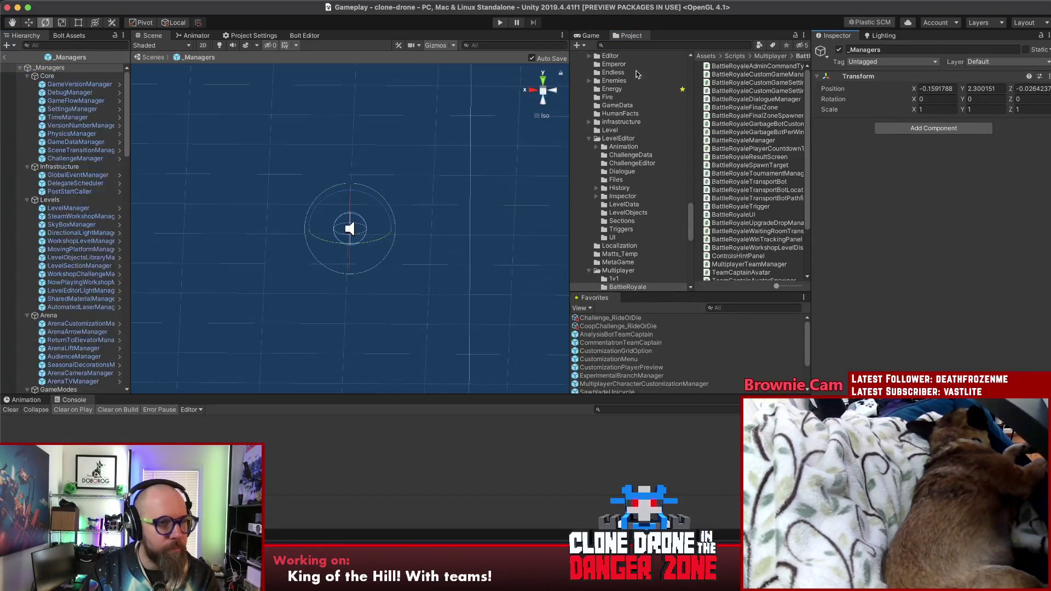
scroll(53, 337, down, 3)
scroll(54, 336, down, 5)
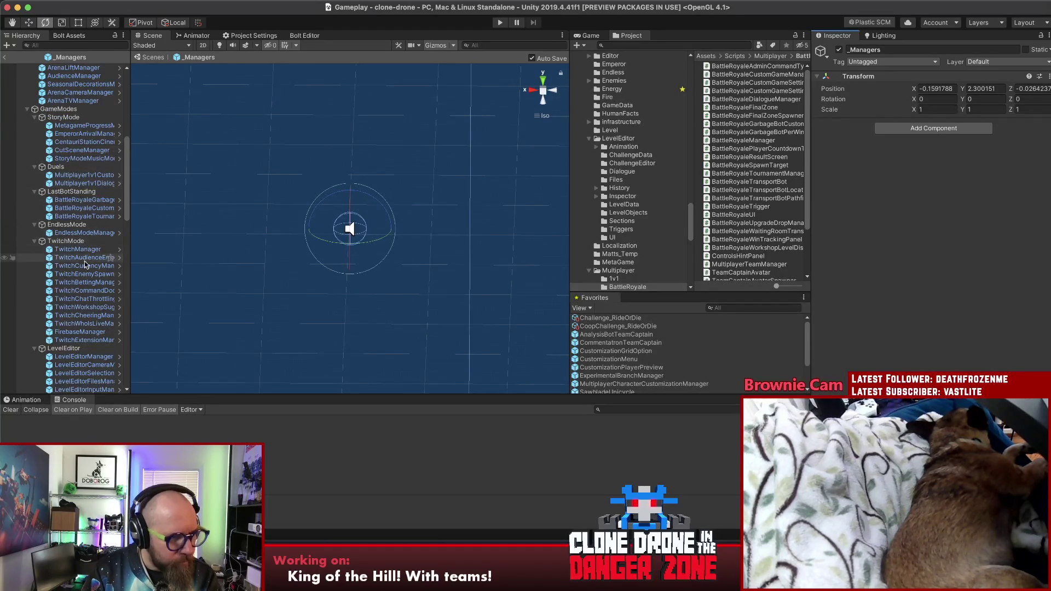
scroll(83, 267, down, 6)
scroll(82, 267, down, 7)
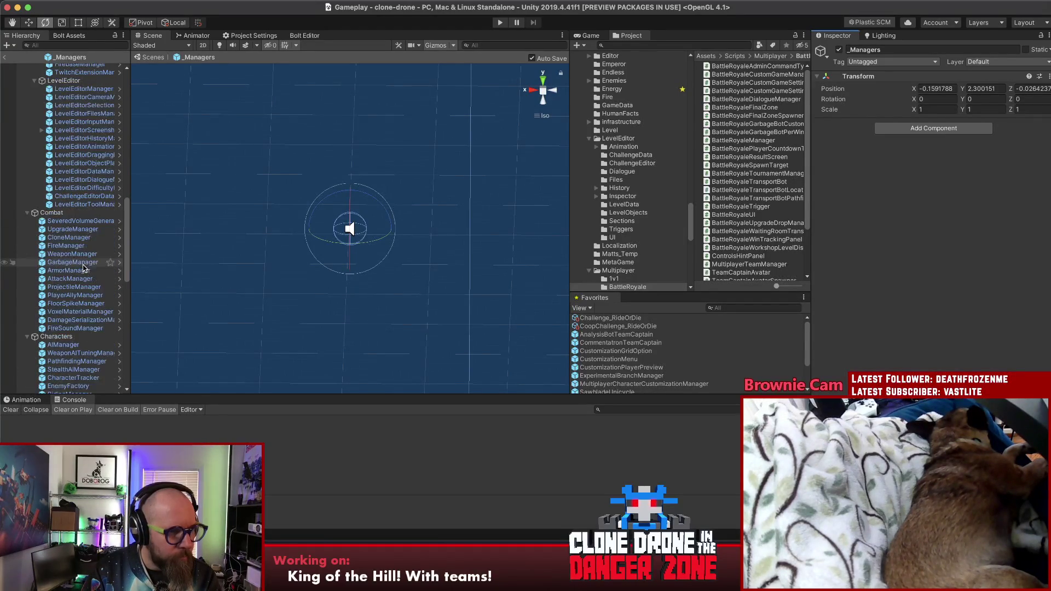
scroll(80, 266, down, 3)
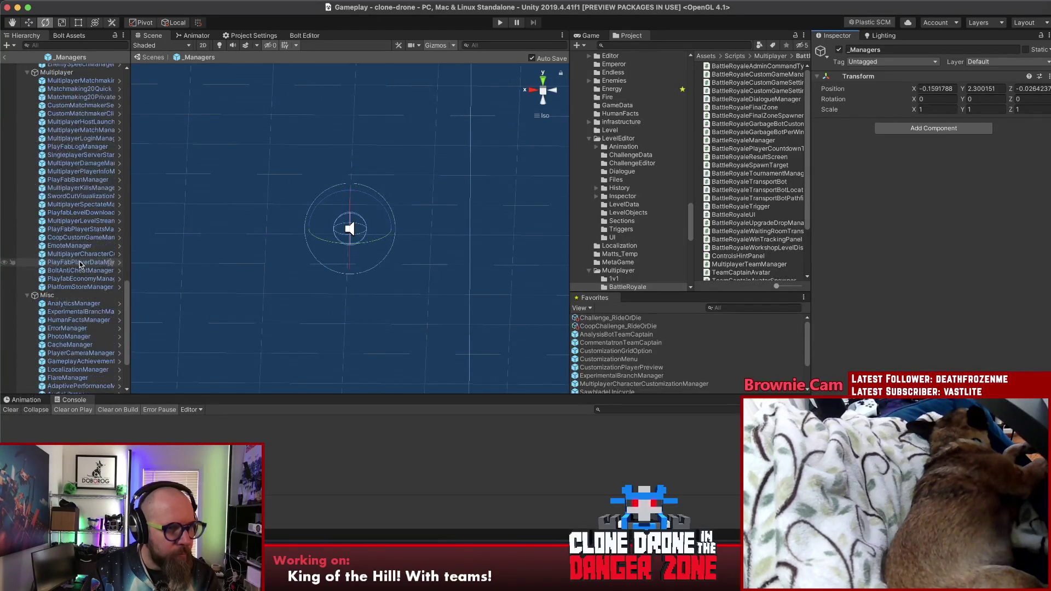
click(55, 102)
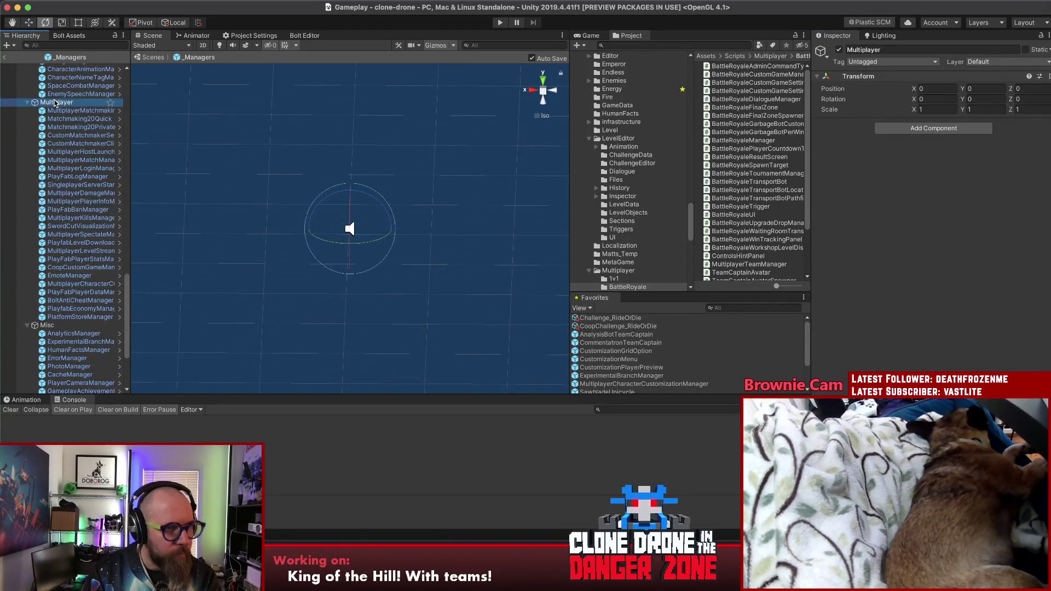
right_click(58, 101)
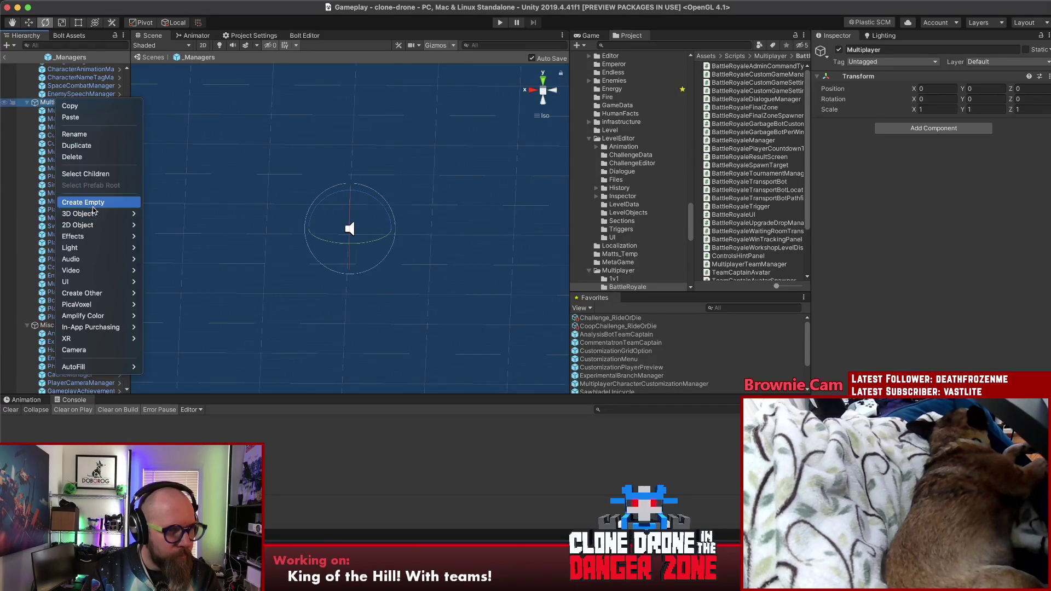
key(Escape)
Create an empty child under Multiplayer named MultiplayerTeamManager
key(alt+shift+n)
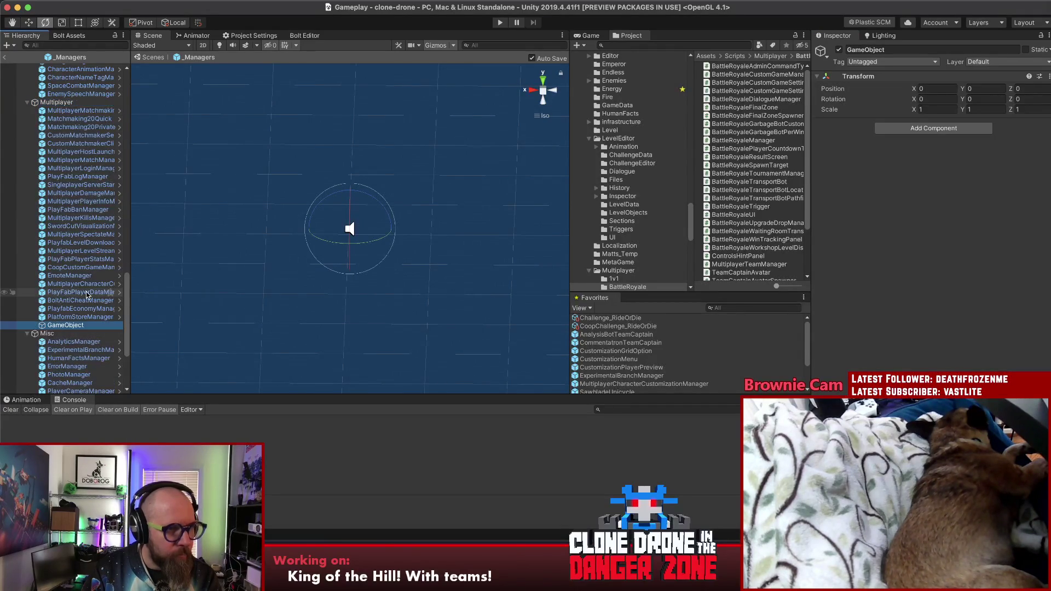
key(Return)
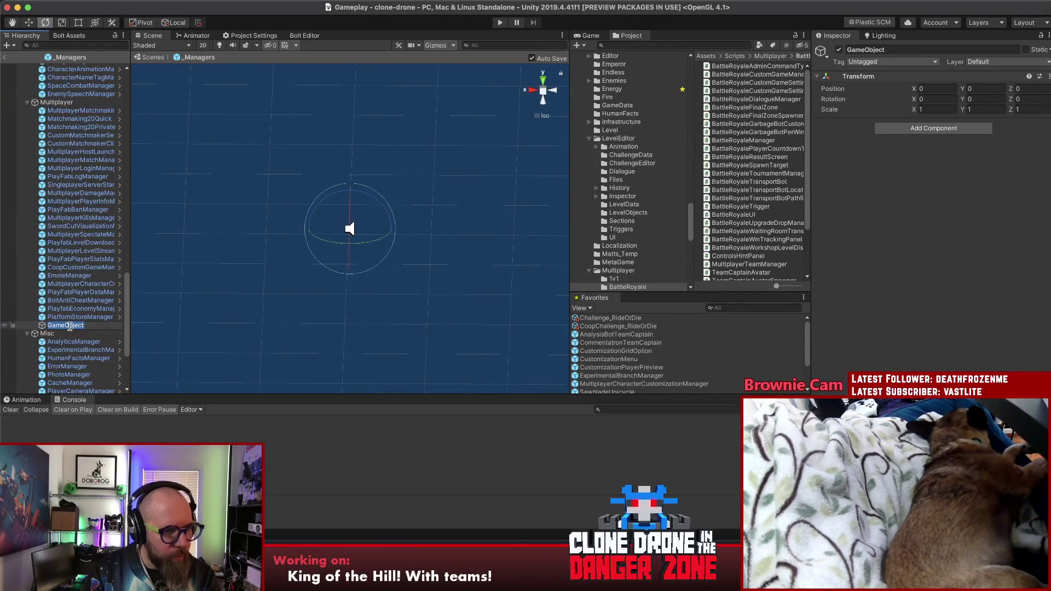
text(T)
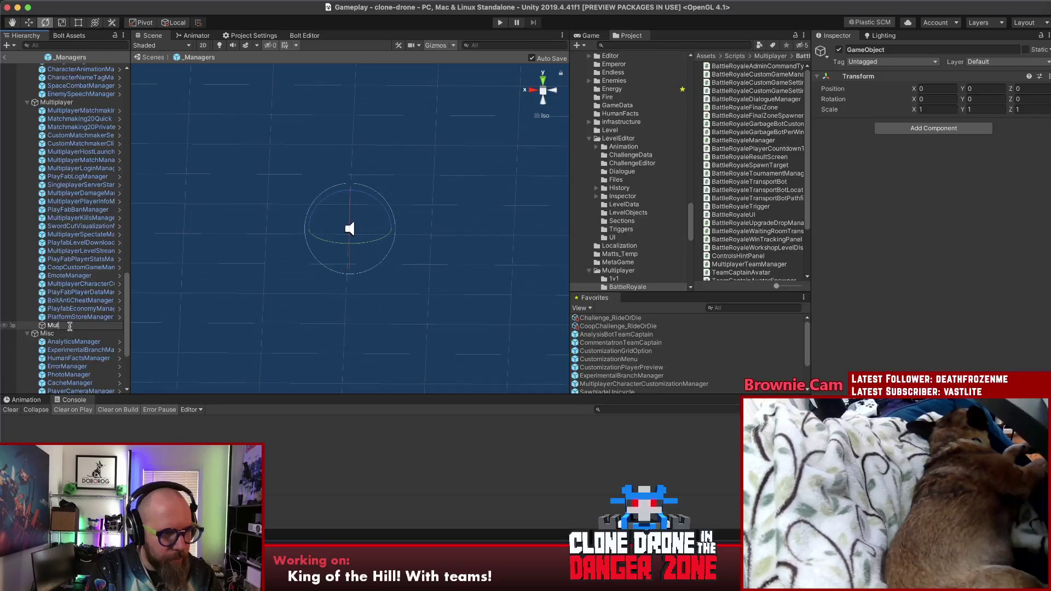
text(iplayerTeam)
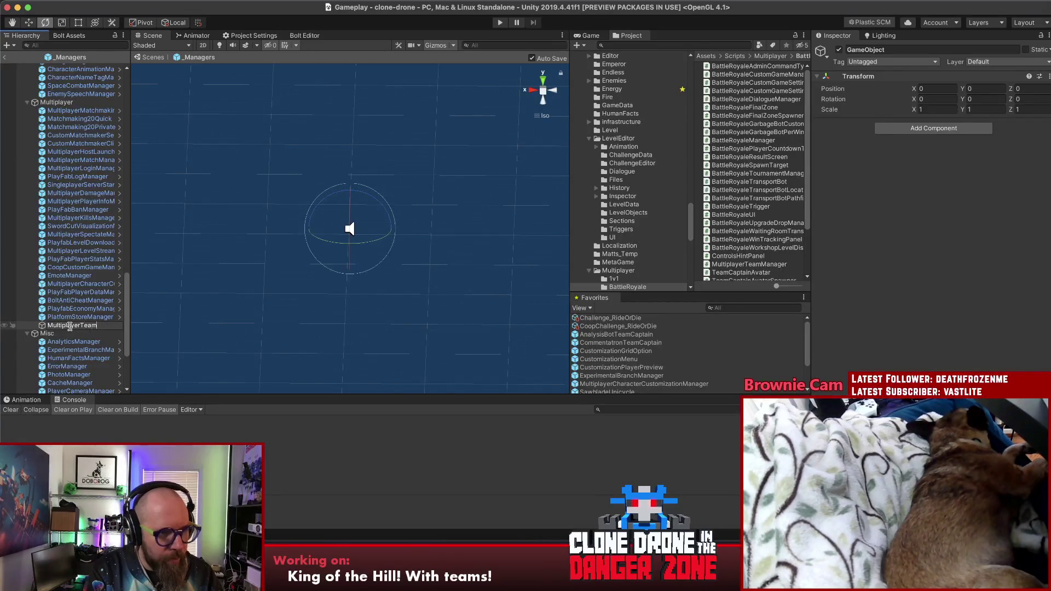
text(nager)
key(Return)
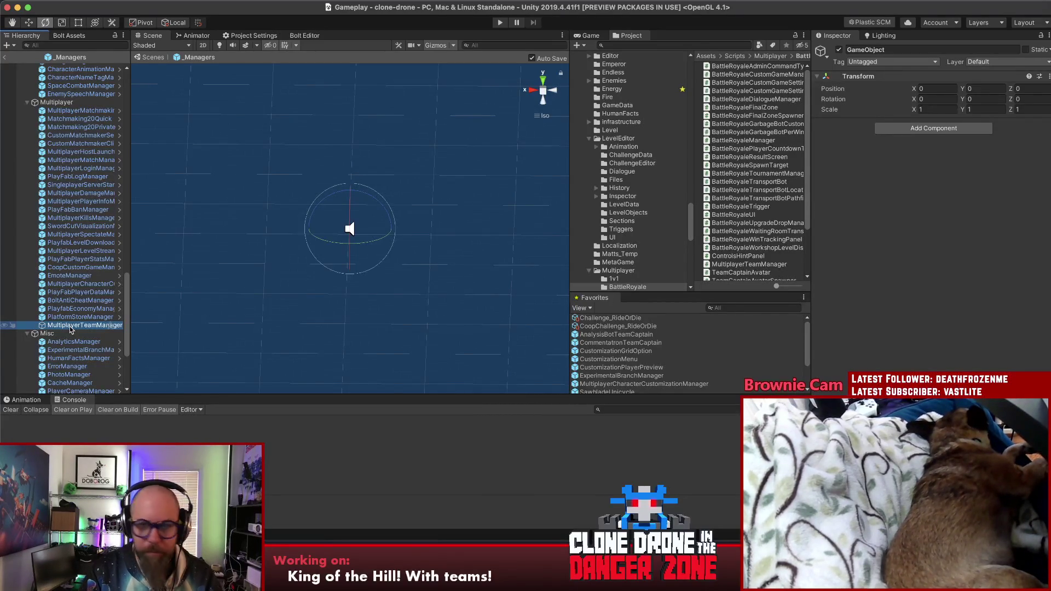
click(71, 317)
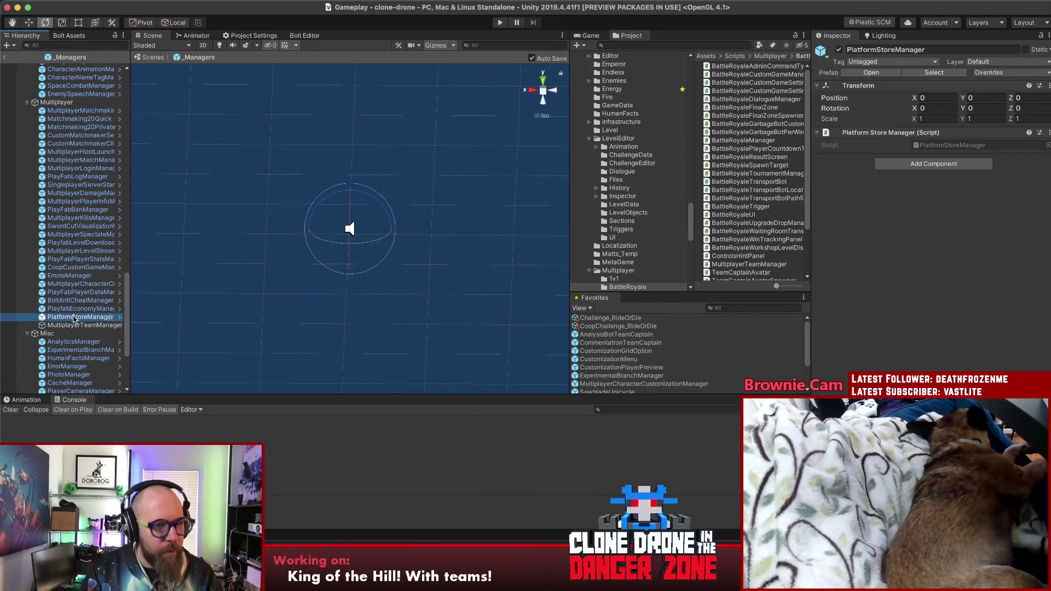
Save MultiplayerTeamManager as a prefab in the Assets/Prefabs/Managers folder
click(936, 73)
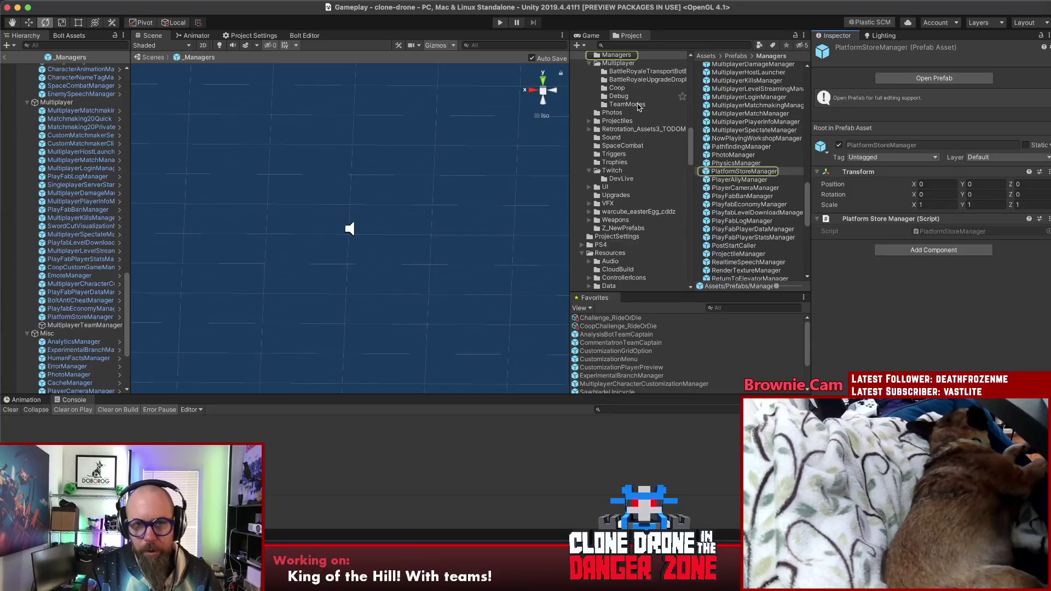
scroll(644, 105, up, 5)
mouse_move(83, 326)
mouse_down()
mouse_move(516, 208)
mouse_move(617, 136)
mouse_up()
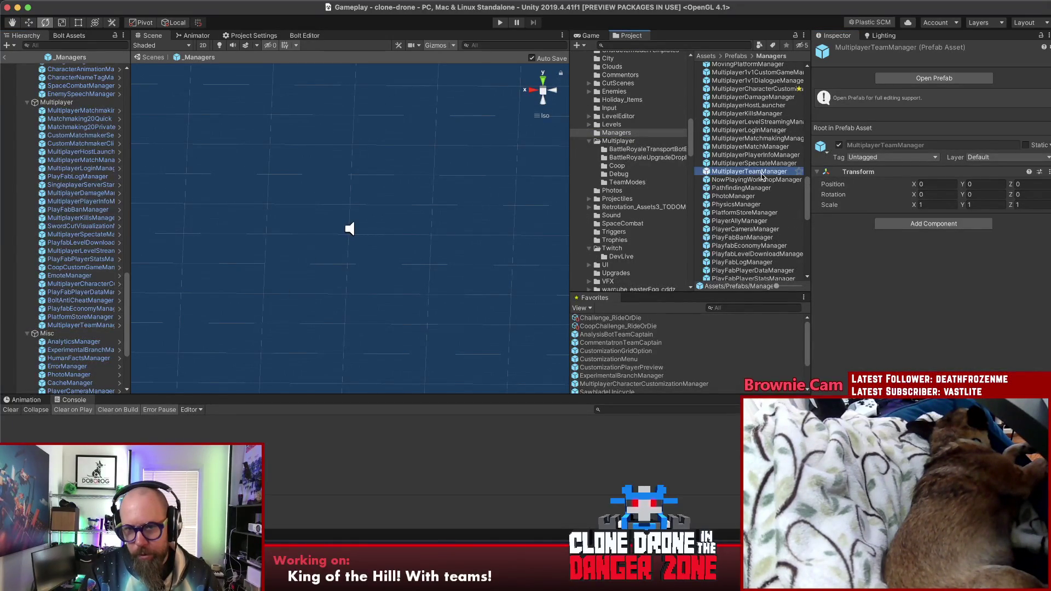
Add the Multiplayer Team Manager script to the prefab and return to the Gameplay scene
click(917, 225)
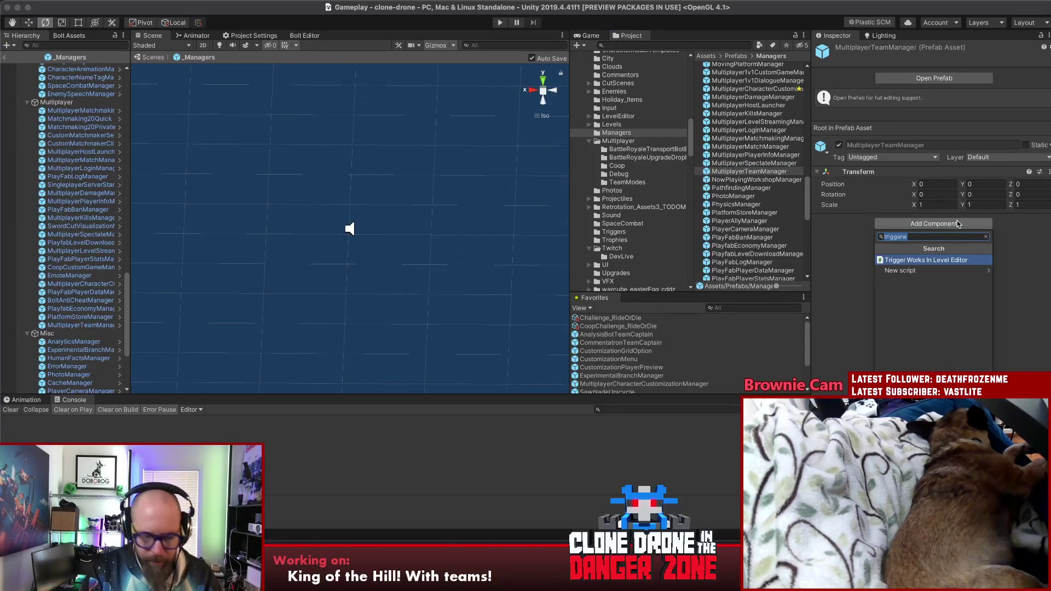
text(multiplayertea)
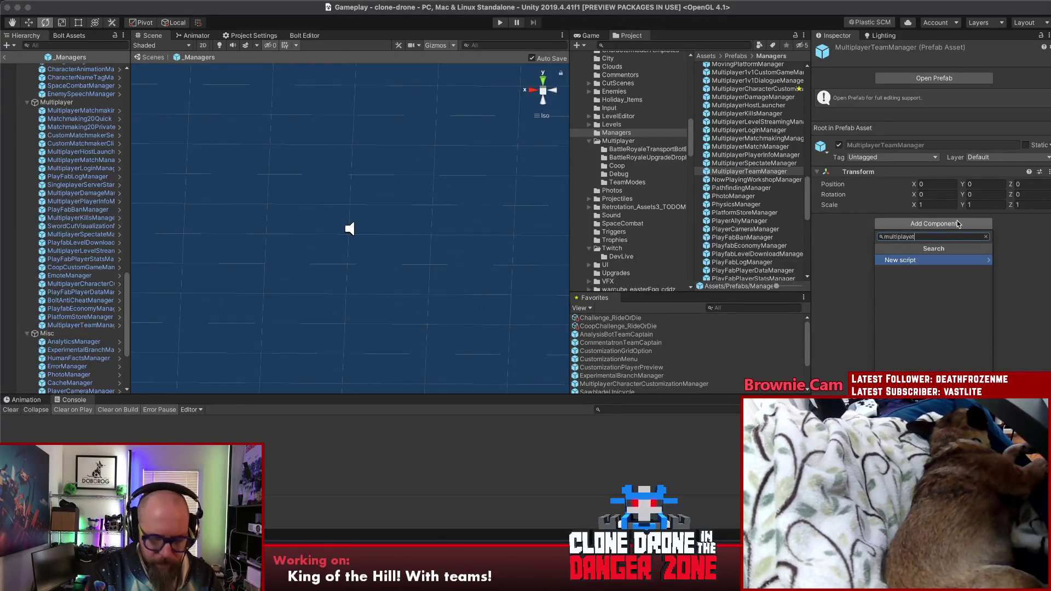
key(Return)
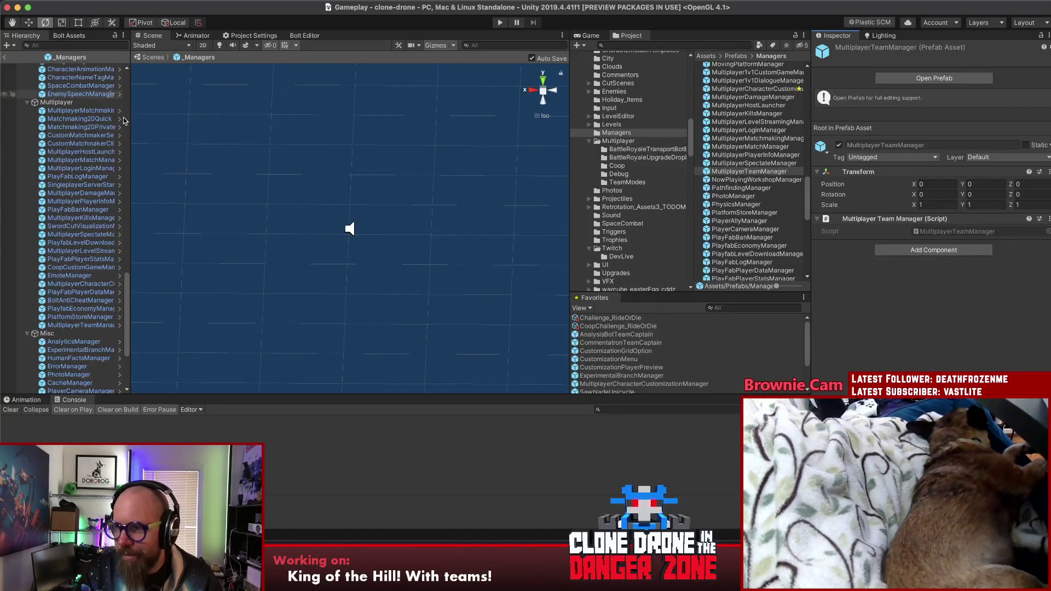
click(4, 58)
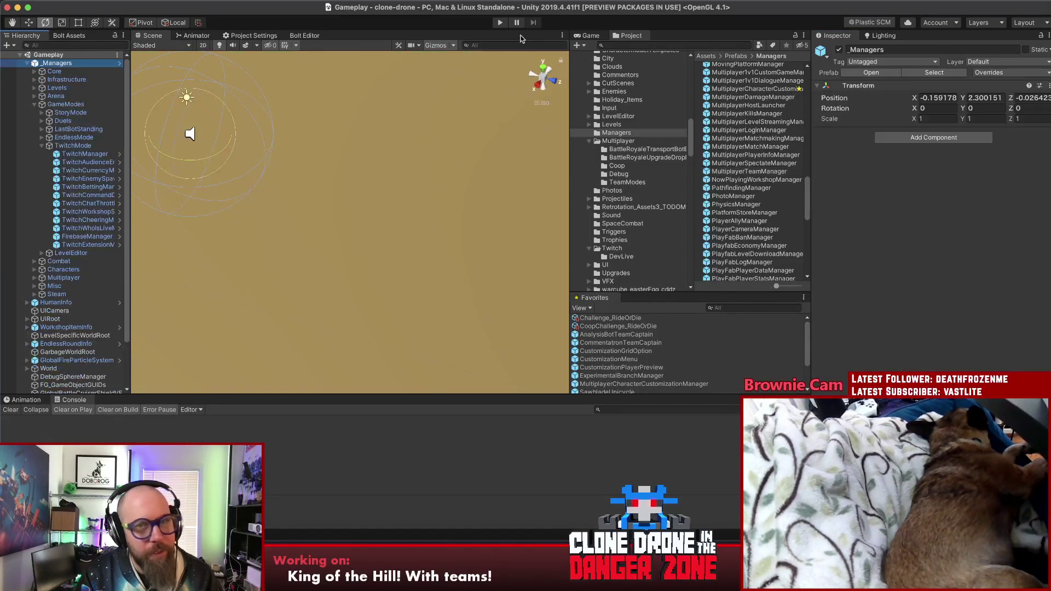
Run the game in play mode and preview the RepairParticles effect on the central platform
click(499, 23)
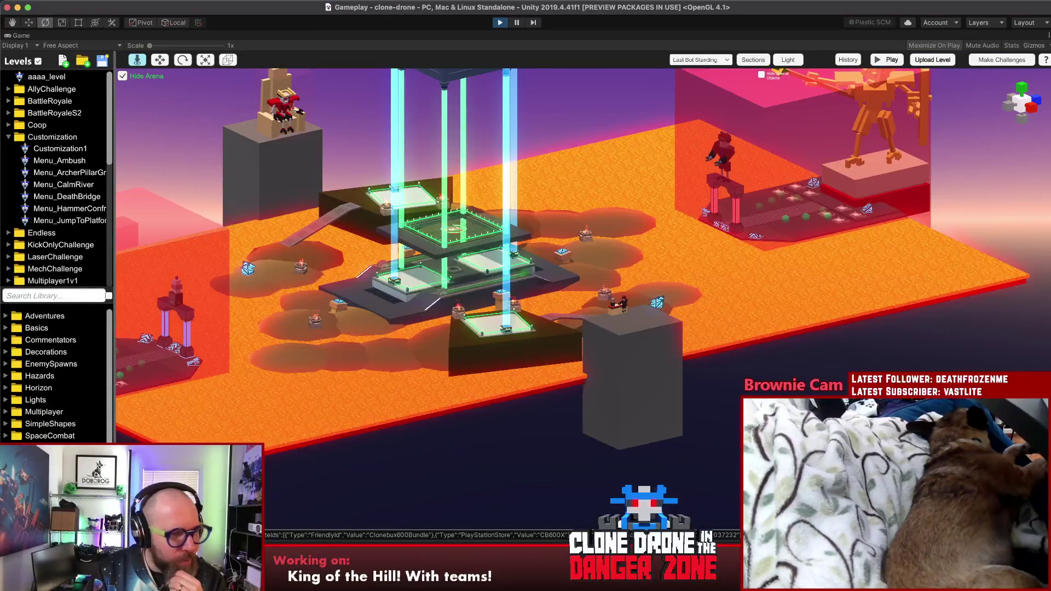
scroll(55, 378, down, 3)
scroll(55, 375, down, 5)
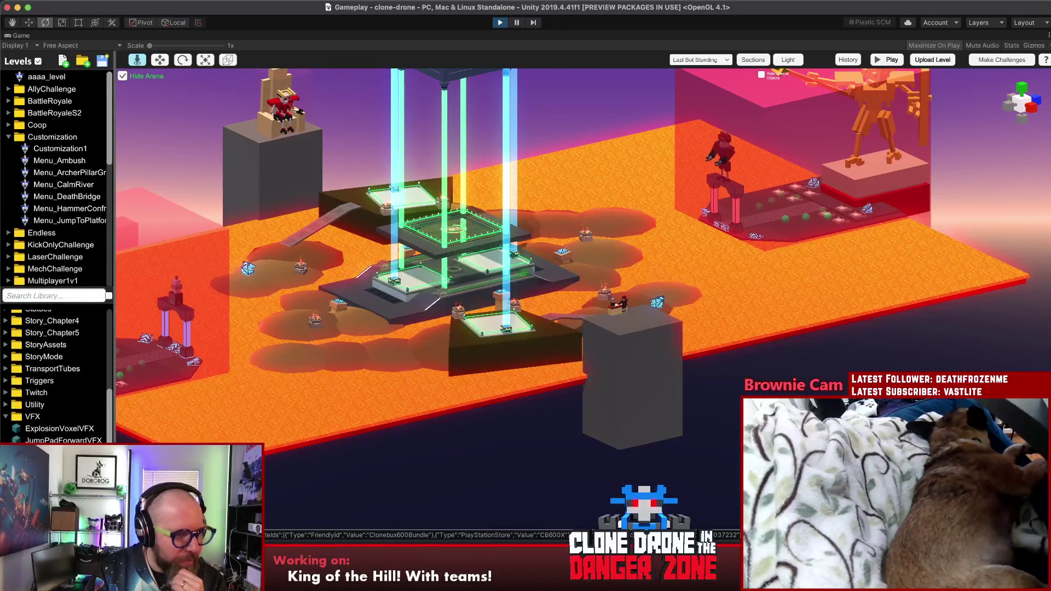
click(1021, 104)
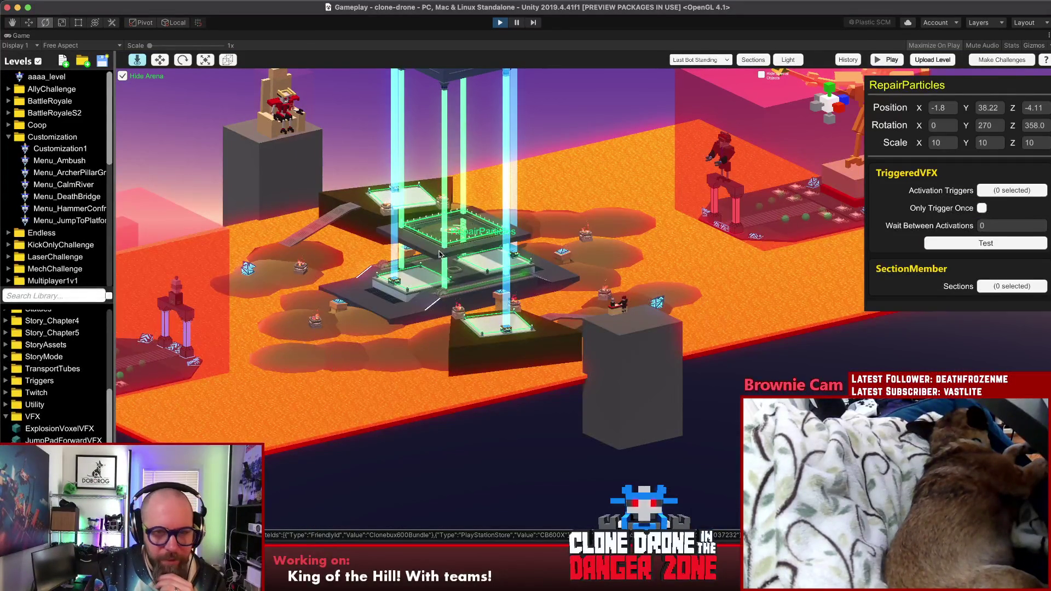
click(995, 244)
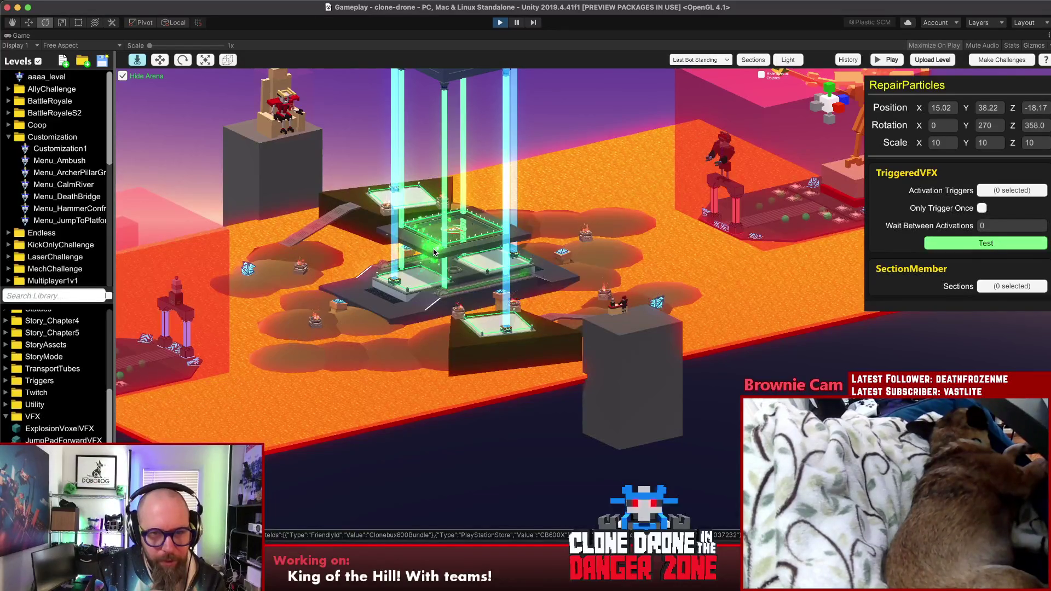
click(513, 462)
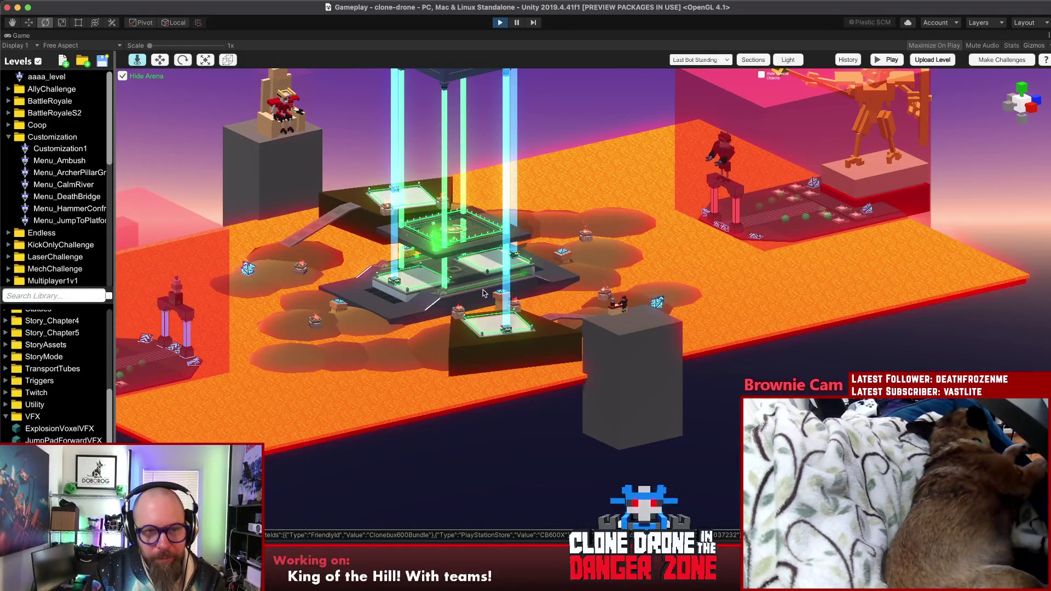
Delete the RepairParticles effect, then switch to the GitLab build job log
click(437, 253)
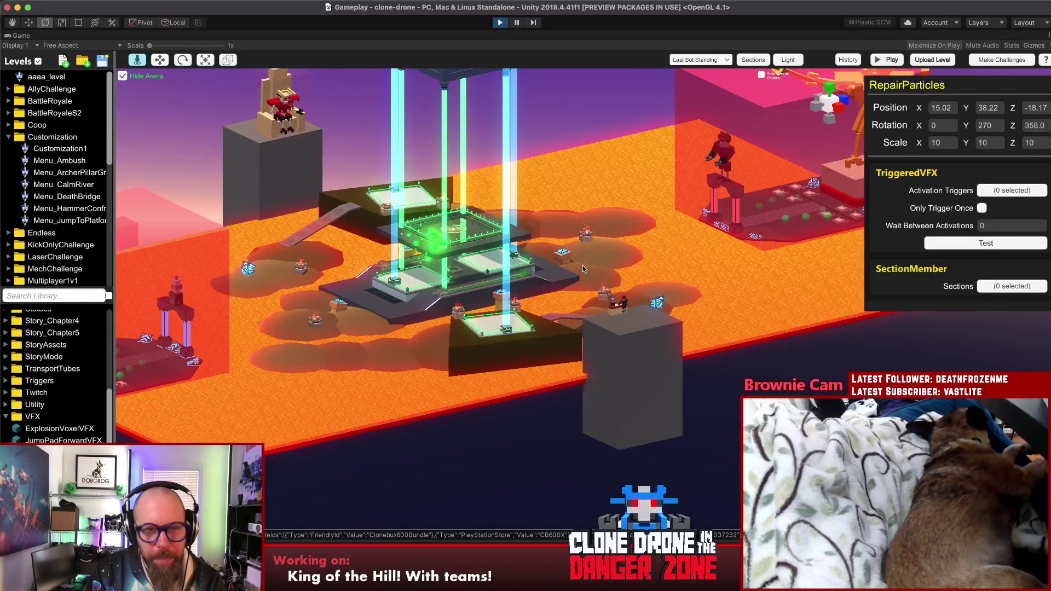
key(Delete)
click(578, 310)
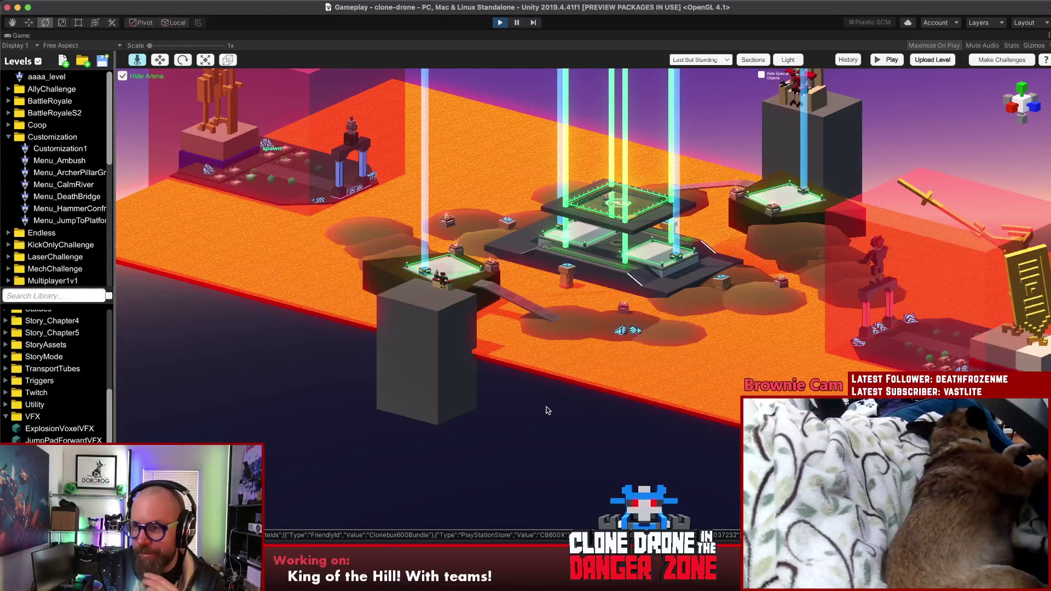
click(489, 542)
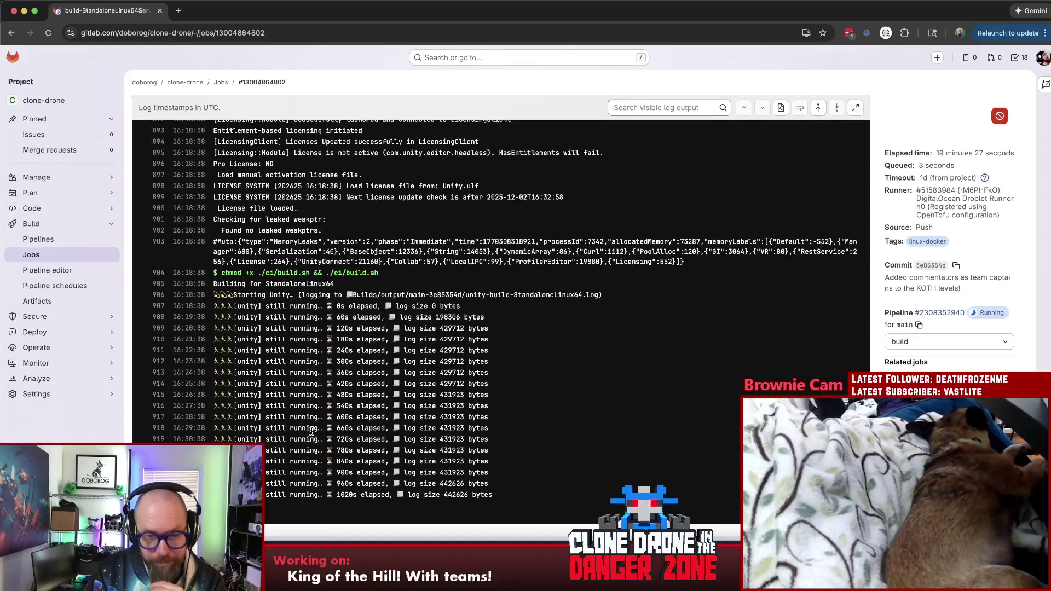
double_click(452, 383)
double_click(453, 395)
double_click(452, 406)
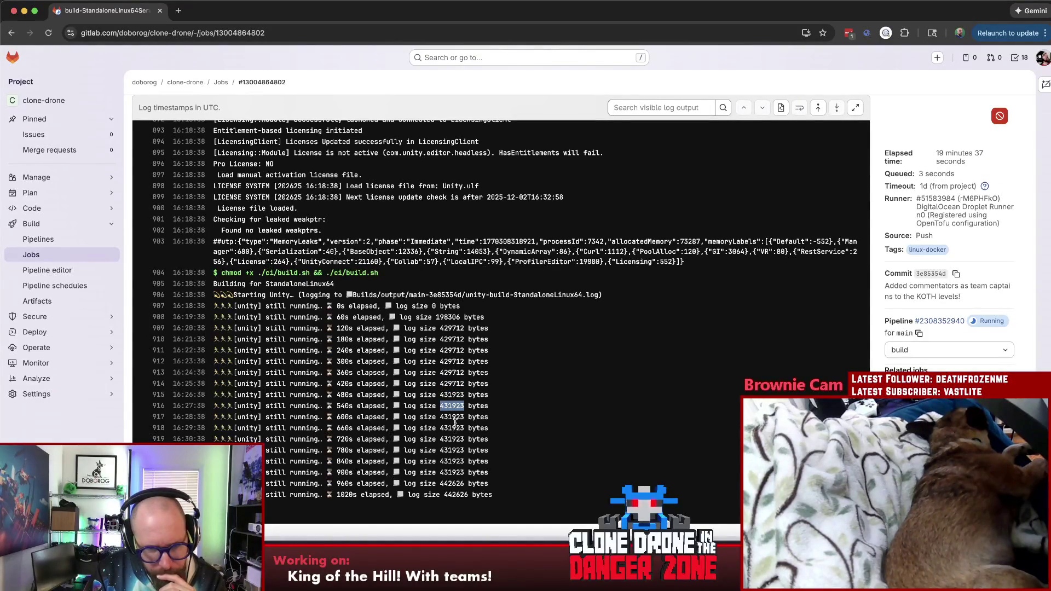
double_click(454, 483)
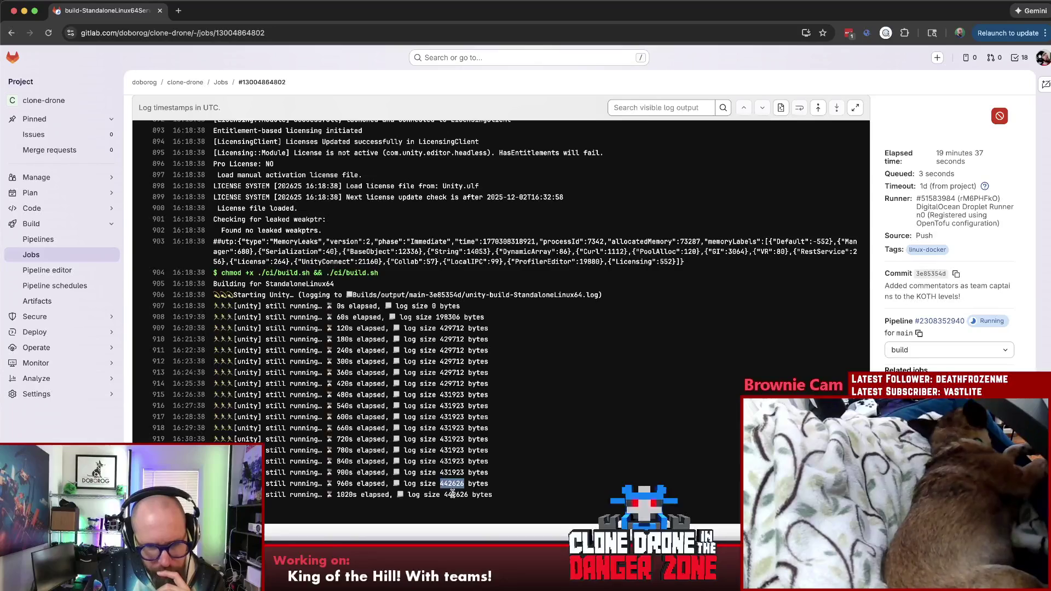
double_click(453, 495)
double_click(455, 394)
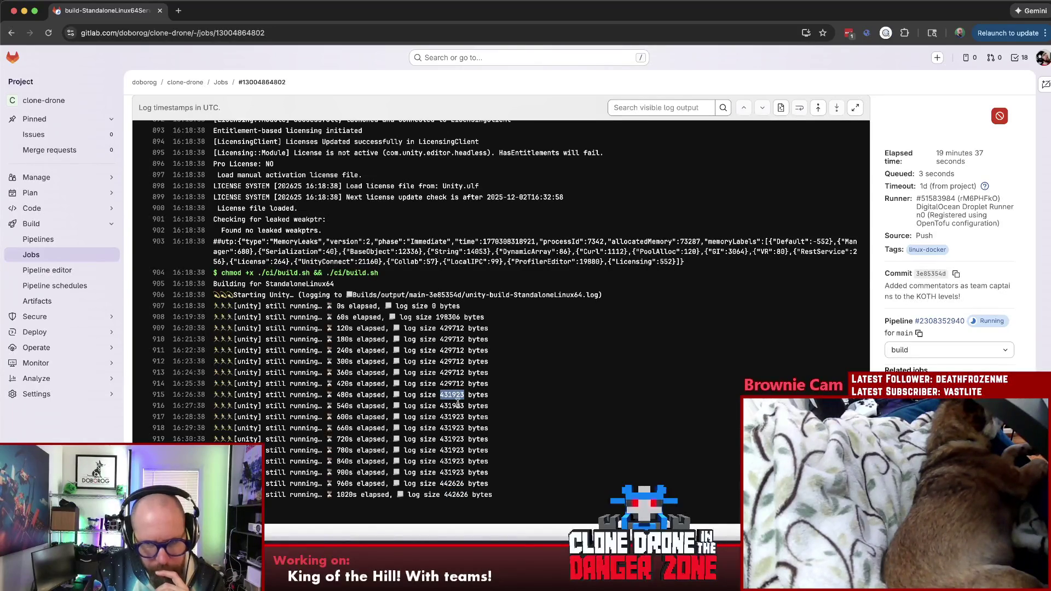
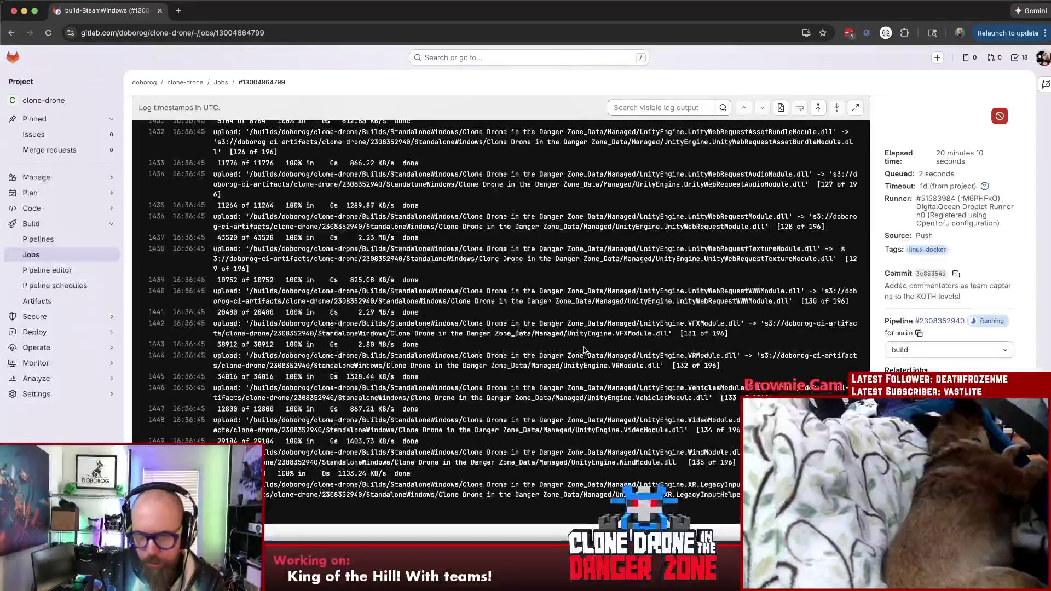
Reload the build job log, check the MacStadium job, then show the clone-drone Pipelines list
key(super+r)
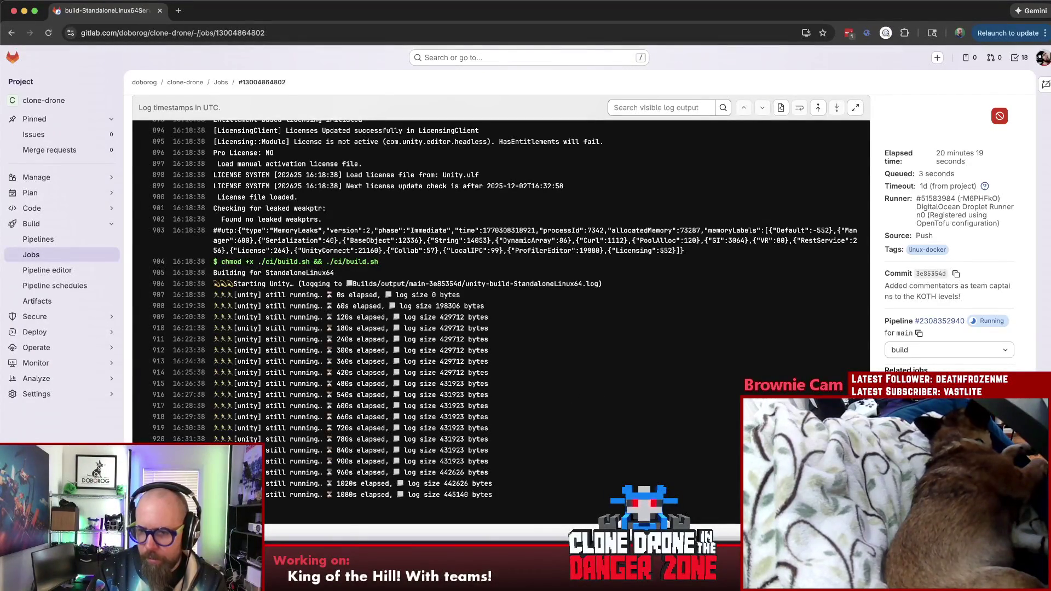
key(super+bracketleft)
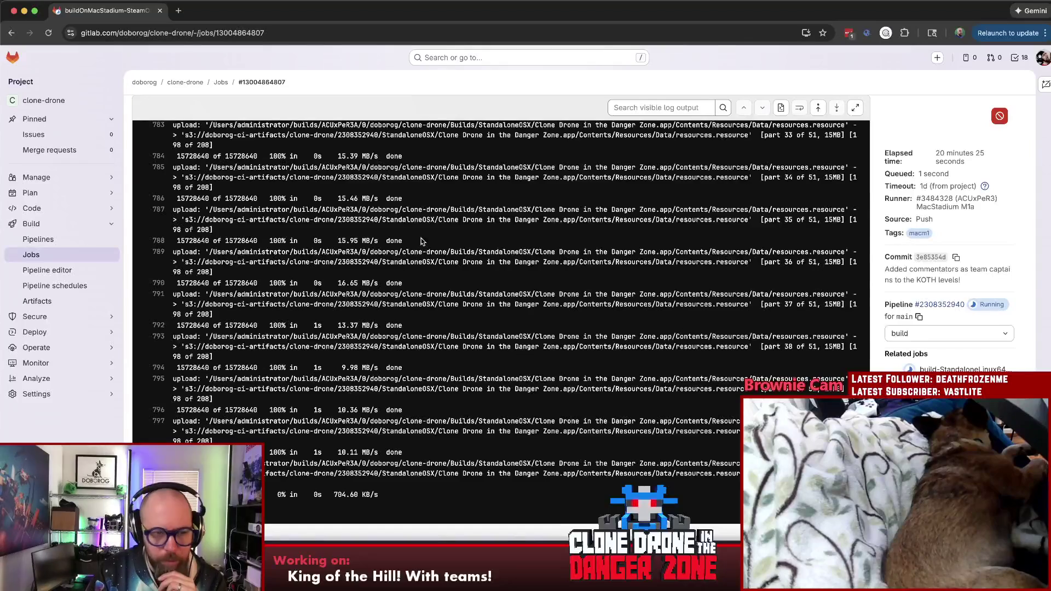
click(39, 239)
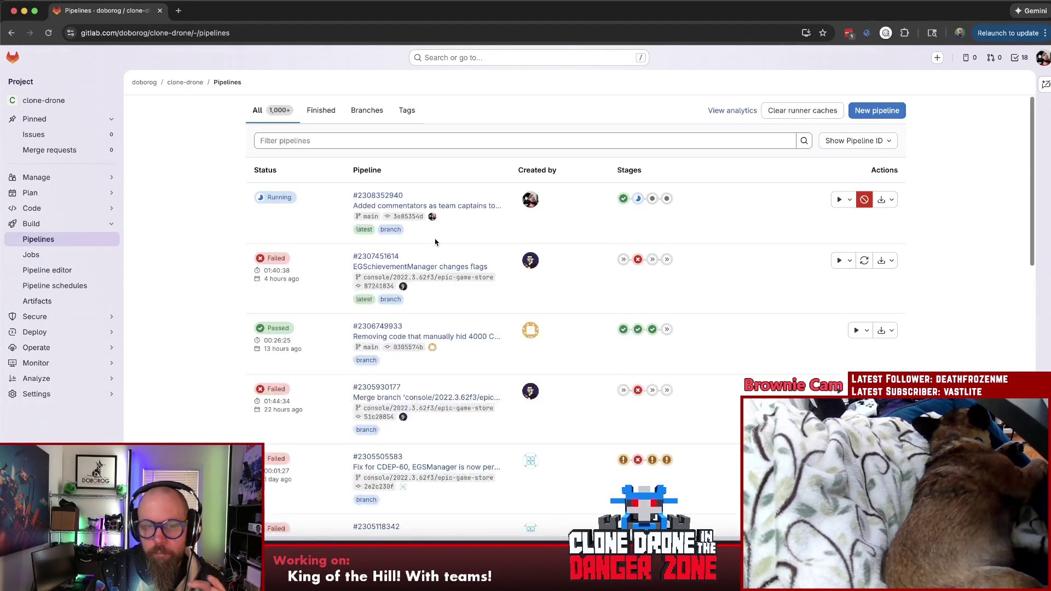
Check the three jobs in the running pipeline's build stage, then return to Rider
click(639, 200)
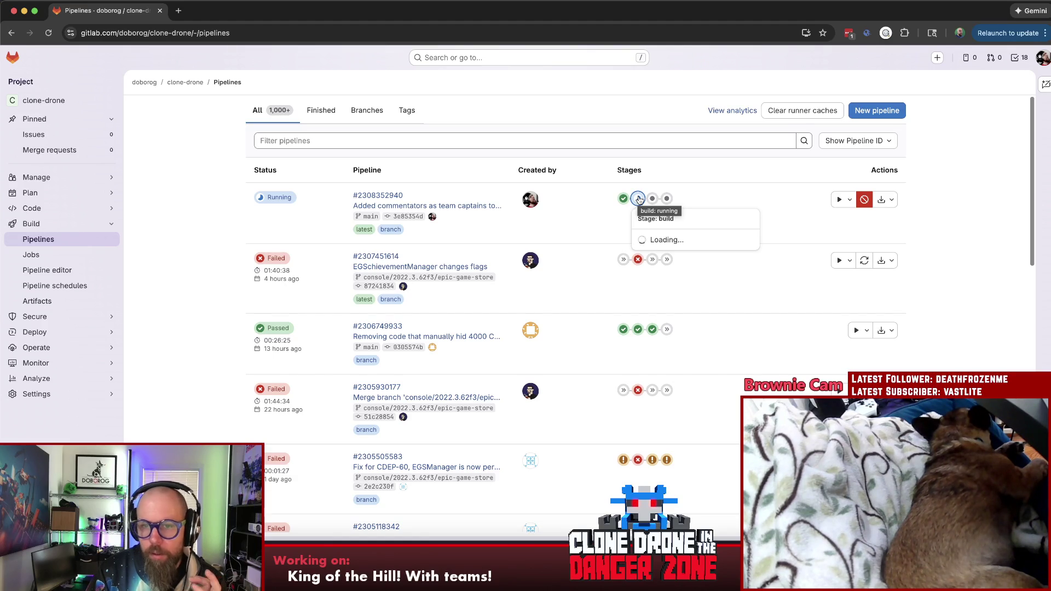
click(639, 200)
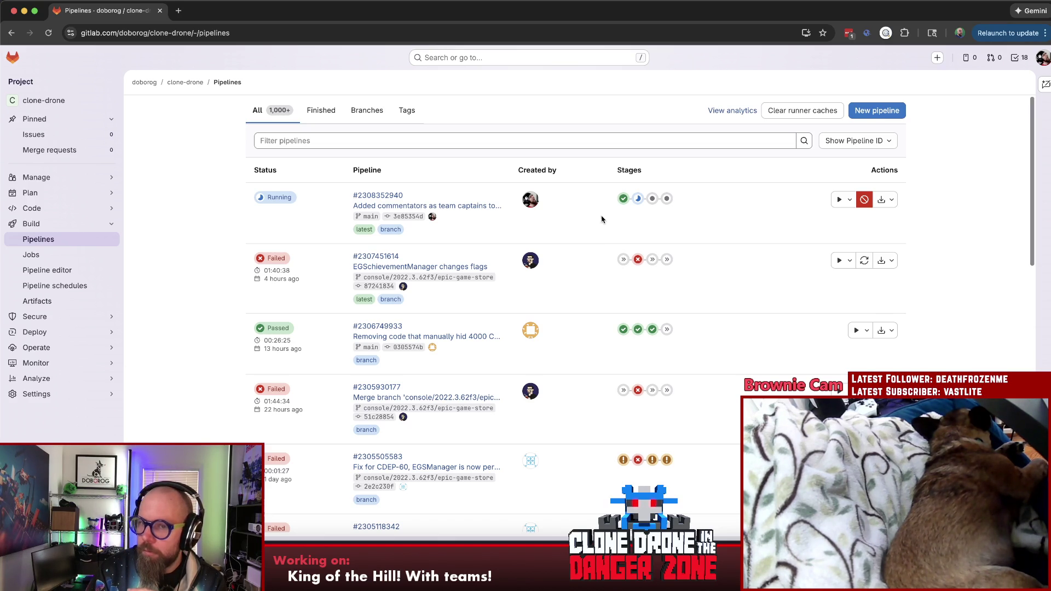
click(639, 199)
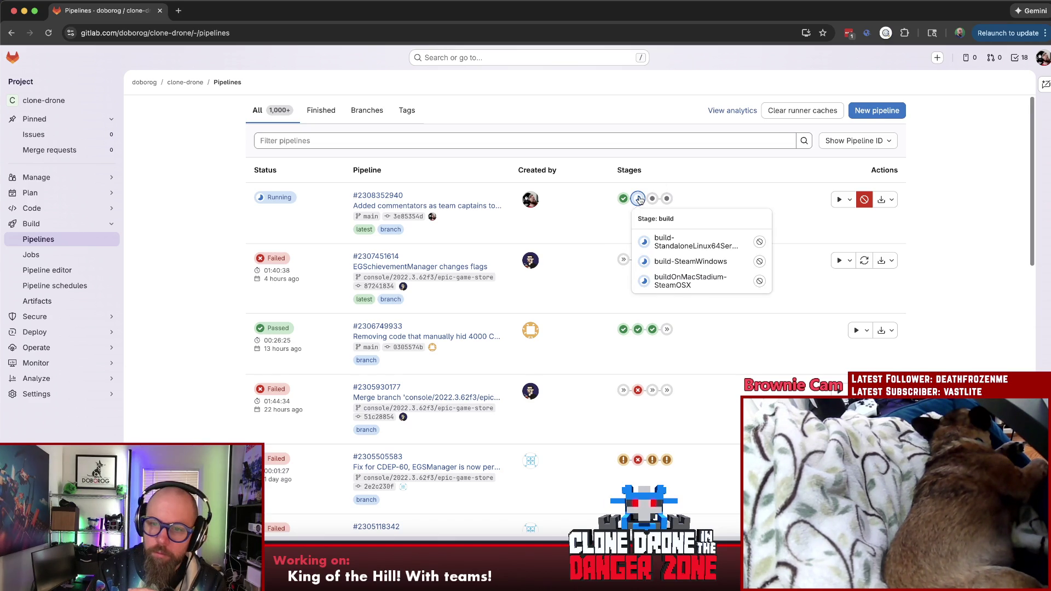
click(639, 199)
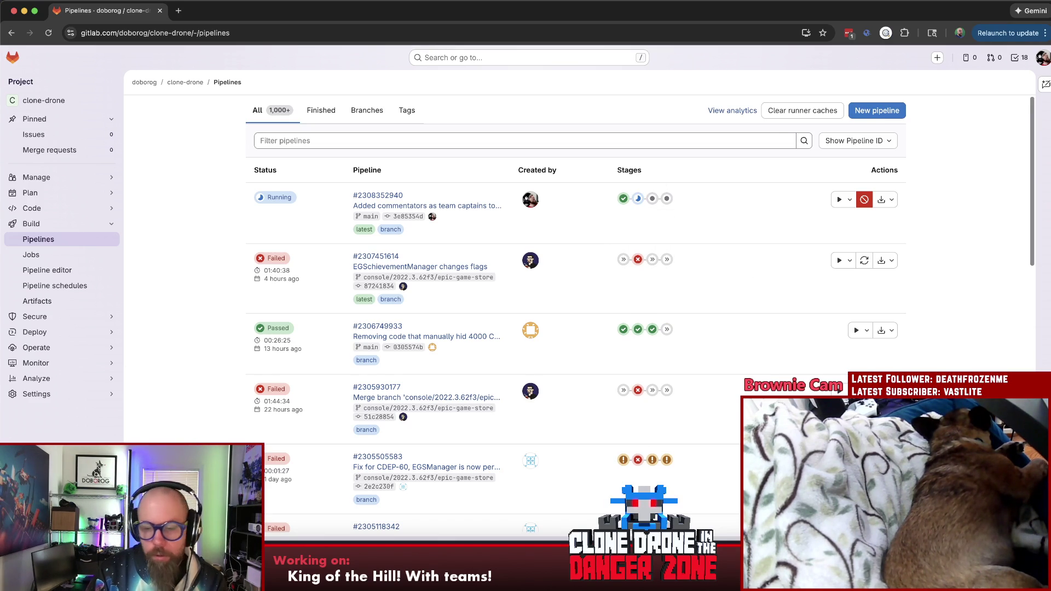
key(super+Tab)
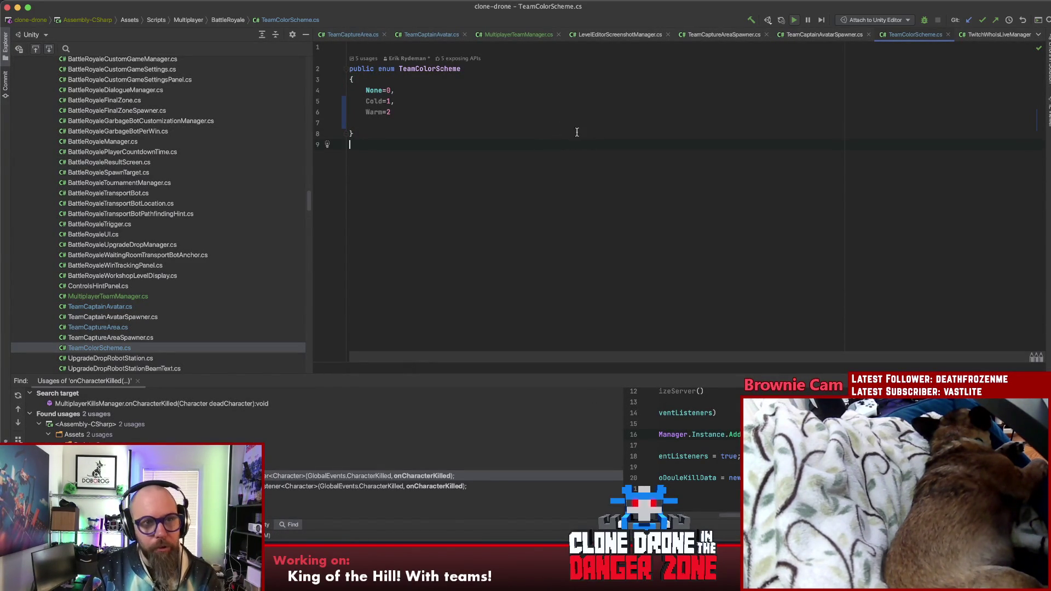
Open TeamCaptureArea.cs and delete blank lines 58–59 after OnTeamIndexInControlChanged
click(344, 33)
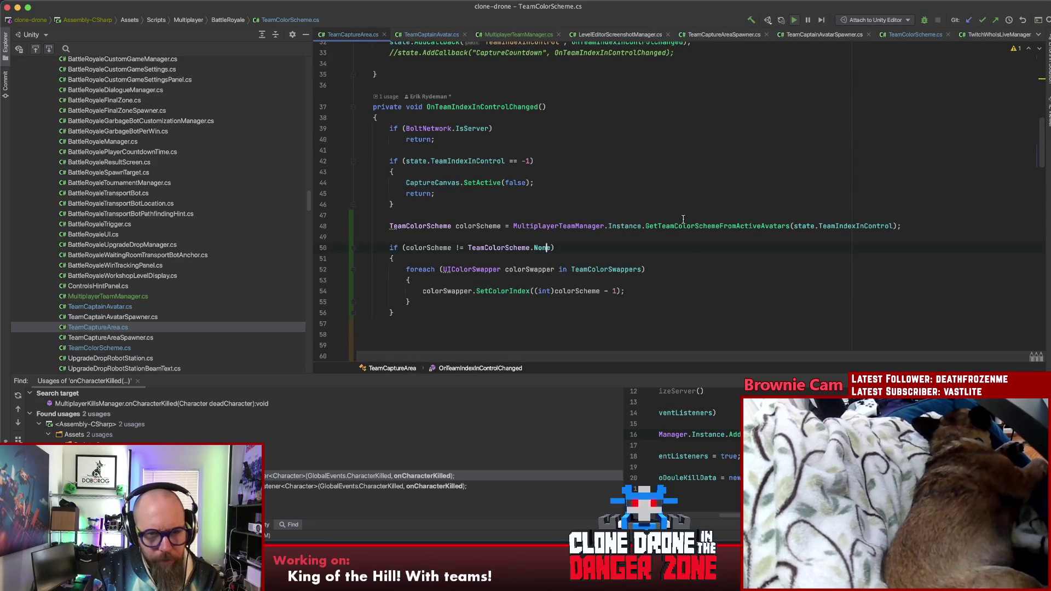
click(684, 288)
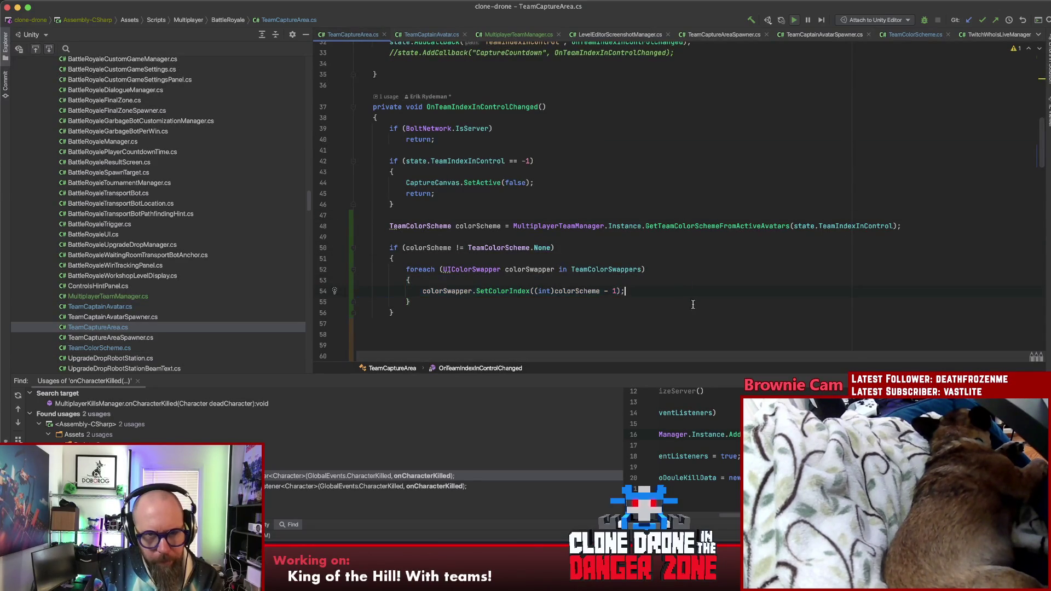
scroll(690, 298, up, 10)
scroll(680, 291, down, 2)
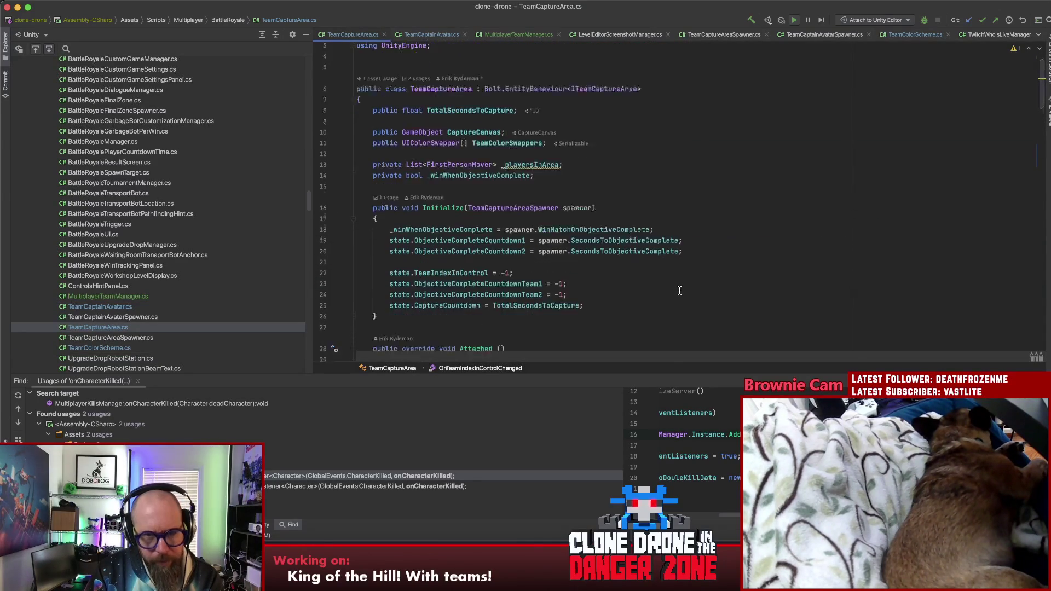
scroll(676, 294, down, 10)
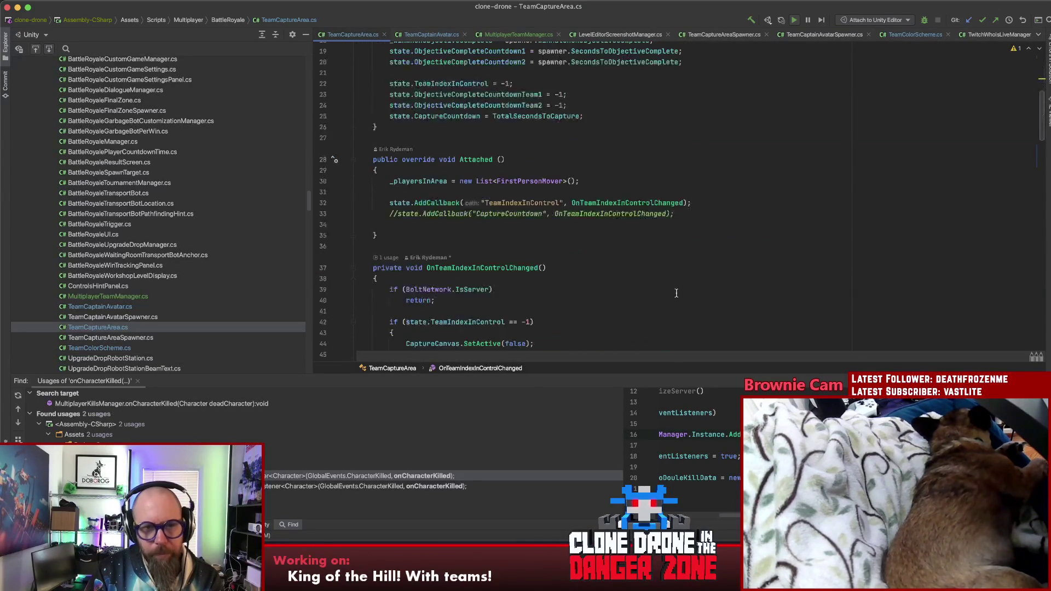
scroll(667, 288, down, 8)
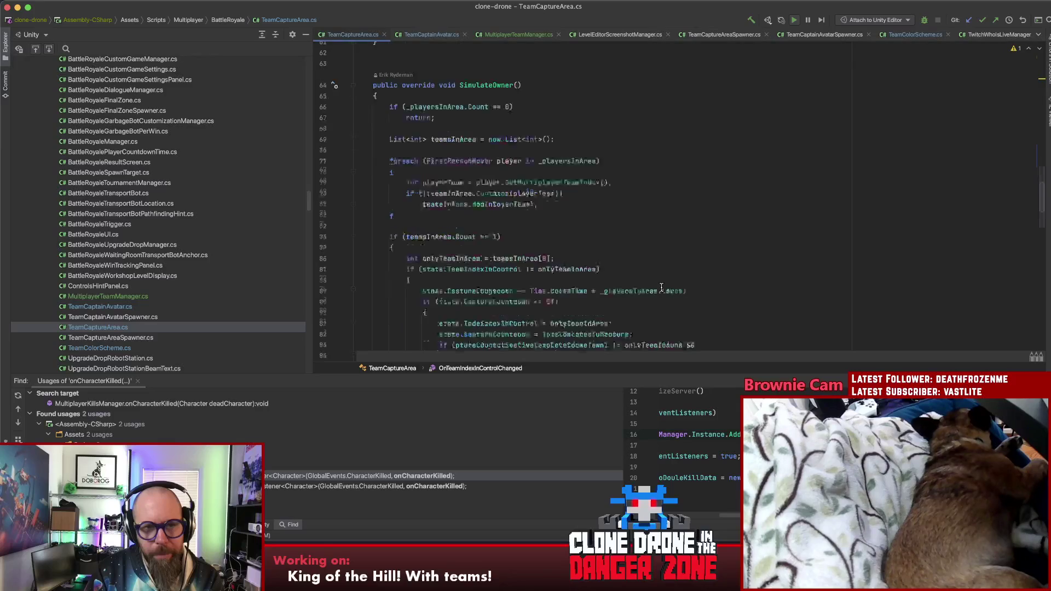
scroll(623, 261, up, 3)
scroll(623, 261, up, 3)
drag(420, 164, 389, 142)
click(482, 143)
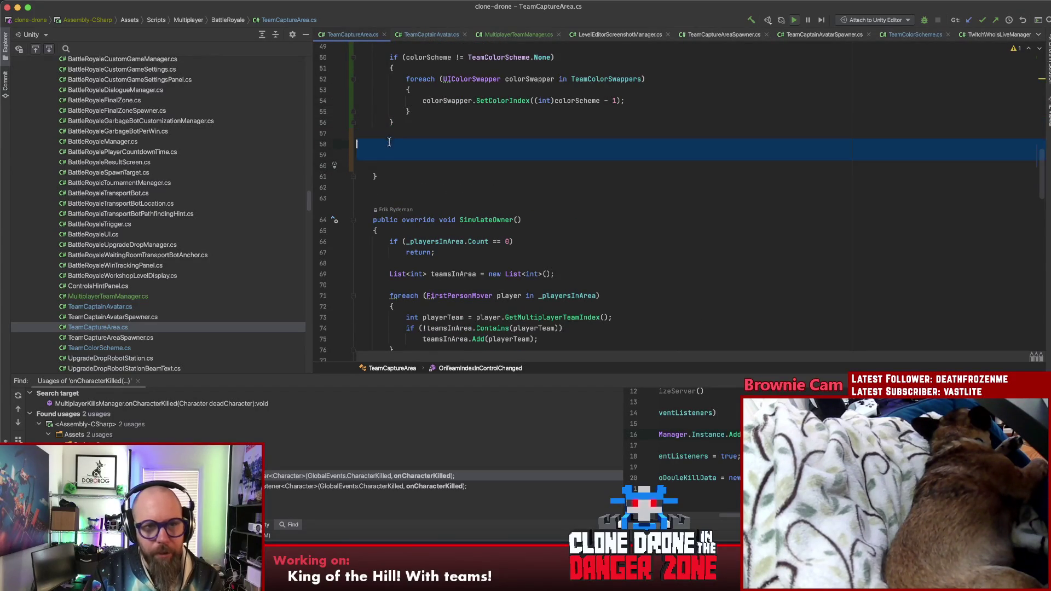
key(BackSpace)
key(BackSpace)
key(BackSpace)
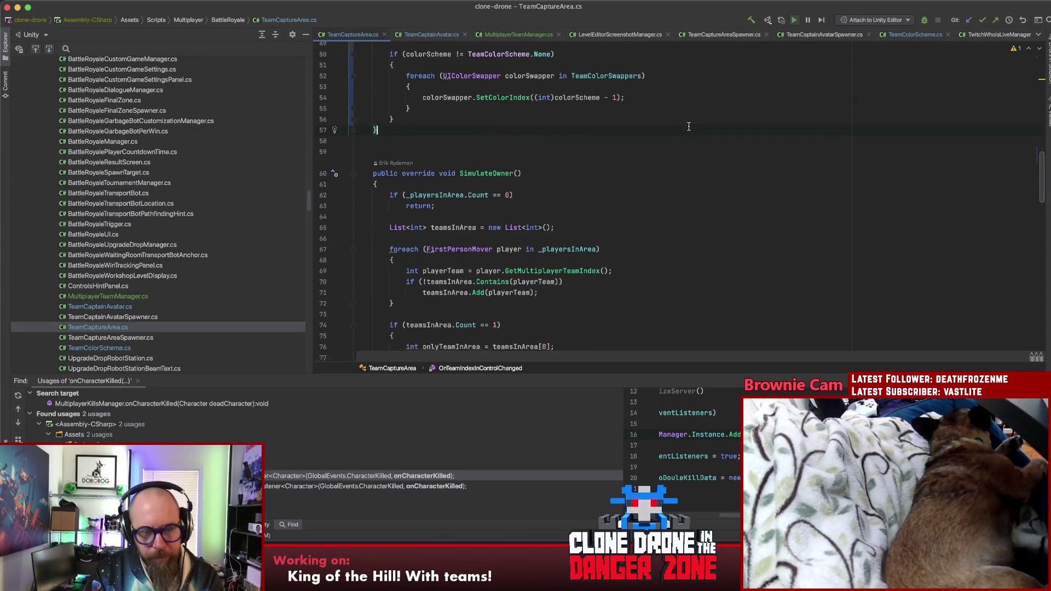
Inspect the CaptureCountdown references on lines 79 and 83
scroll(689, 129, down, 5)
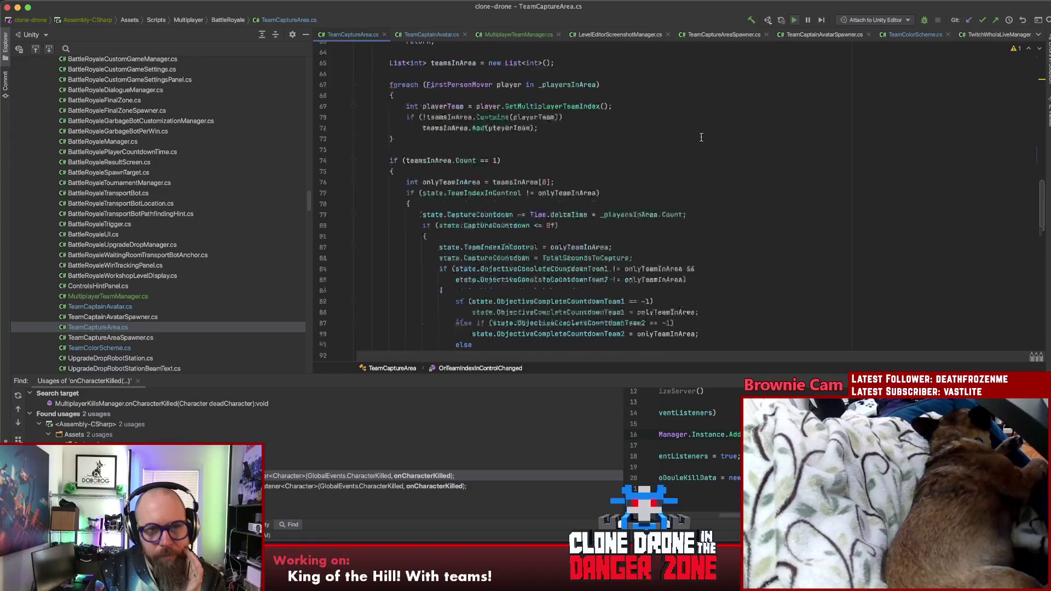
click(470, 159)
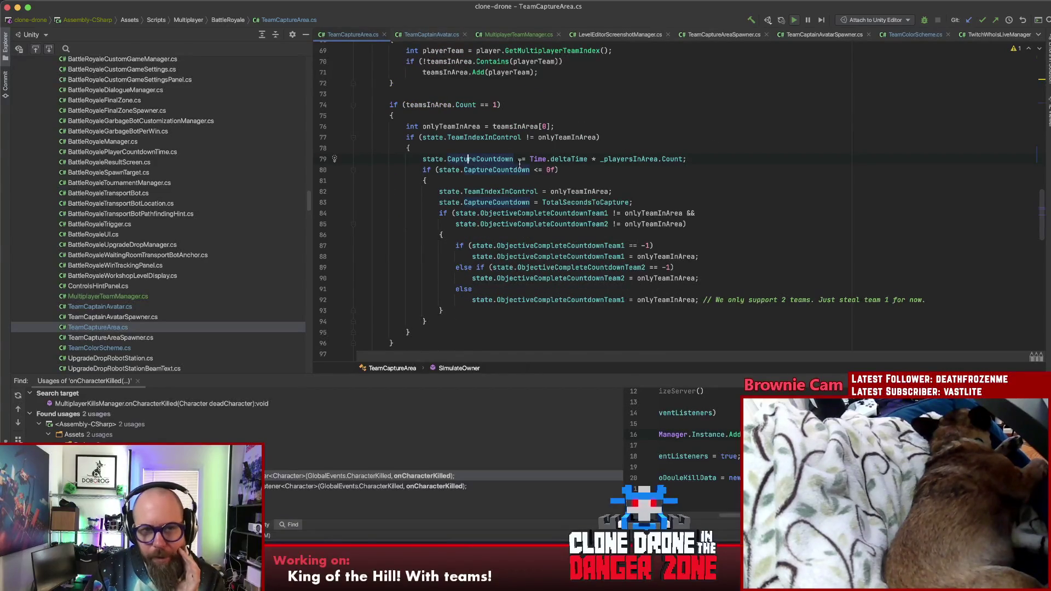
mouse_move(482, 159)
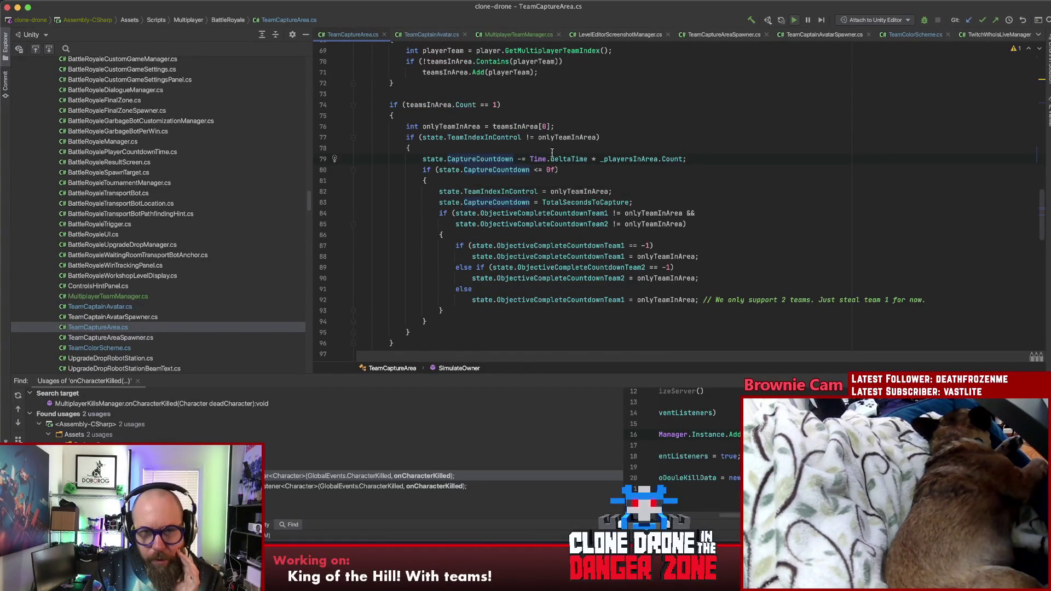
click(701, 198)
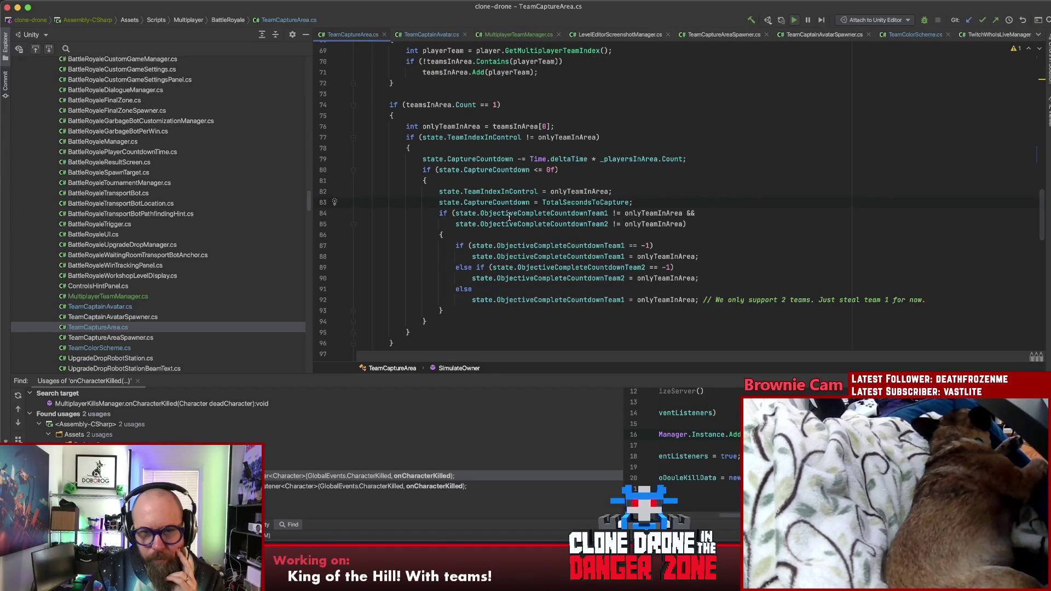
mouse_move(510, 217)
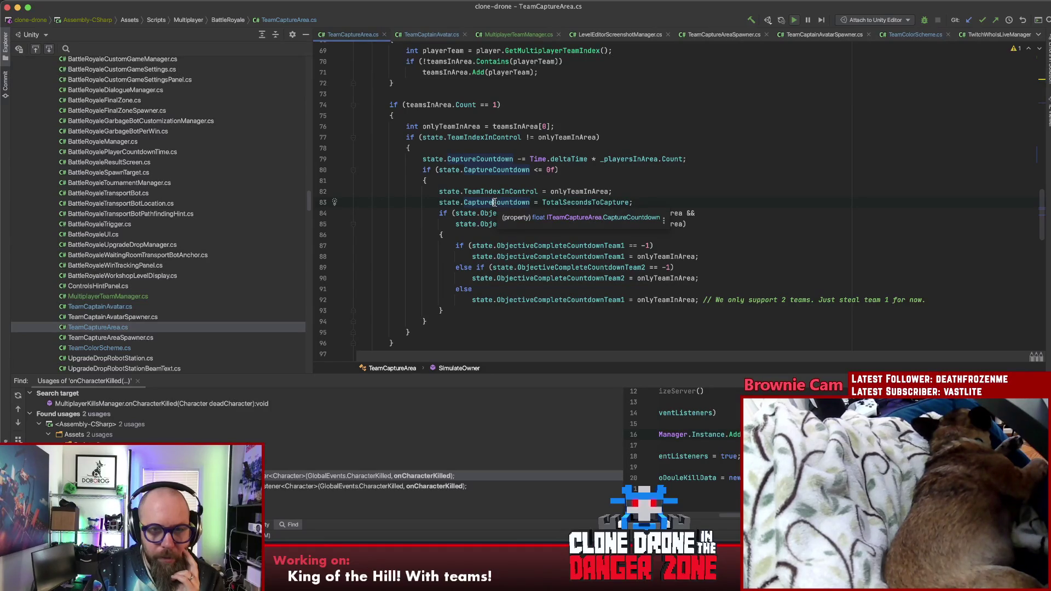
click(495, 202)
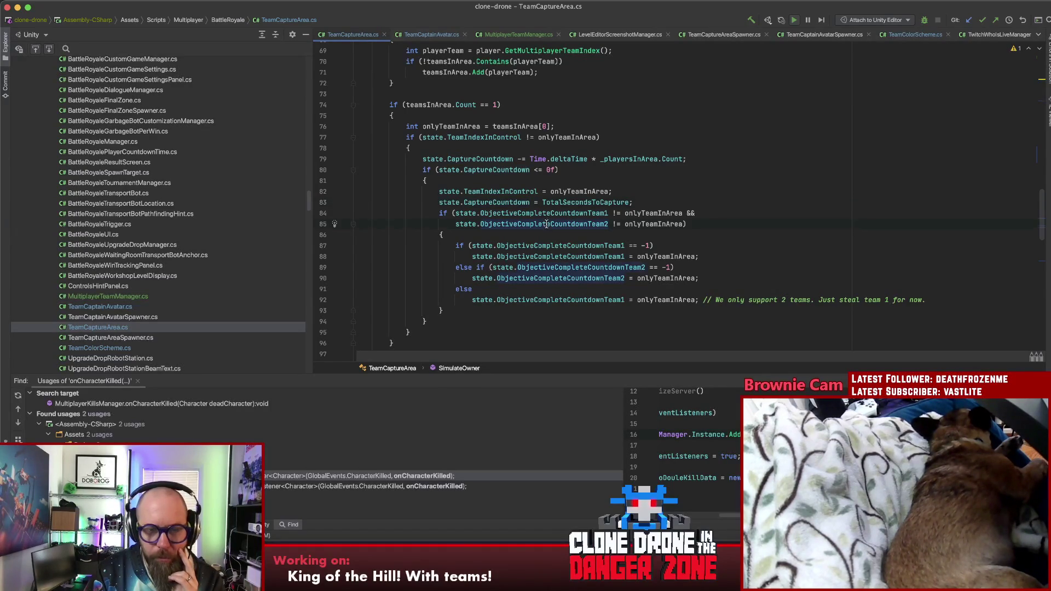
click(660, 203)
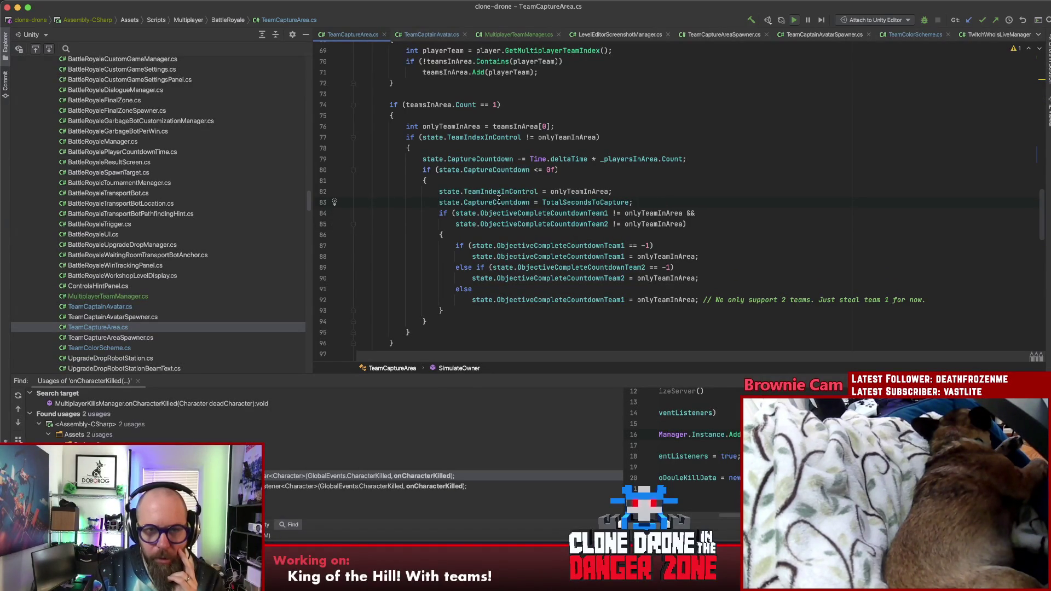
Scroll back through the file and place the caret at the end of line 32 in Attached
scroll(526, 216, down, 3)
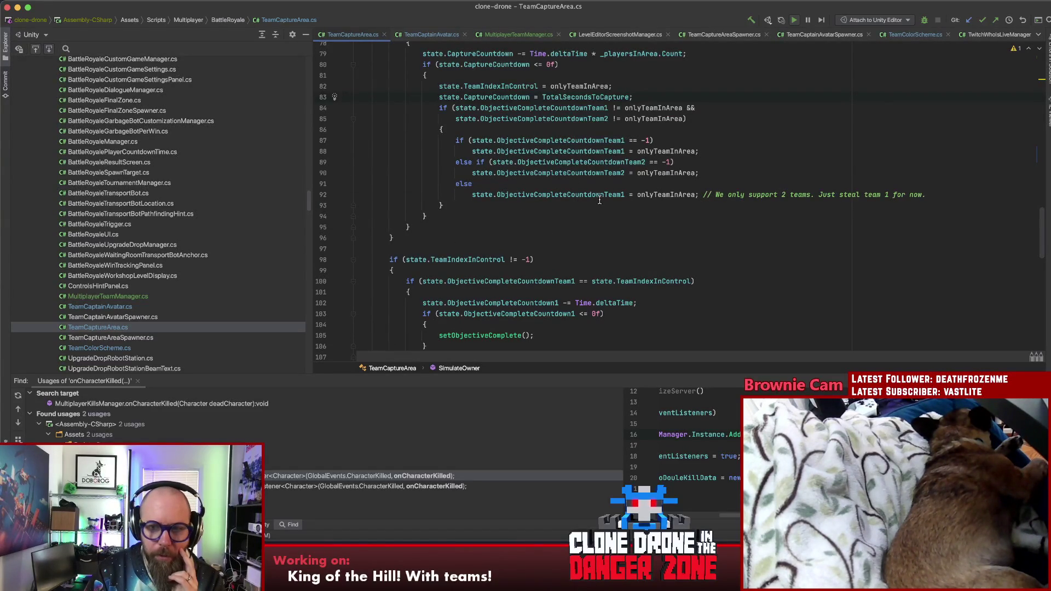
scroll(594, 203, down, 13)
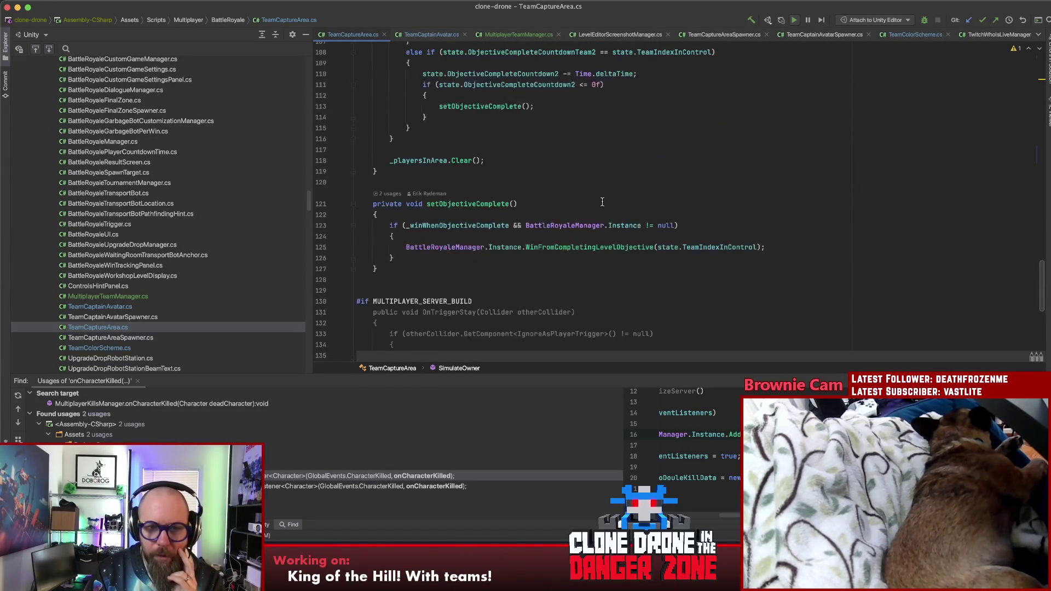
scroll(601, 200, down, 2)
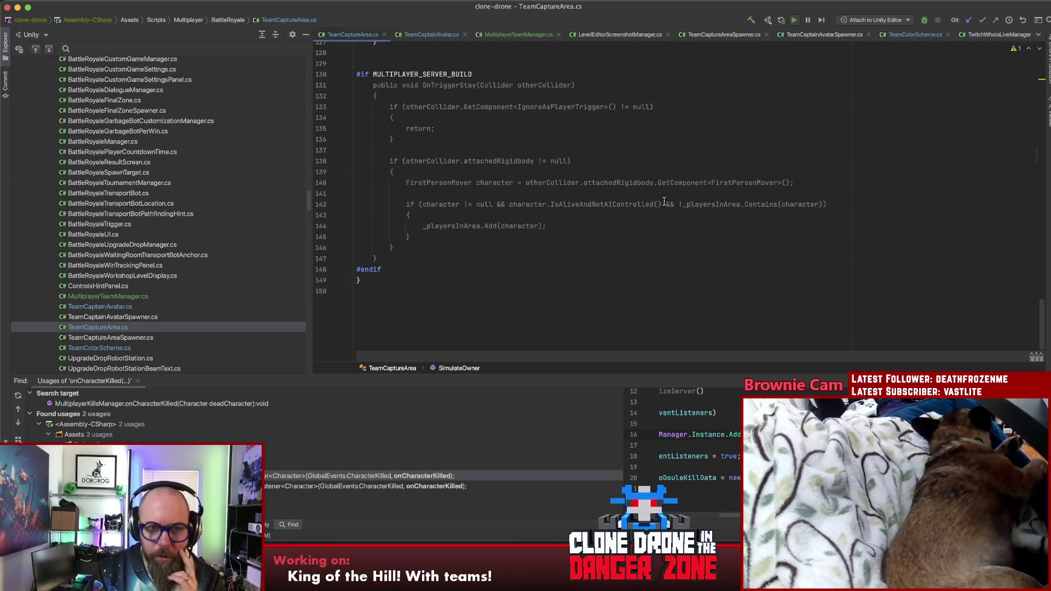
scroll(663, 207, up, 15)
scroll(662, 207, up, 20)
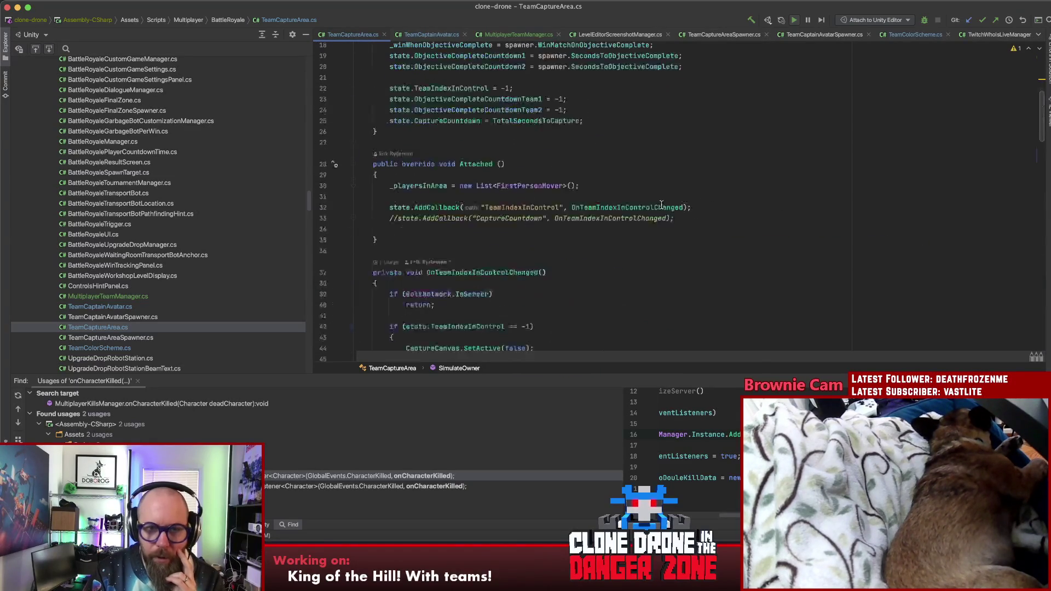
scroll(660, 204, down, 5)
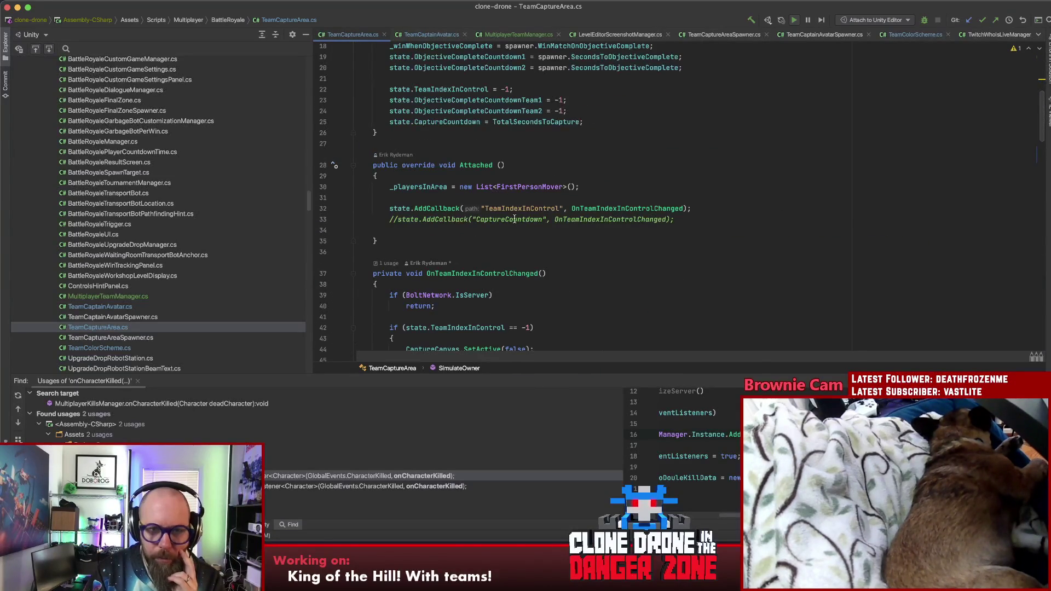
click(775, 208)
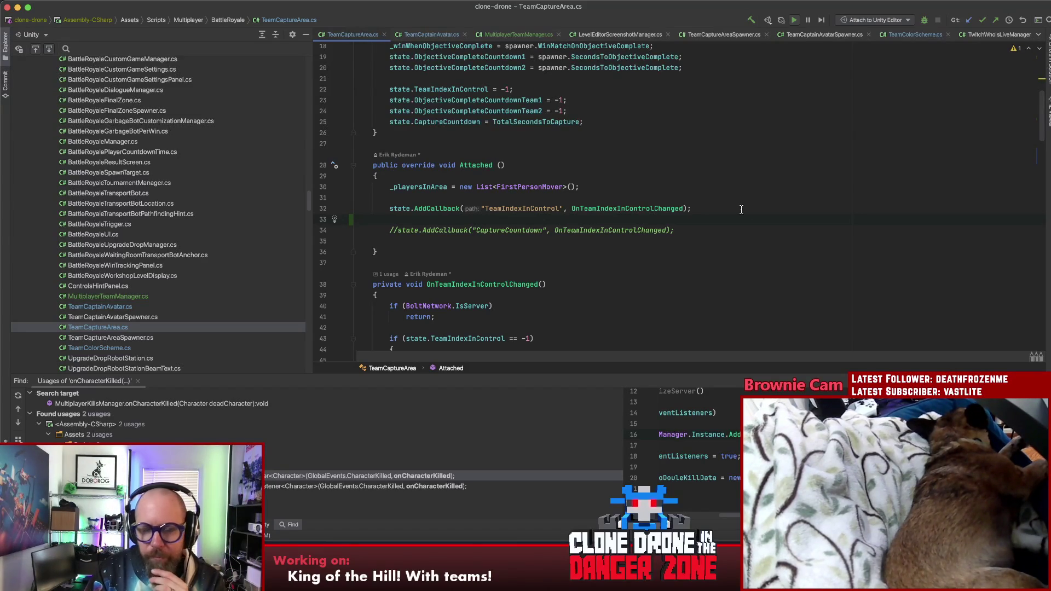
Insert a new line in Attached and start a state.AddCallback("") call
key(Return)
key(Return)
key(Up)
key(Up)
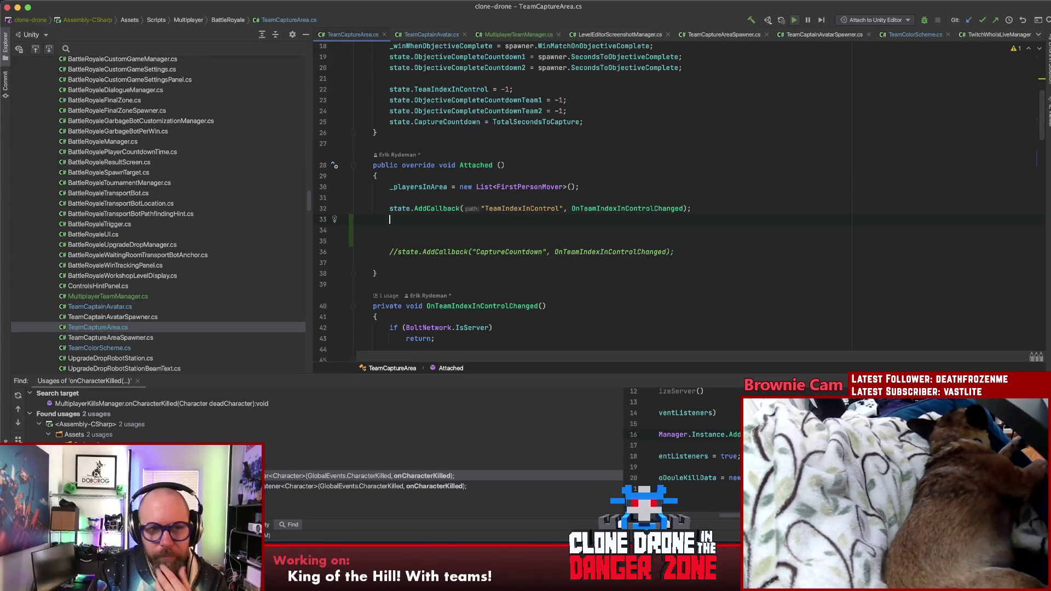
text(st)
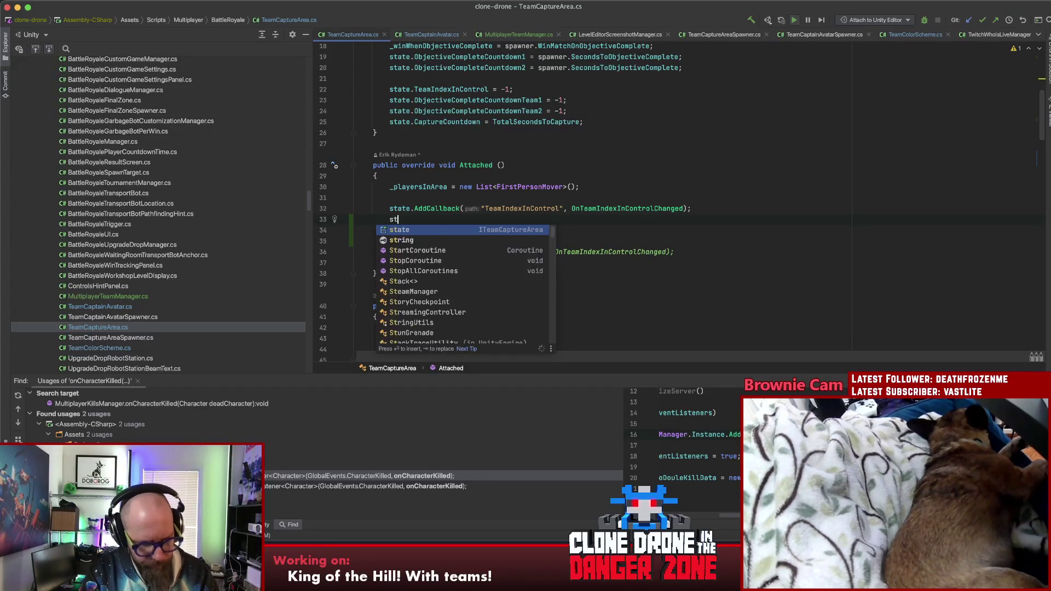
text(ate.CaptureCountdown.)
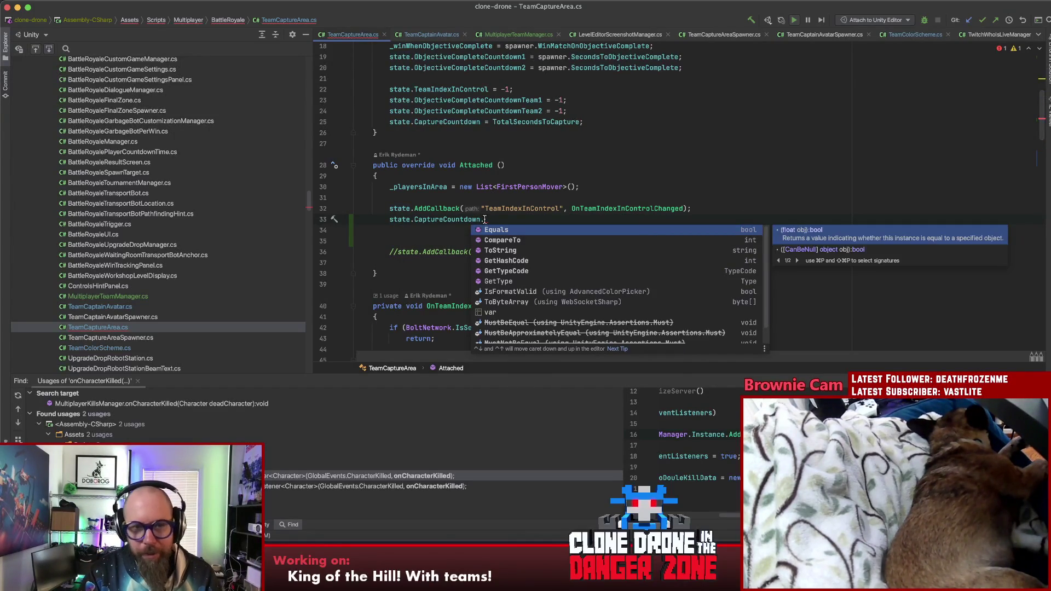
key(BackSpace)
key(alt+shift+Left)
key(BackSpace)
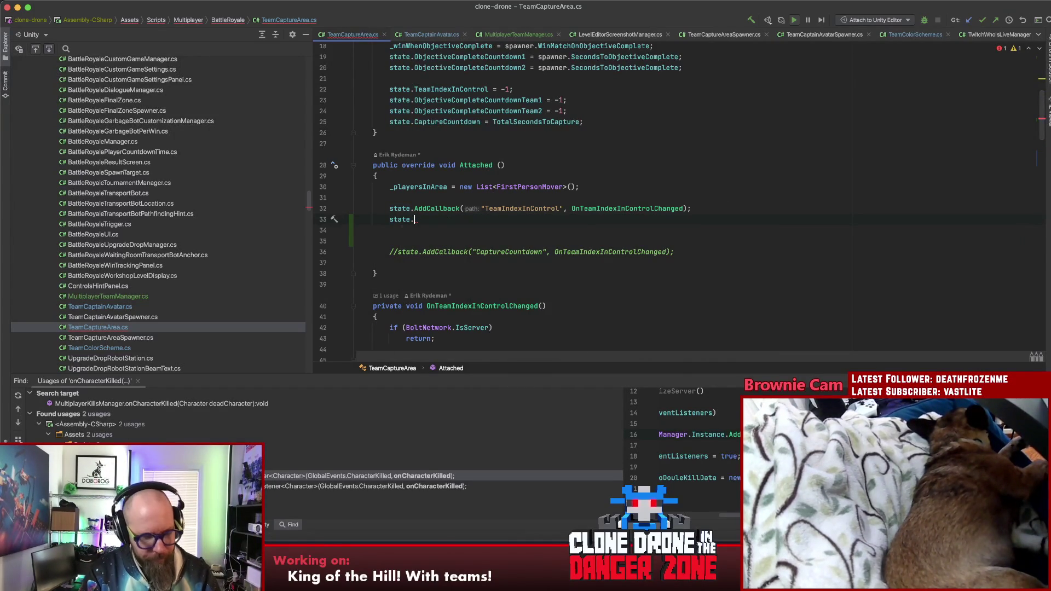
text(Addc)
key(Return)
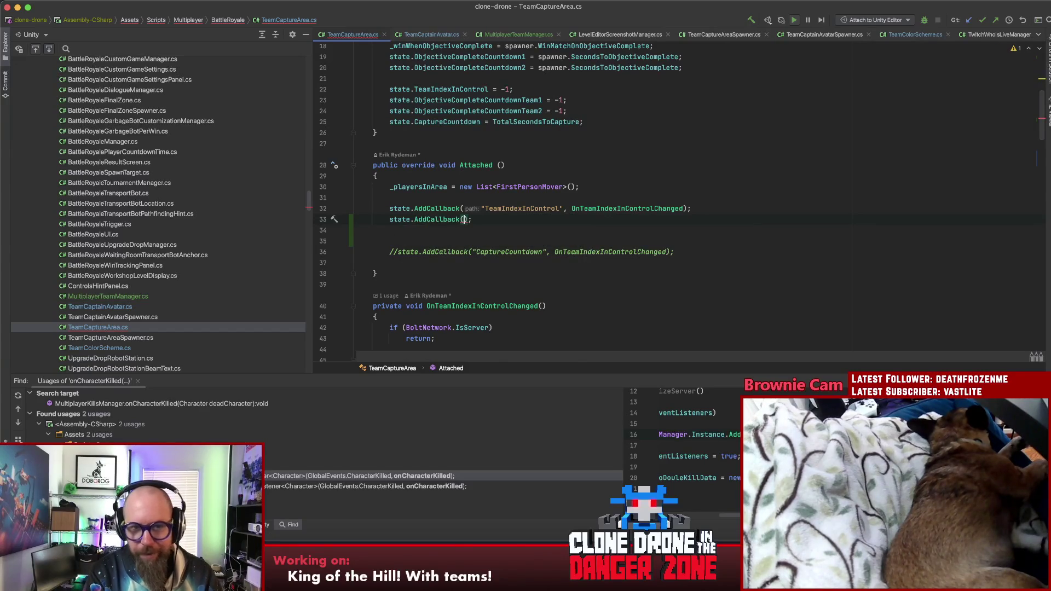
text(")
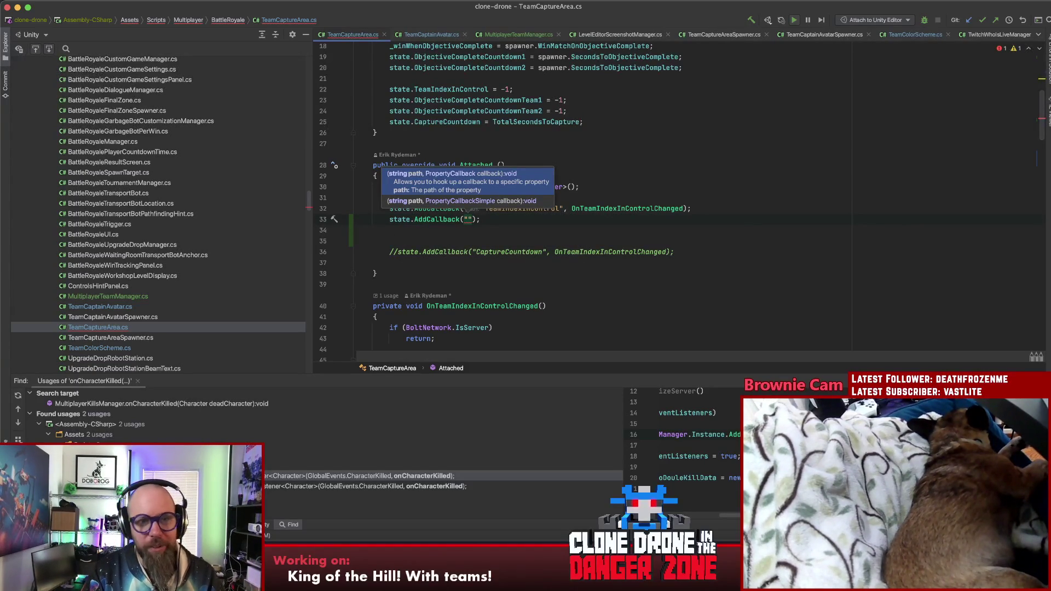
key(Escape)
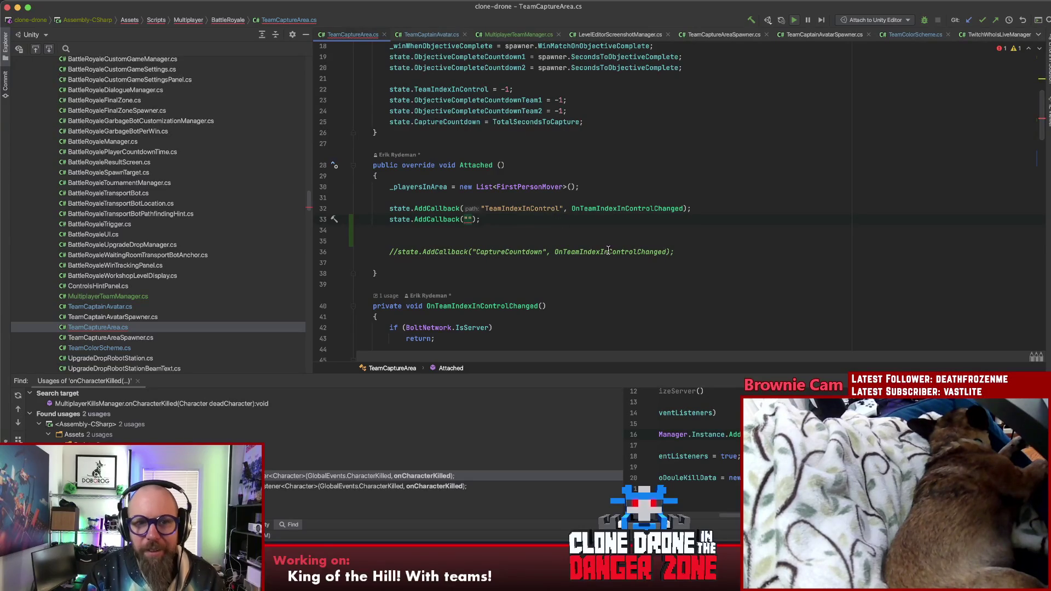
Fill in CaptureCountdown as the callback path and onCaptureCountdownChanged as the handler
scroll(609, 251, up, 3)
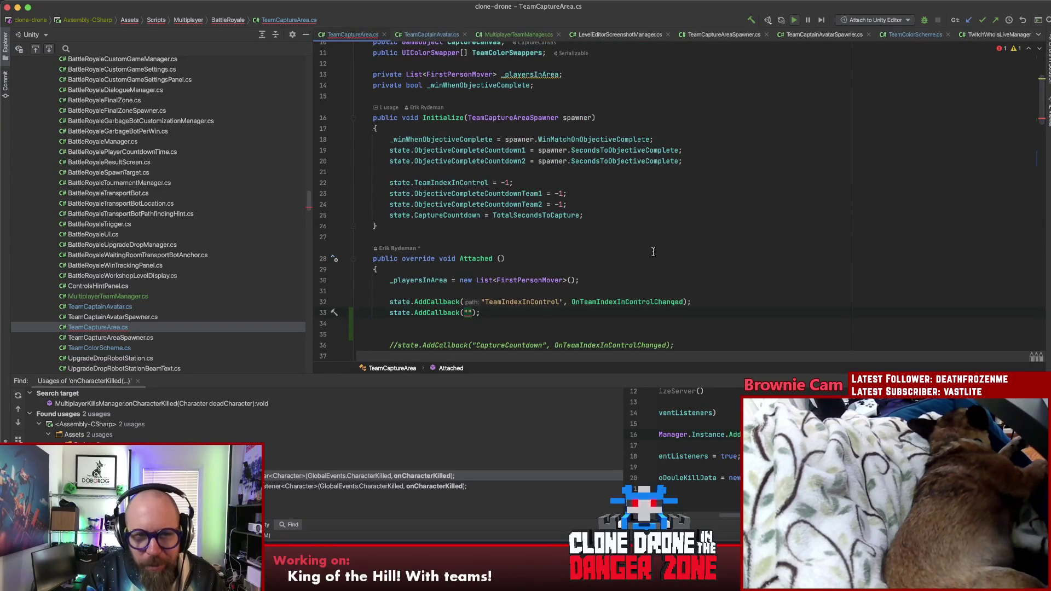
scroll(653, 252, down, 1)
click(435, 171)
double_click(444, 173)
key(ctrl+c)
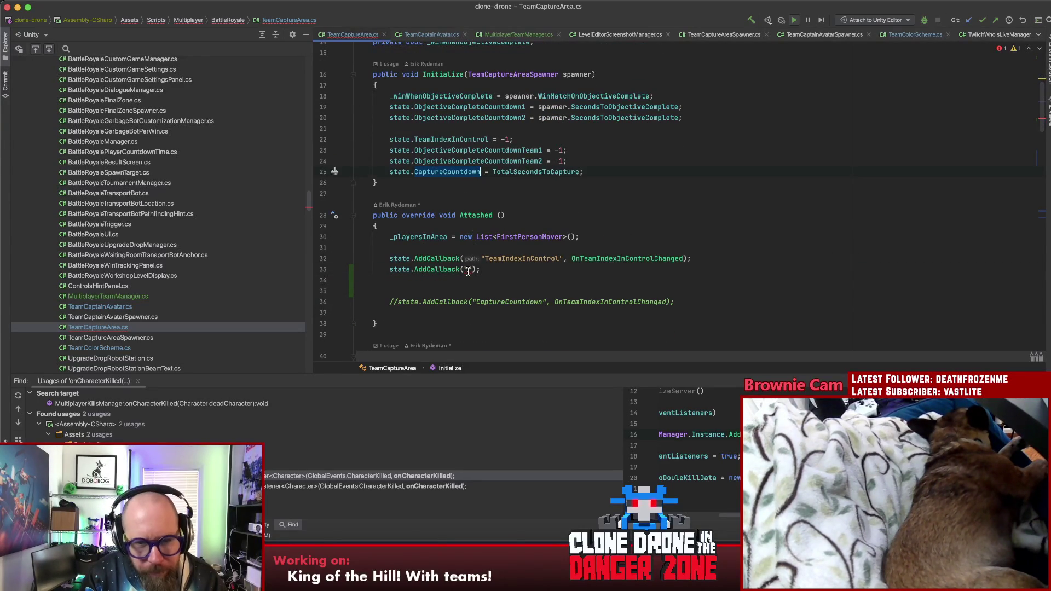
click(468, 269)
key(ctrl+v)
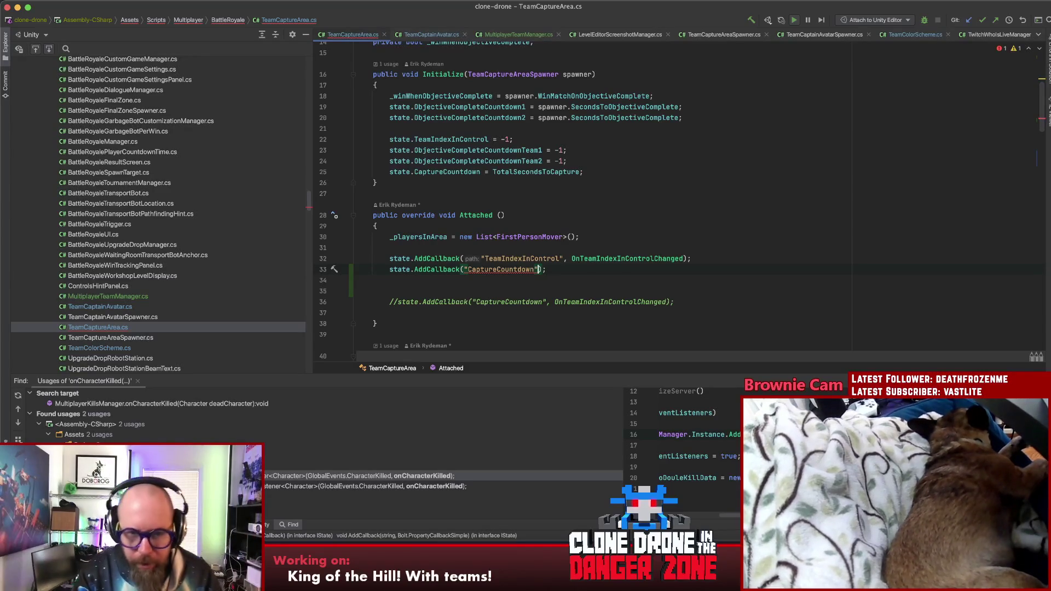
text(, onCapty)
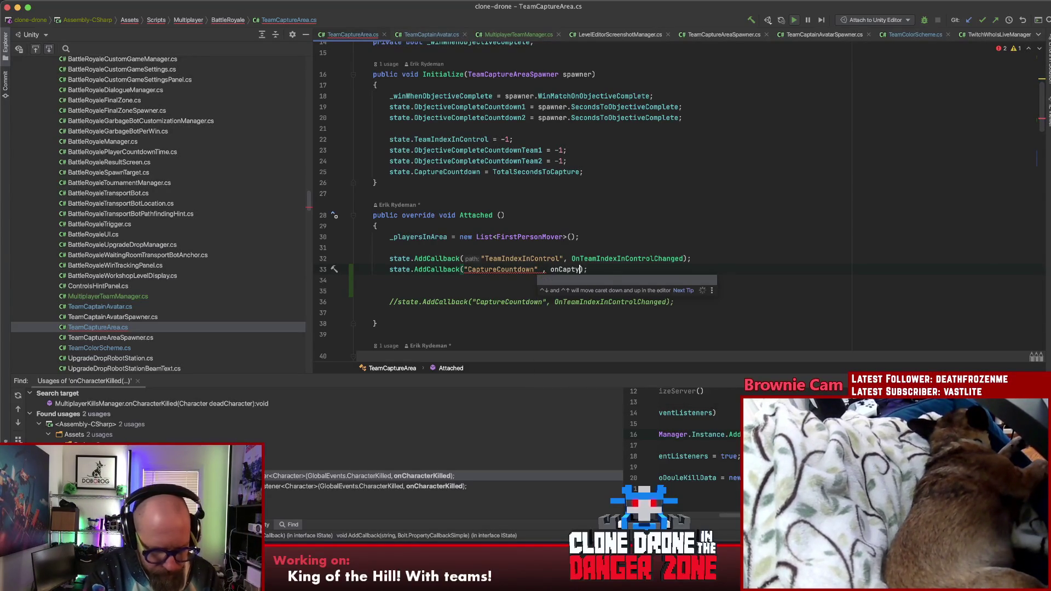
key(BackSpace)
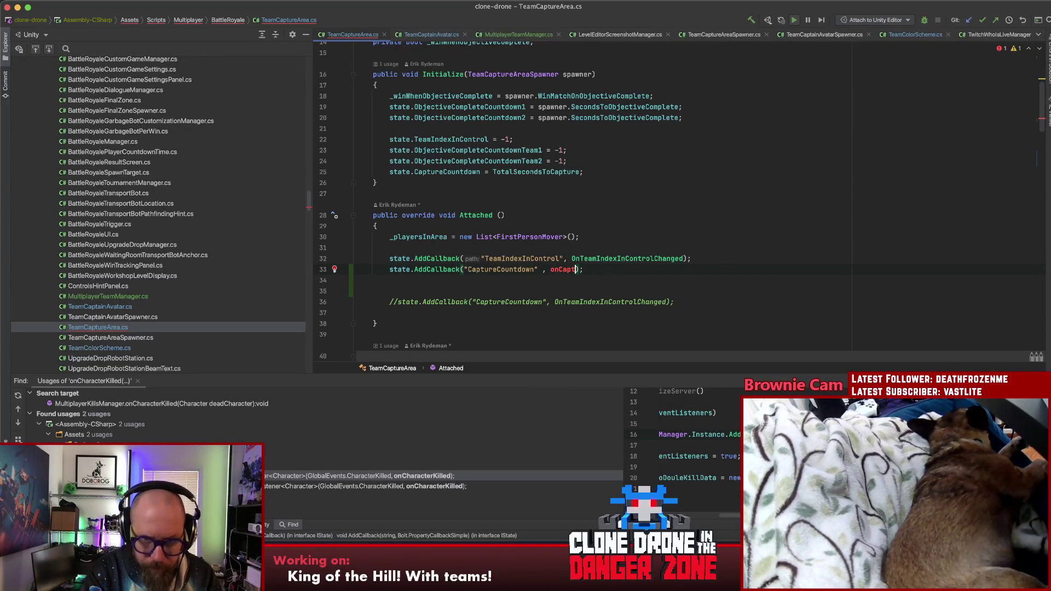
text(ureCountdown)
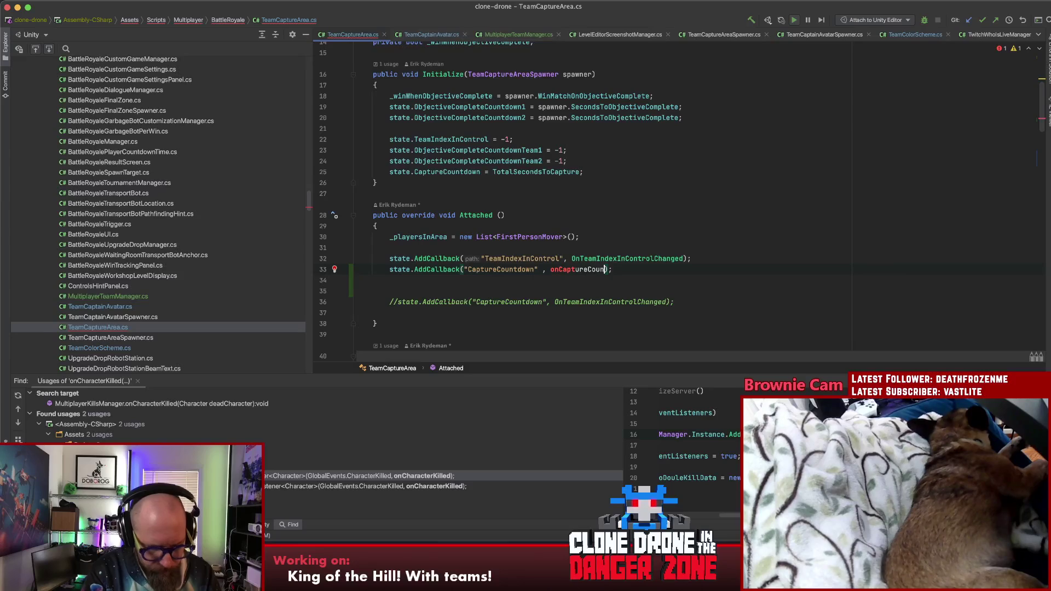
text(Changed)
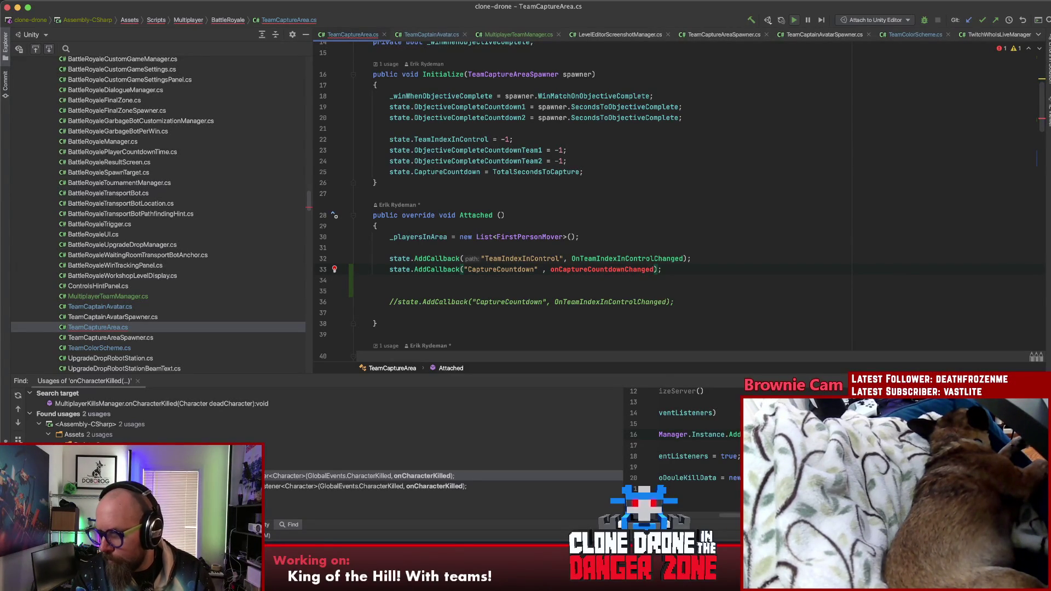
click(647, 269)
key(alt+Return)
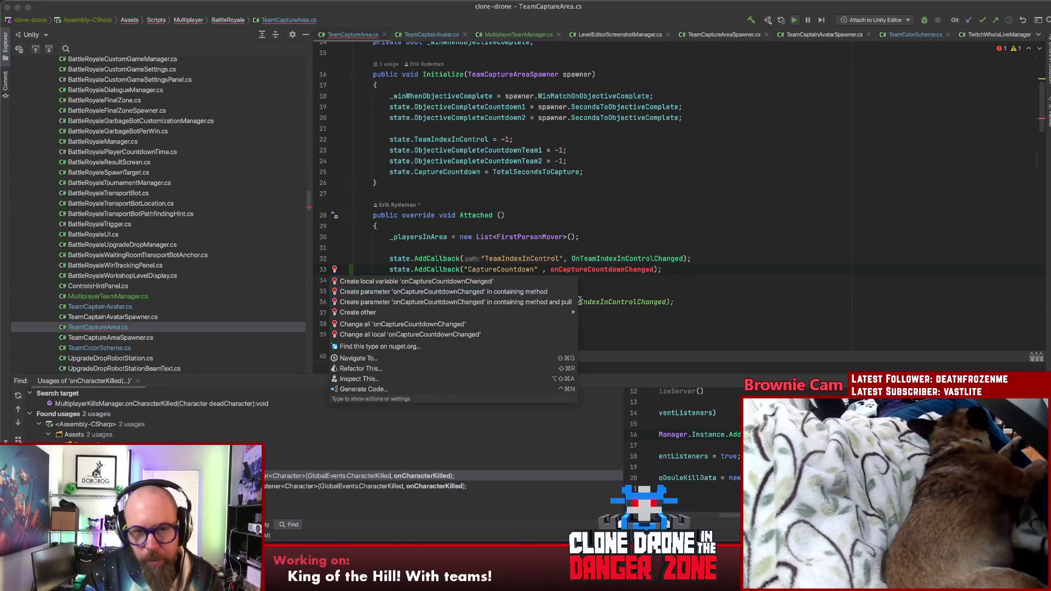
Generate an empty parameterless onCaptureCountdownChanged() method, removing its NotImplementedException line
mouse_move(563, 313)
click(664, 324)
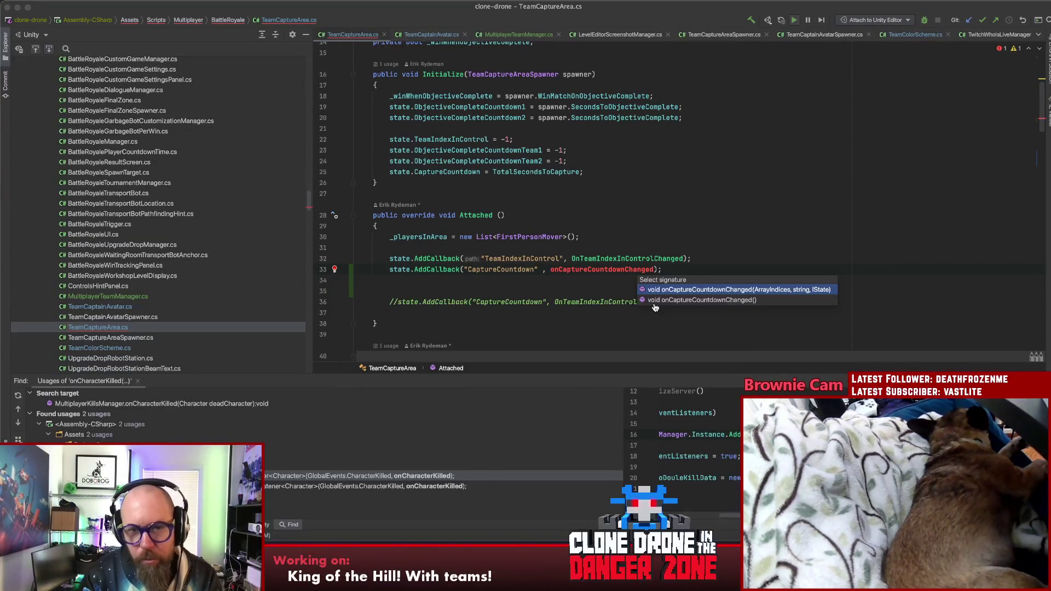
click(717, 301)
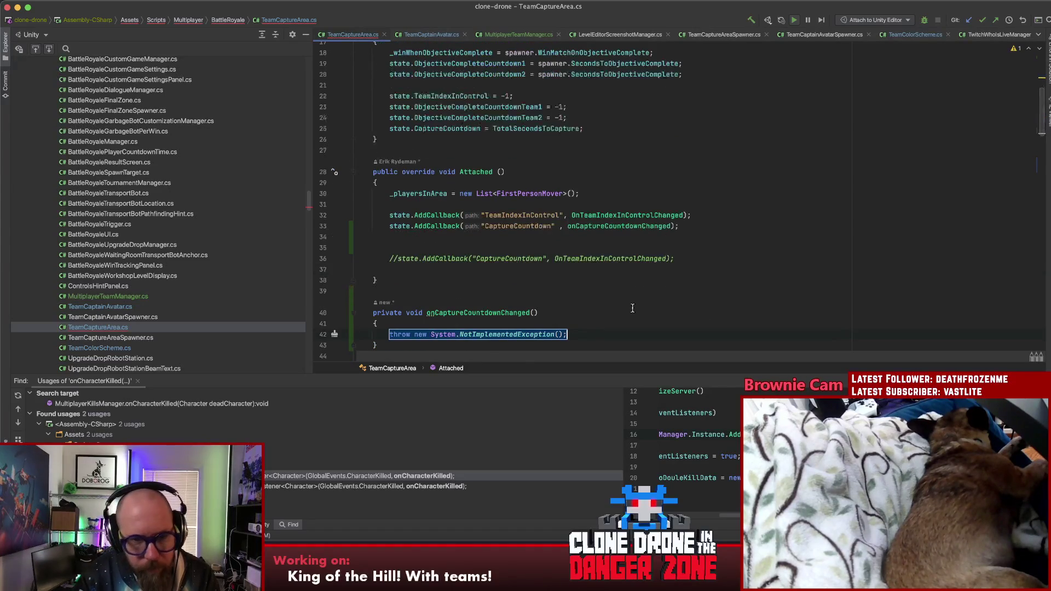
key(BackSpace)
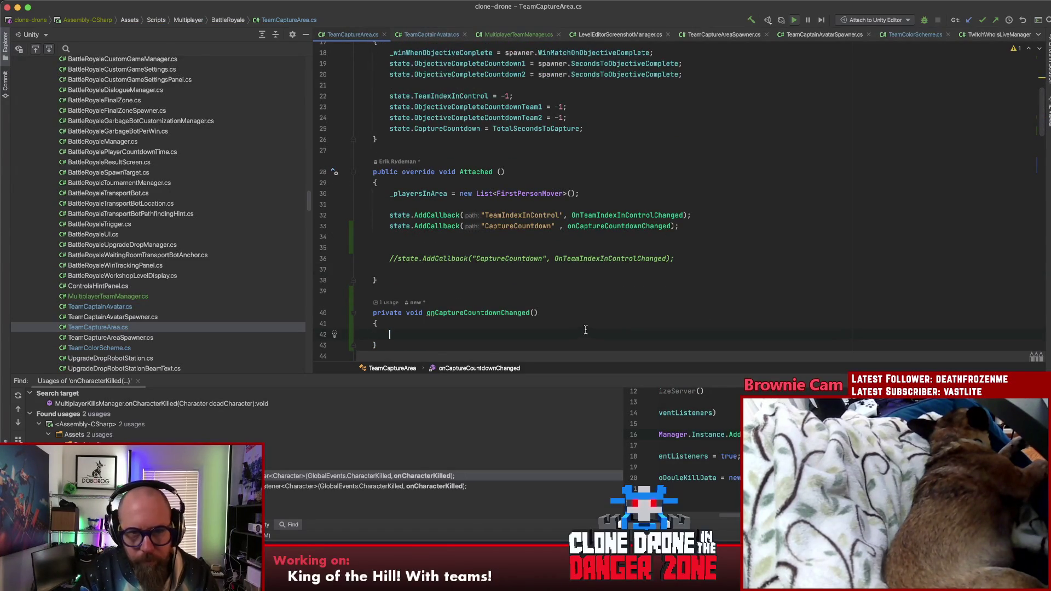
Start a rename of the OnTeamIndexInControlChanged handler
click(718, 226)
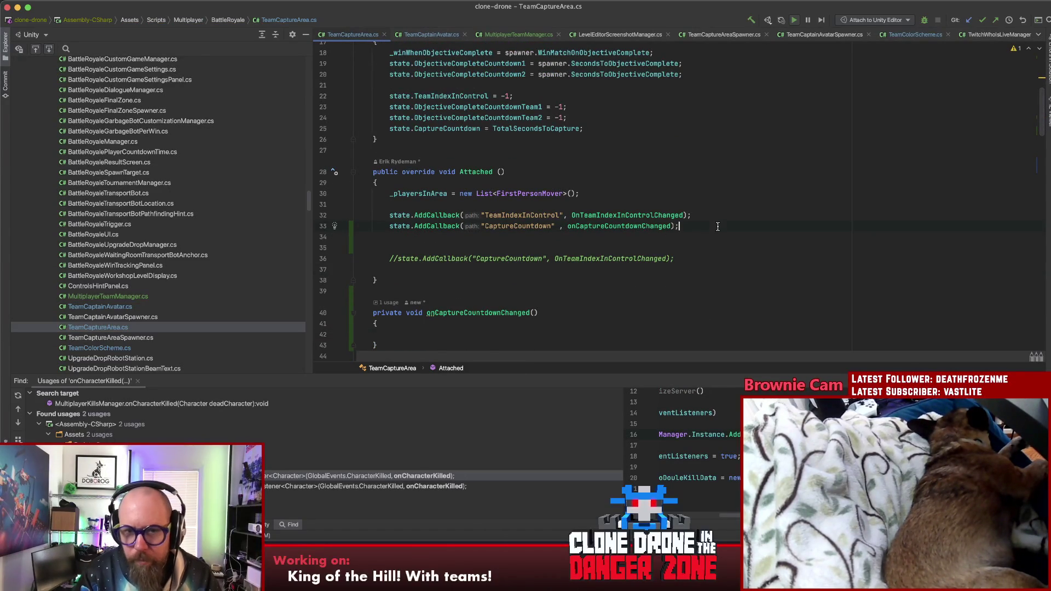
click(578, 216)
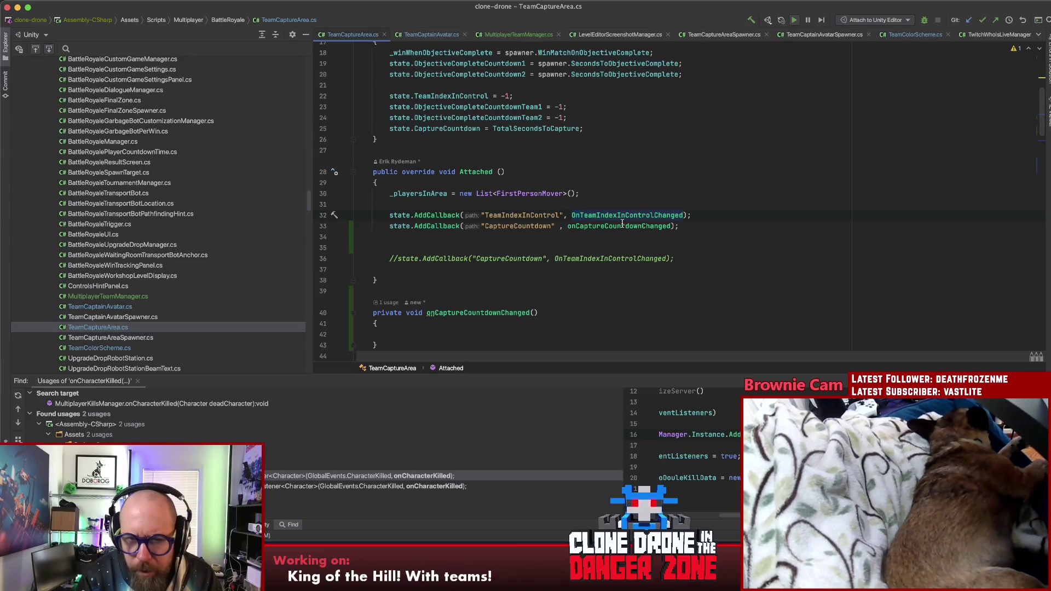
key(shift+F6)
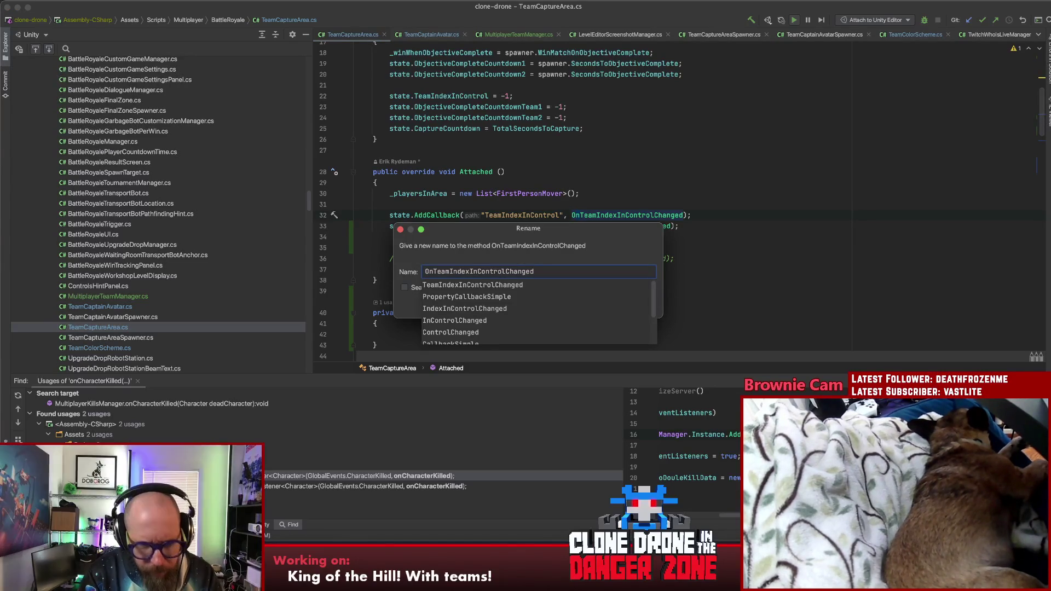
Rename OnTeamIndexInControlChanged to onTeamIndexInControlChanged with a lowercase o
key(Home)
key(Delete)
text(o)
key(Escape)
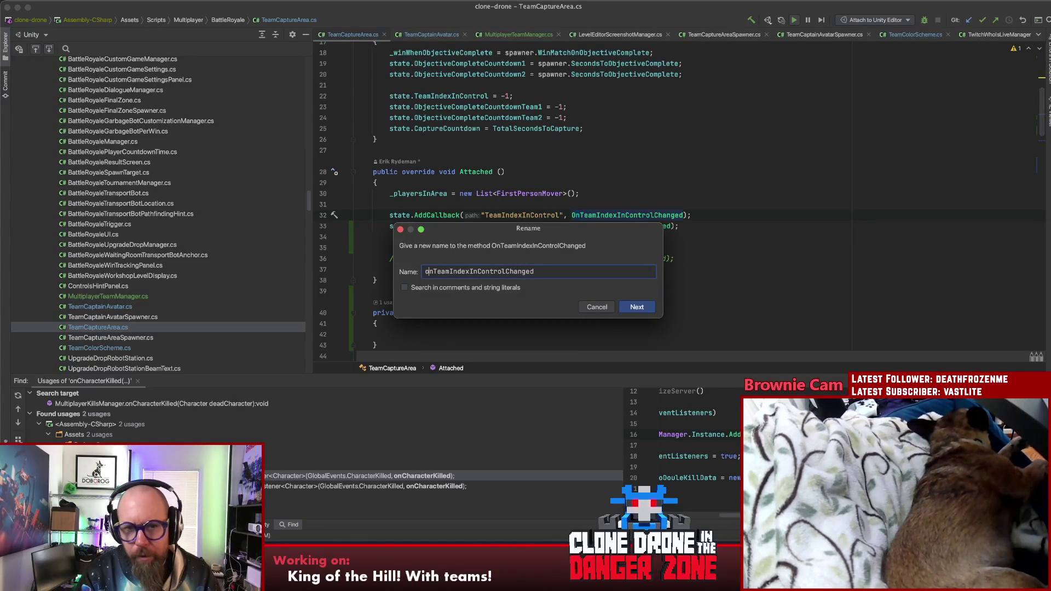
click(639, 308)
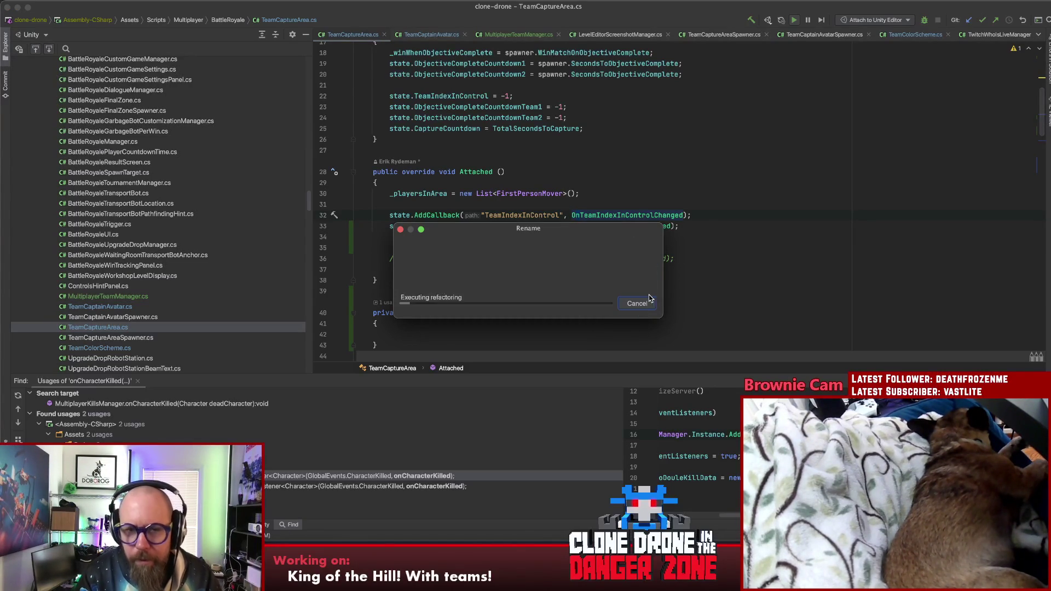
triple_click(713, 226)
Duplicate the CaptureCountdown callback twice, changing paths to ObjectiveCompleteCountdown1 and ObjectiveCompleteCountdown2
key(super+c)
key(super+v)
key(super+v)
key(super+v)
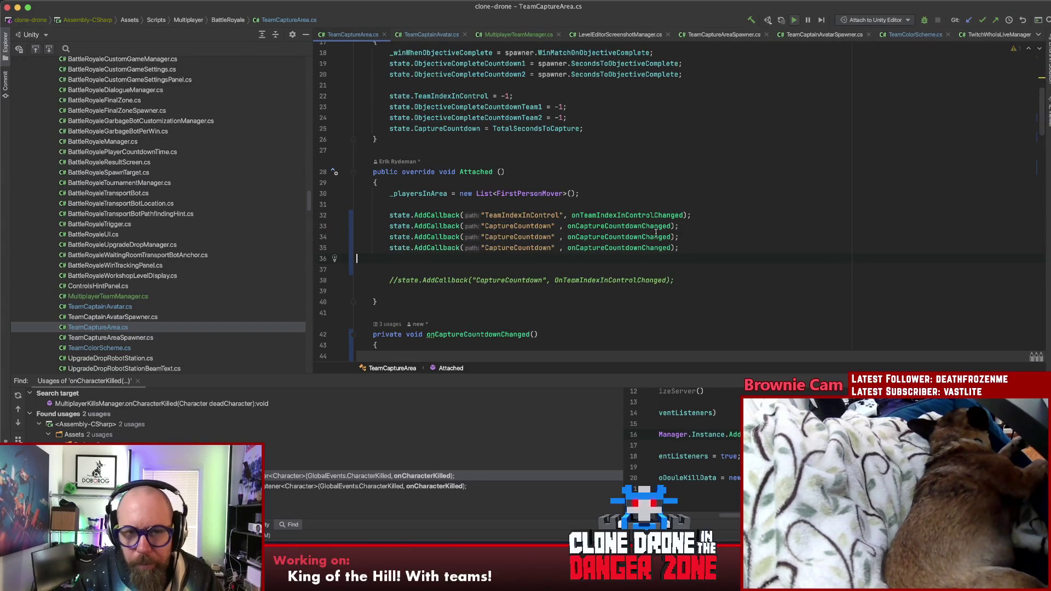
click(455, 65)
key(super+c)
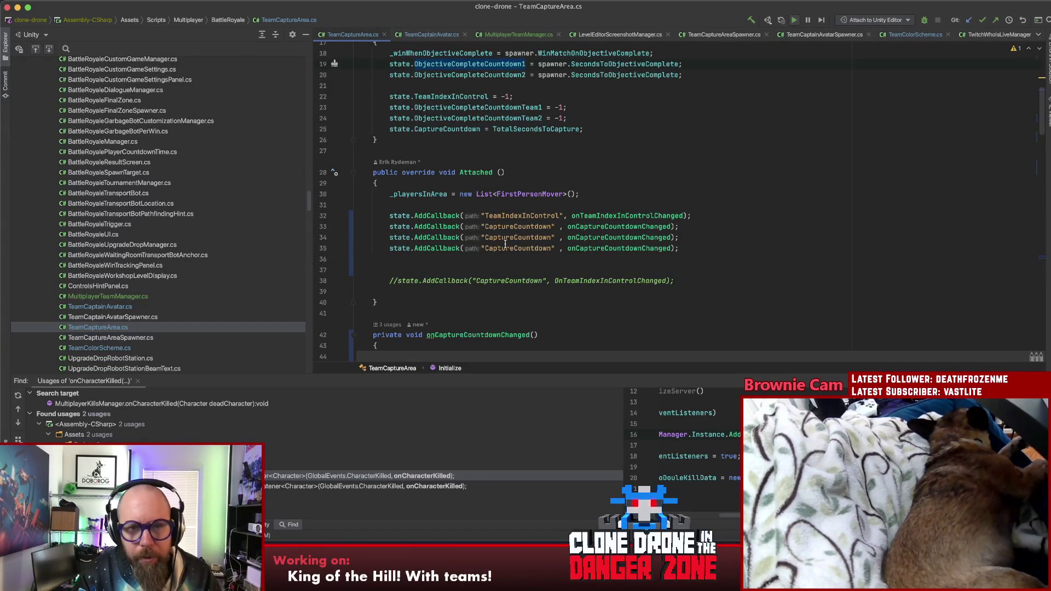
double_click(508, 237)
key(super+v)
double_click(477, 75)
key(super+c)
double_click(516, 248)
key(super+v)
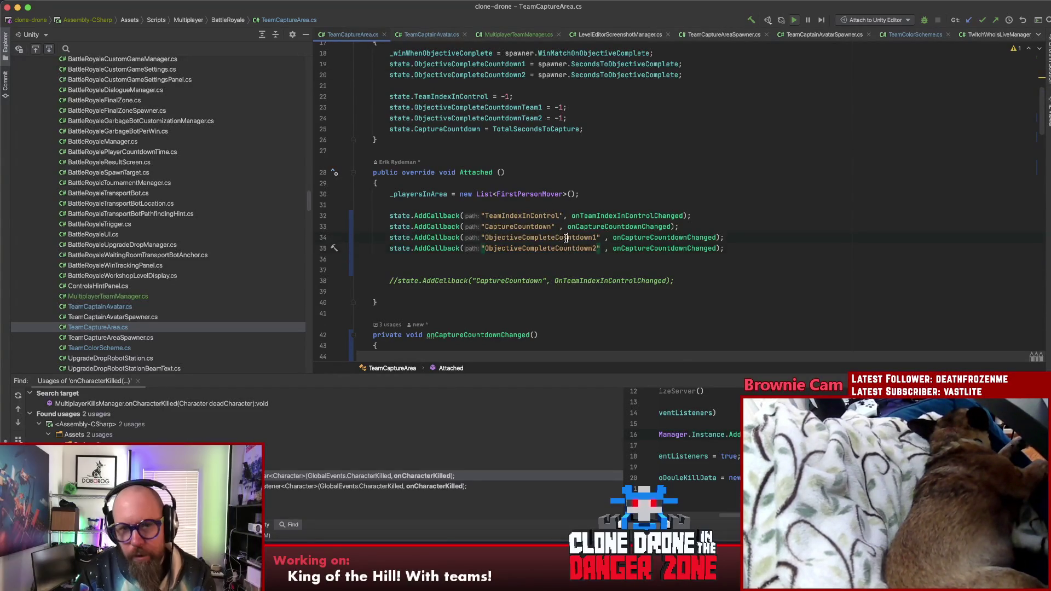
Set onObjectiveCountdown1Changed as the ObjectiveCompleteCountdown1 handler and generate its parameterless stub
click(676, 238)
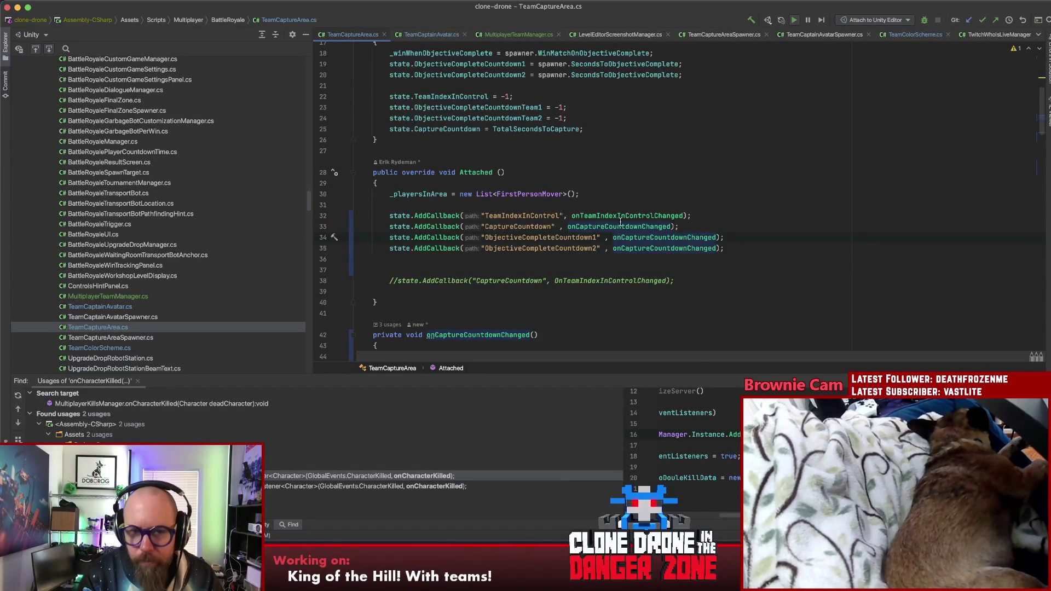
double_click(540, 239)
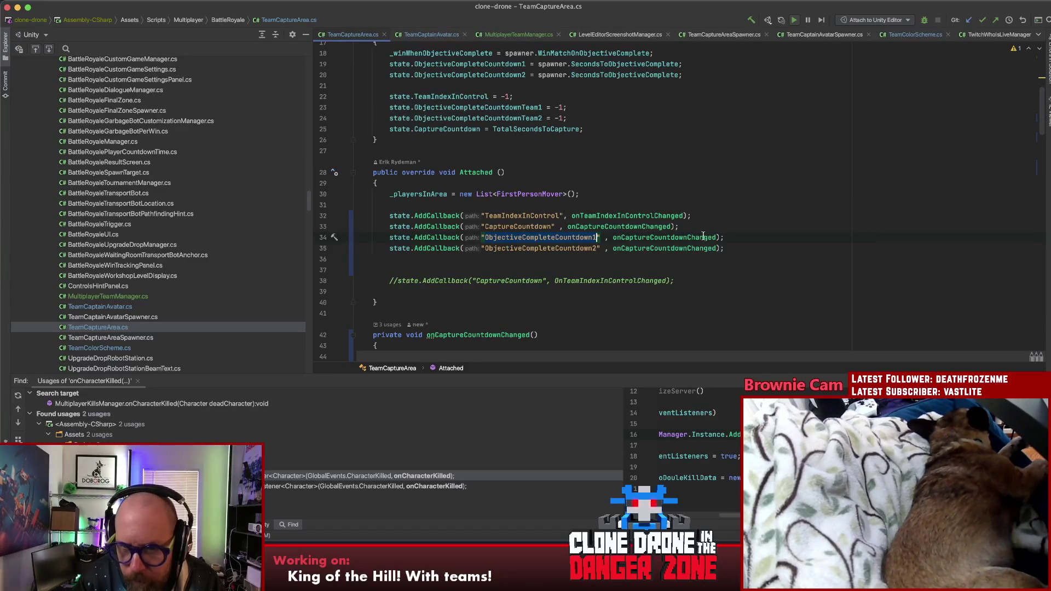
click(525, 239)
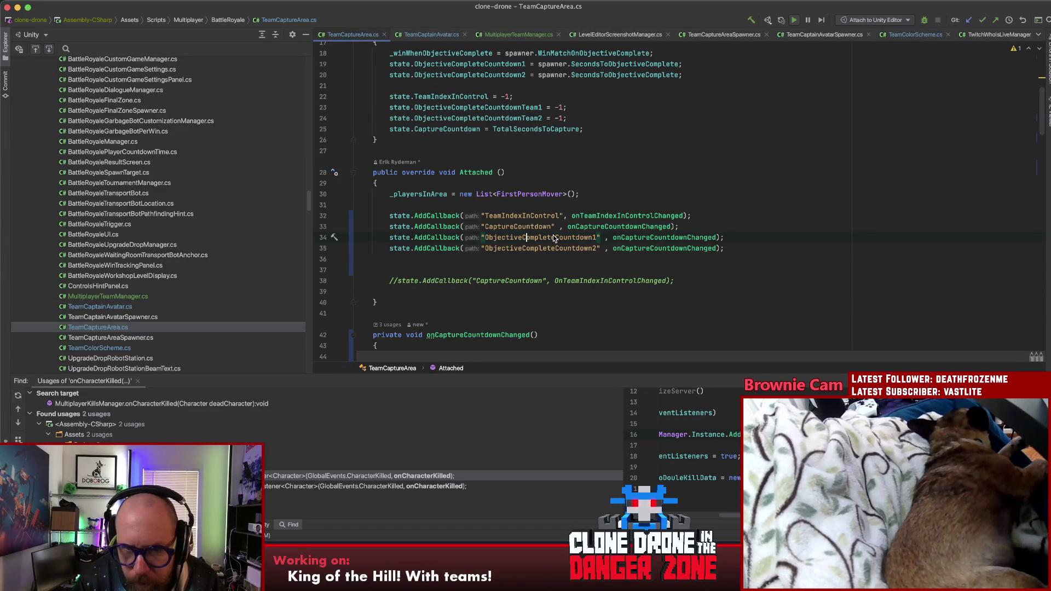
drag(592, 238, 494, 240)
double_click(486, 240)
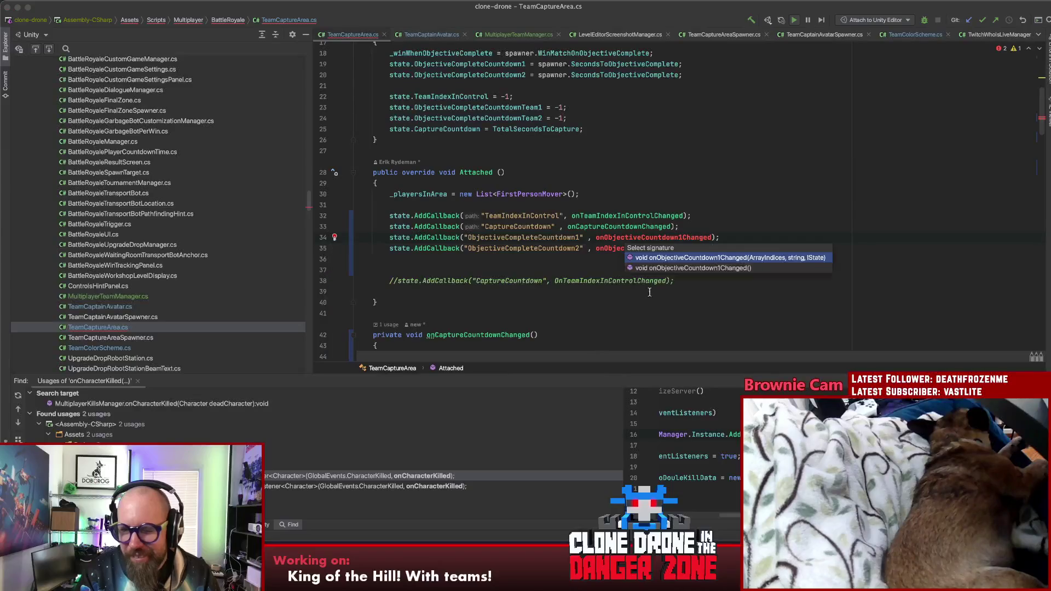
click(668, 268)
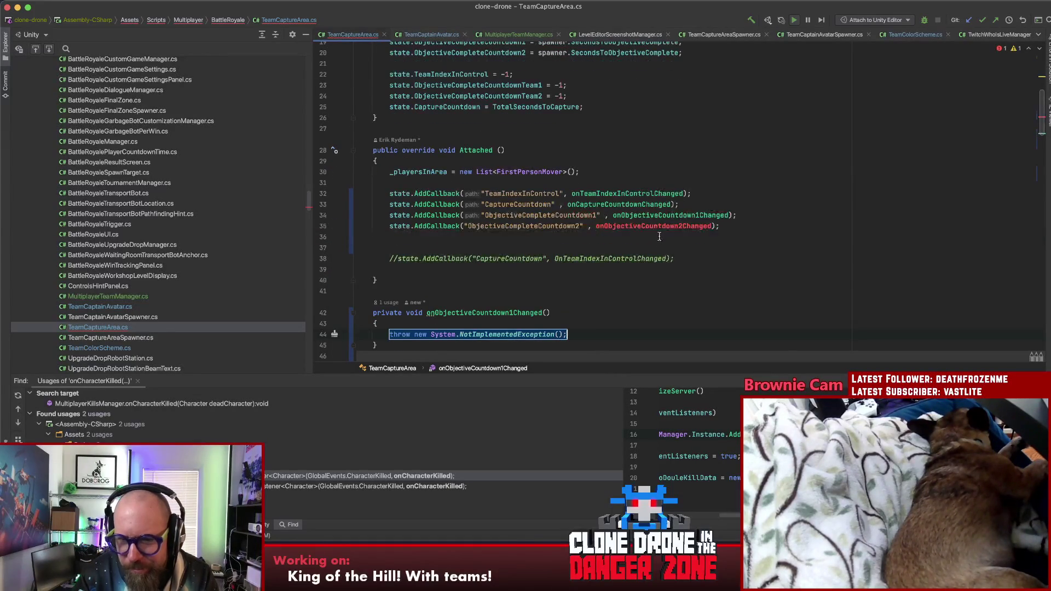
Generate a parameterless onObjectiveCountdown2Changed() method stub for the ObjectiveCompleteCountdown2 callback
right_click(658, 229)
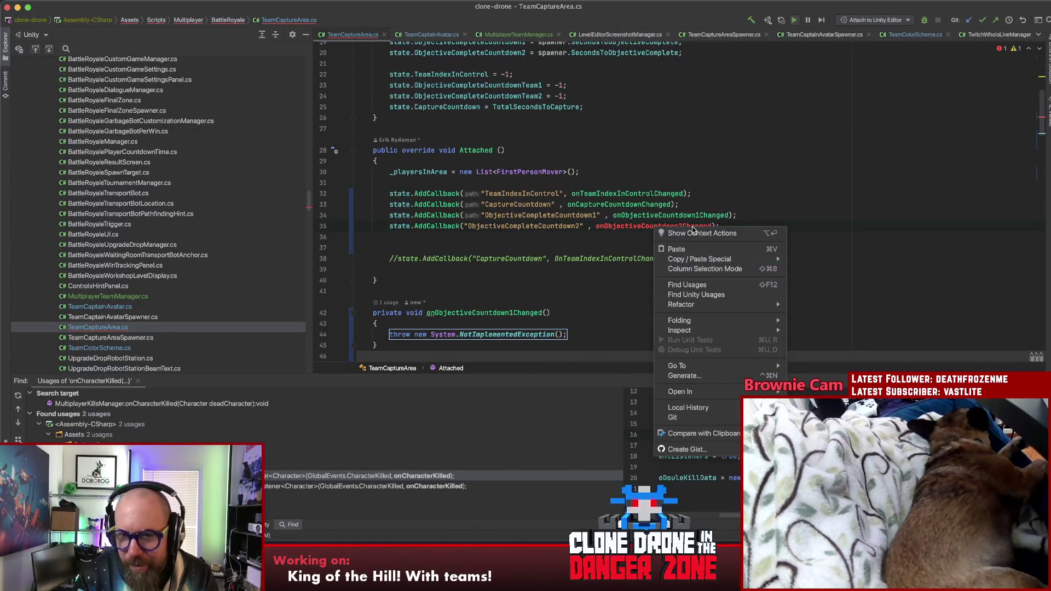
click(628, 227)
right_click(628, 228)
click(629, 228)
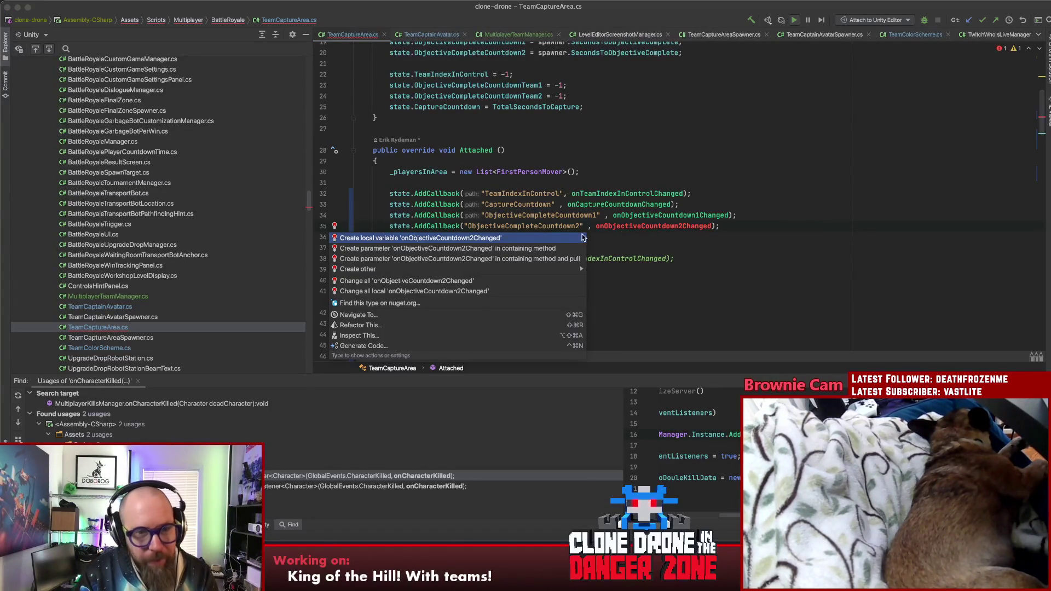
mouse_move(490, 269)
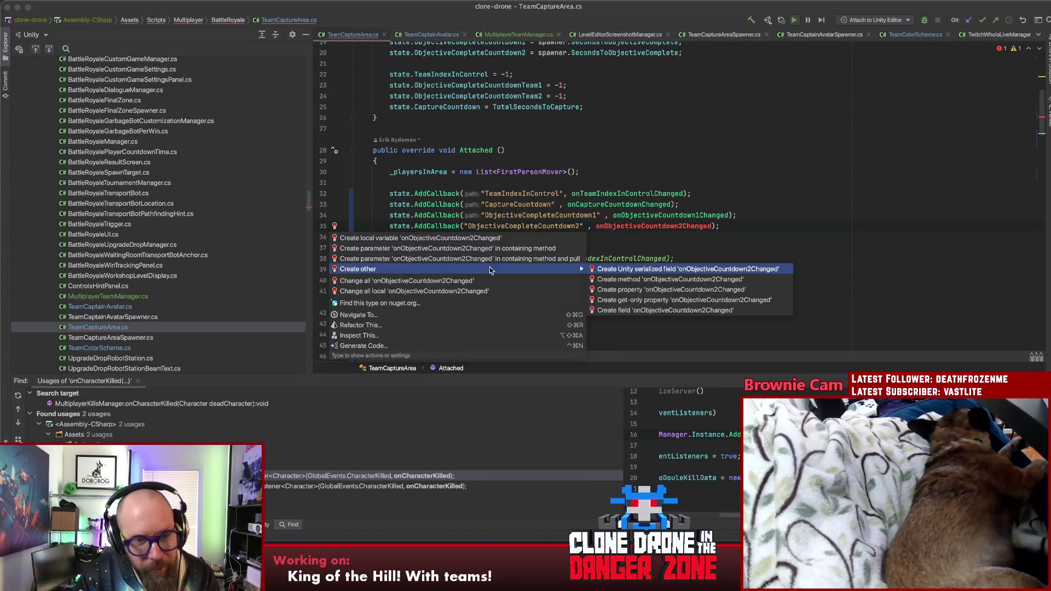
click(648, 286)
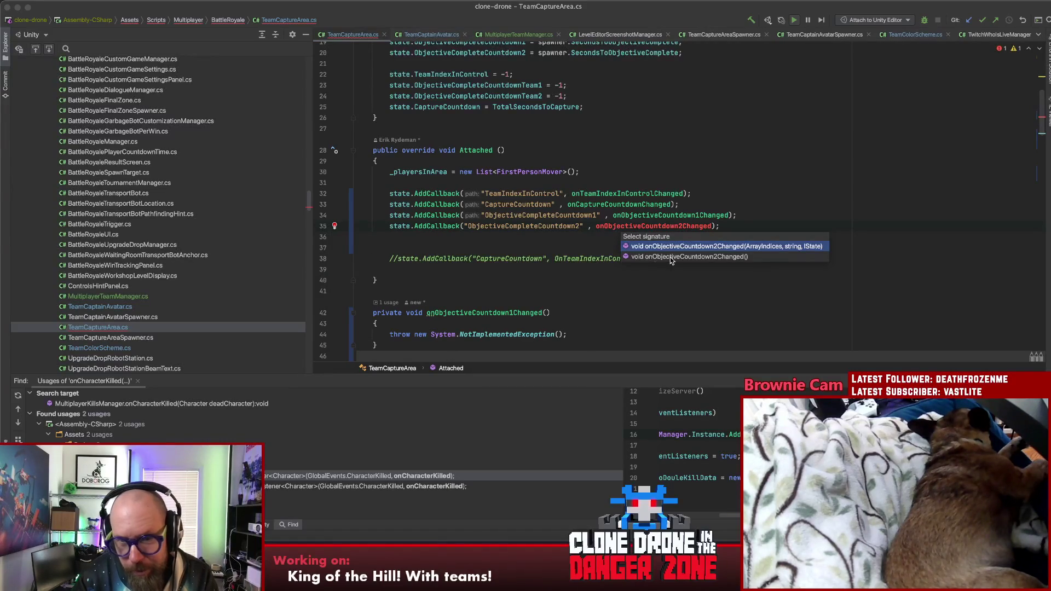
click(694, 258)
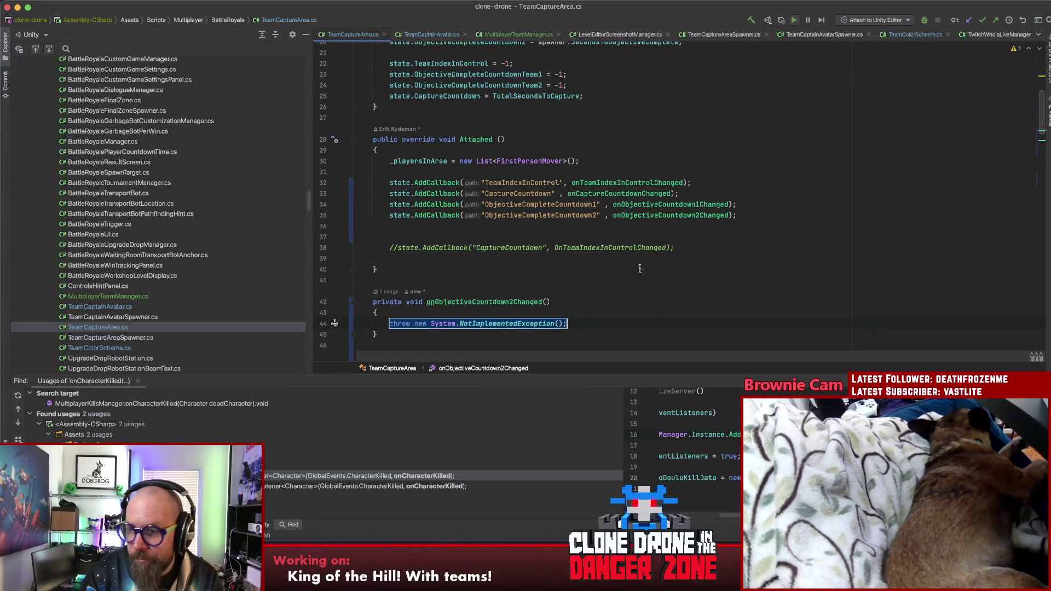
drag(723, 247, 337, 226)
Delete the commented CaptureCountdown callback and move onObjectiveCountdown2Changed below onObjectiveCountdown1Changed
key(BackSpace)
key(BackSpace)
key(BackSpace)
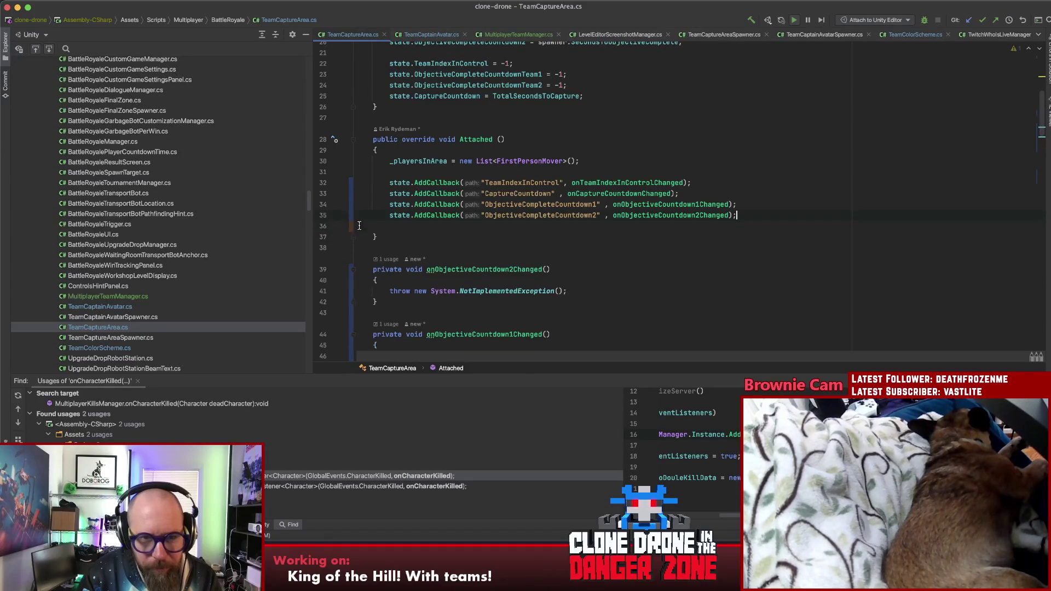
scroll(524, 234, down, 3)
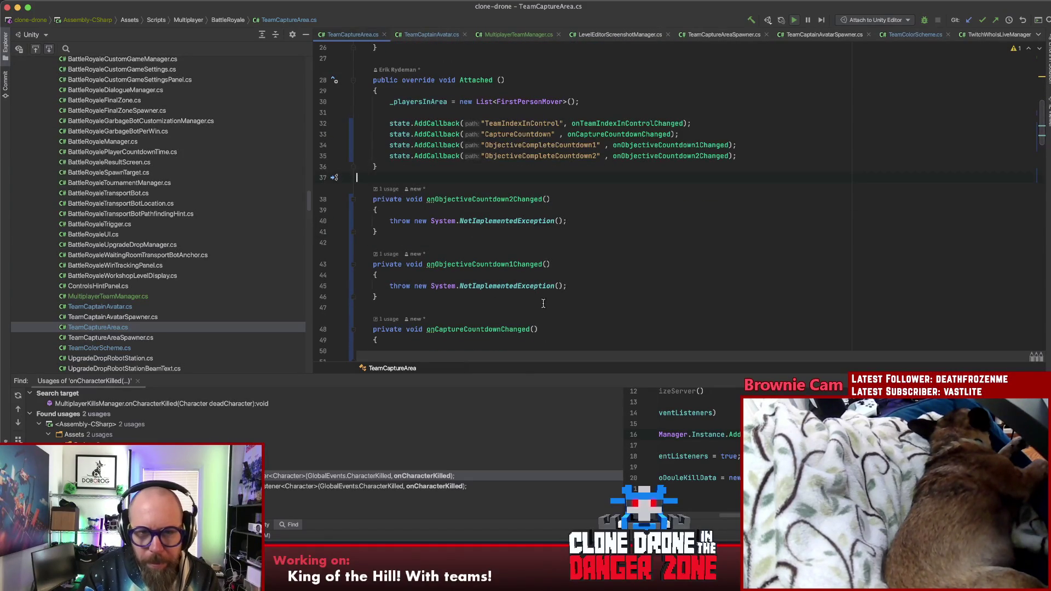
shift+click(386, 232)
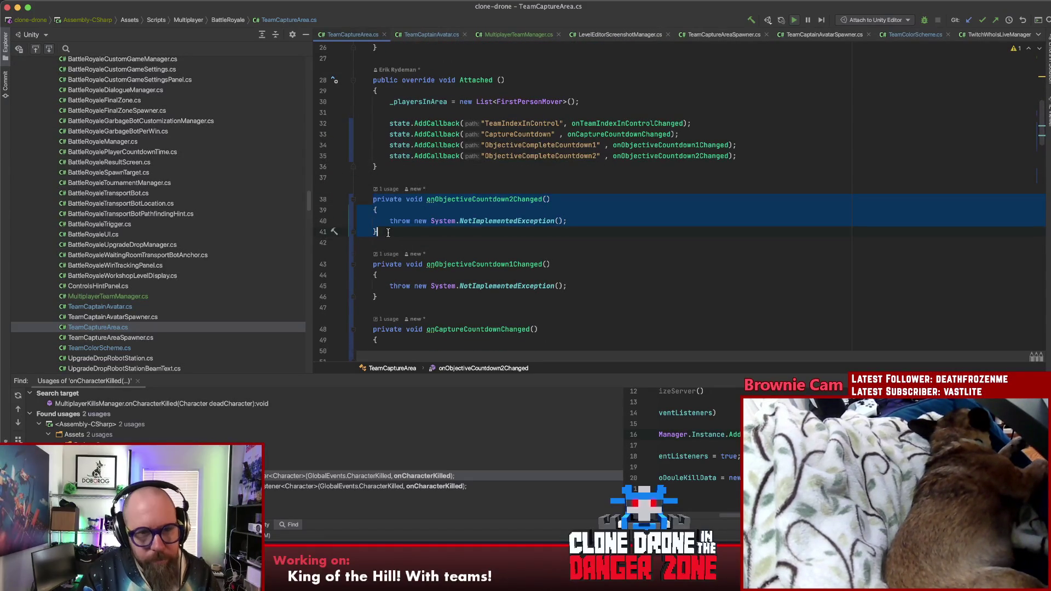
key(BackSpace)
click(399, 265)
key(Return)
key(Return)
key(super+v)
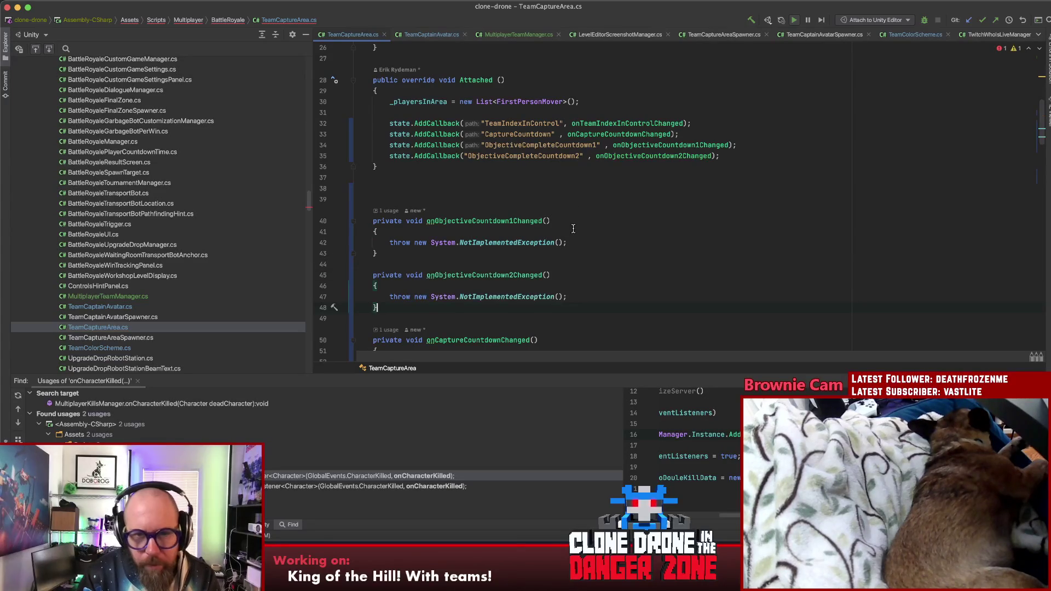
Remove the NotImplementedException throws from both objective countdown handlers
scroll(585, 244, down, 1)
mouse_move(376, 243)
mouse_down()
mouse_move(386, 233)
mouse_move(596, 229)
mouse_up()
click(386, 233)
key(BackSpace)
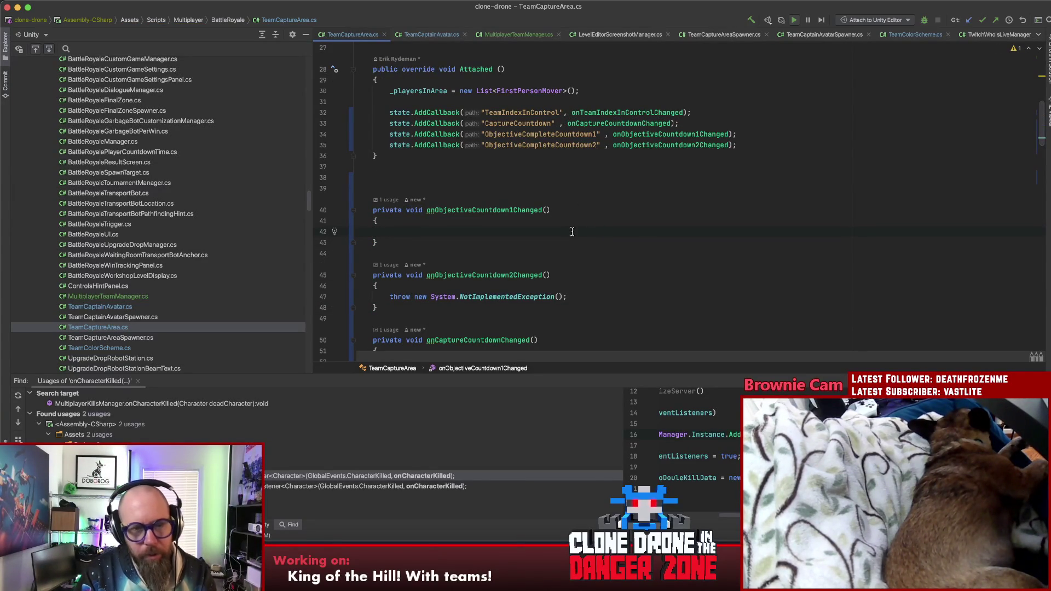
scroll(567, 232, down, 4)
drag(580, 204, 388, 206)
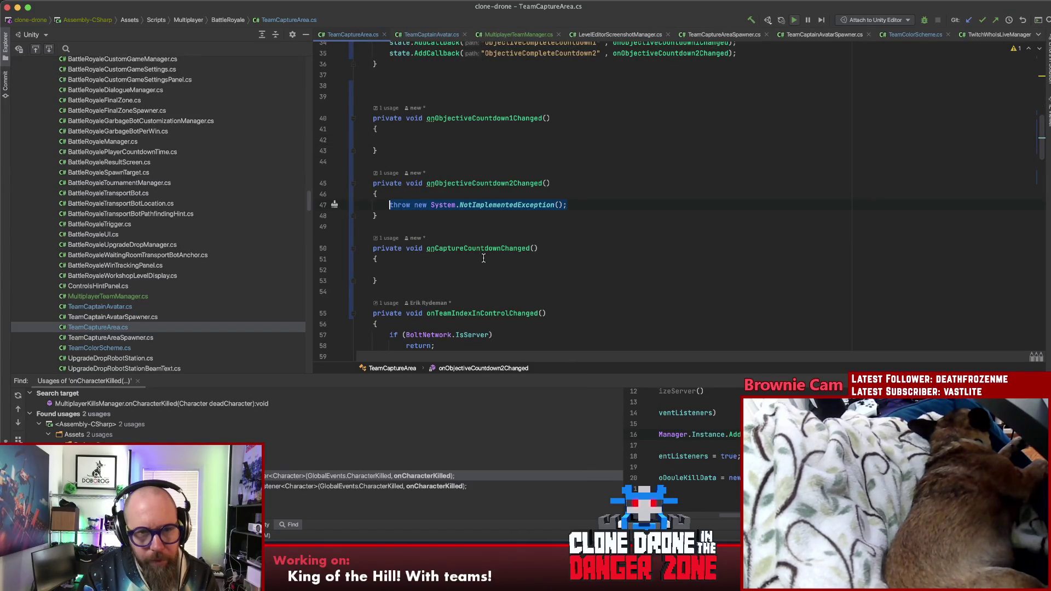
key(BackSpace)
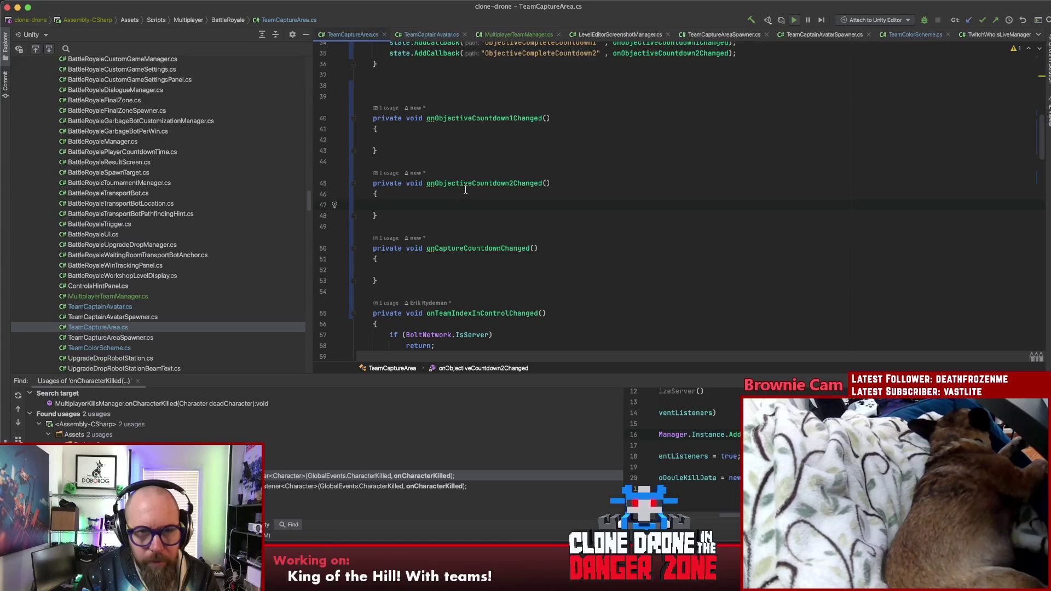
scroll(467, 186, up, 10)
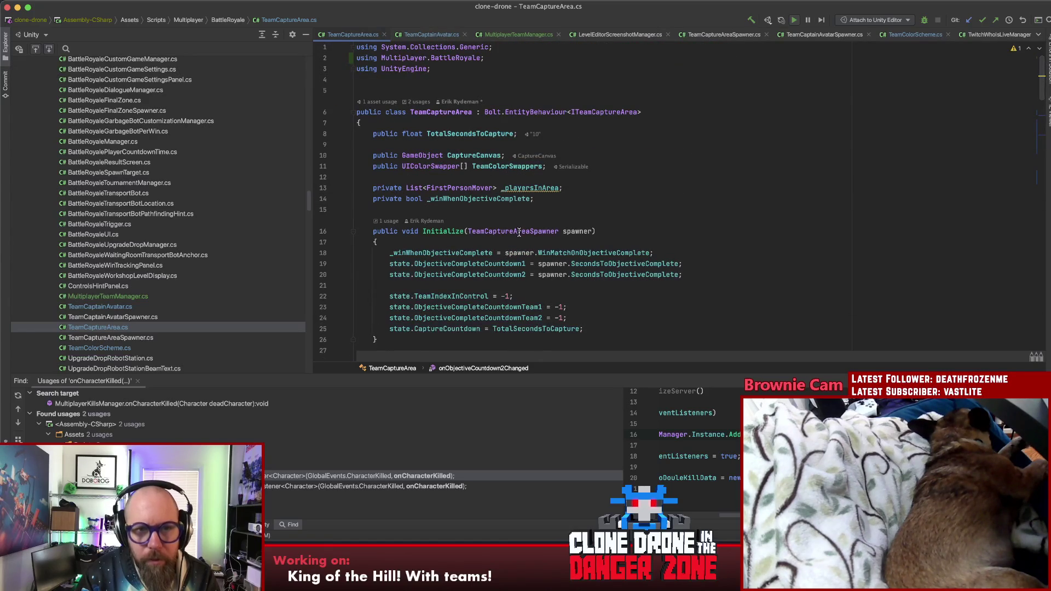
scroll(502, 234, down, 10)
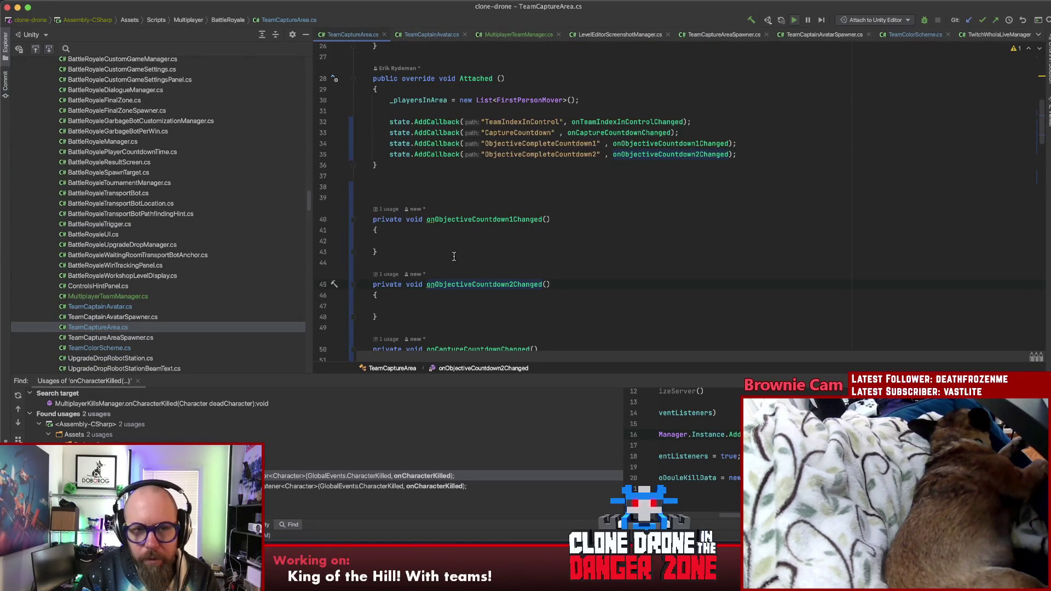
click(464, 304)
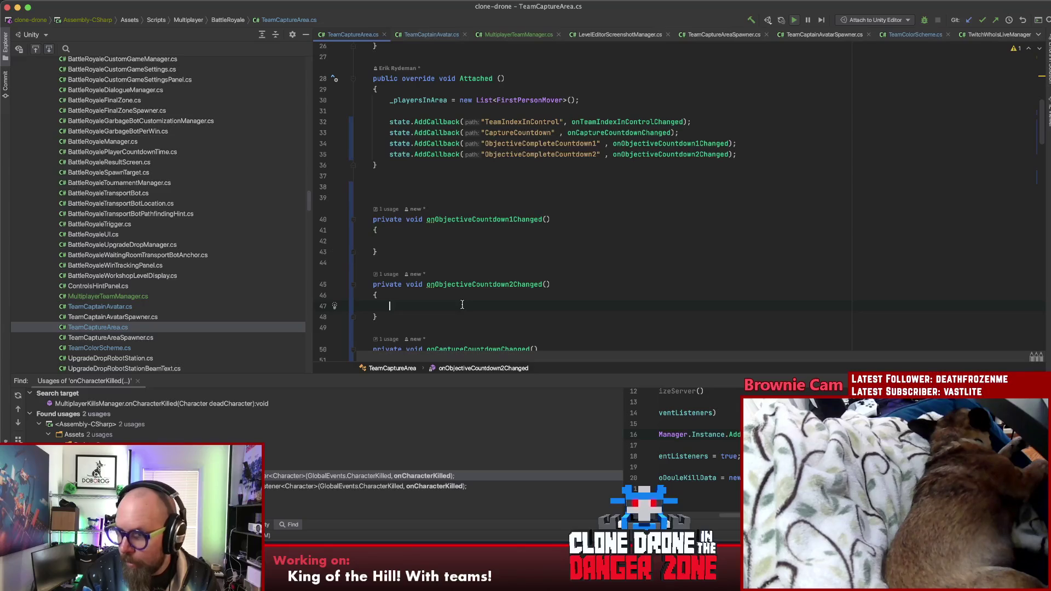
key(super+Tab)
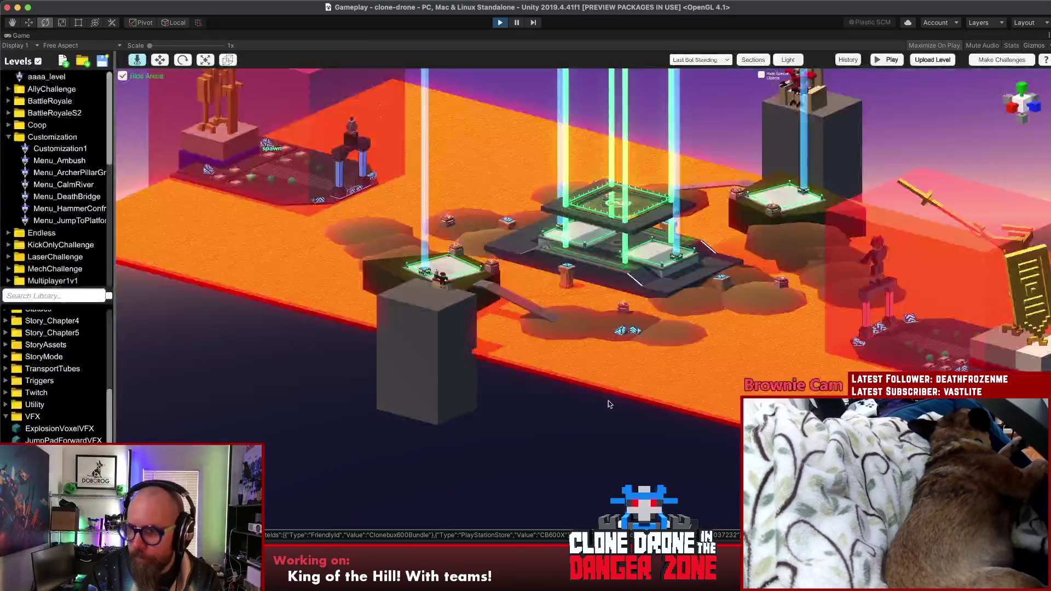
Exit Unity play mode so TeamCaptureArea.cs reimports, then check GitLab's pipelines list
mouse_move(312, 350)
mouse_down()
mouse_move(326, 356)
mouse_move(384, 334)
mouse_up()
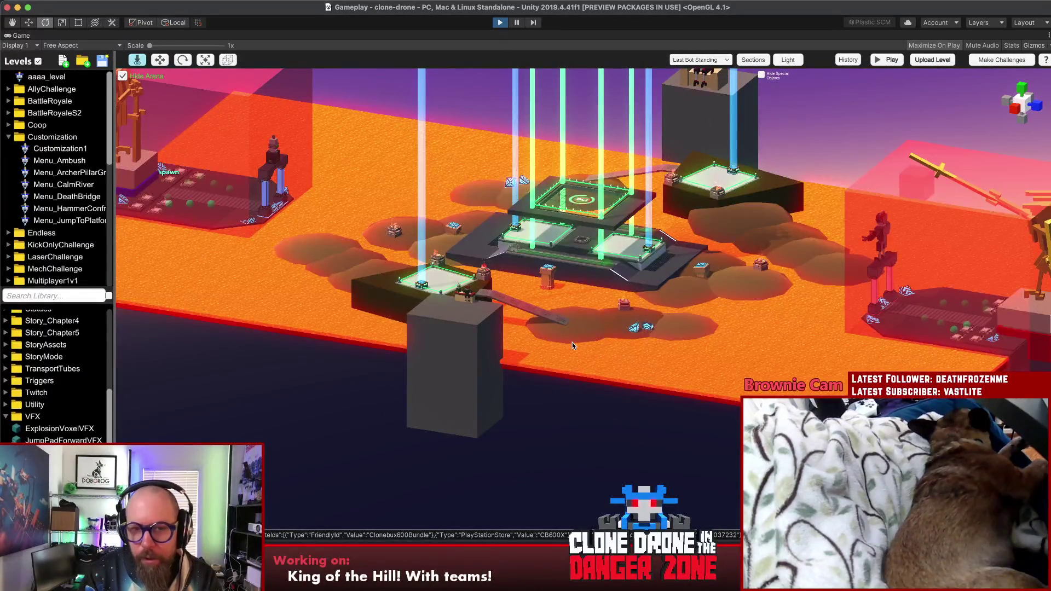
key(super+p)
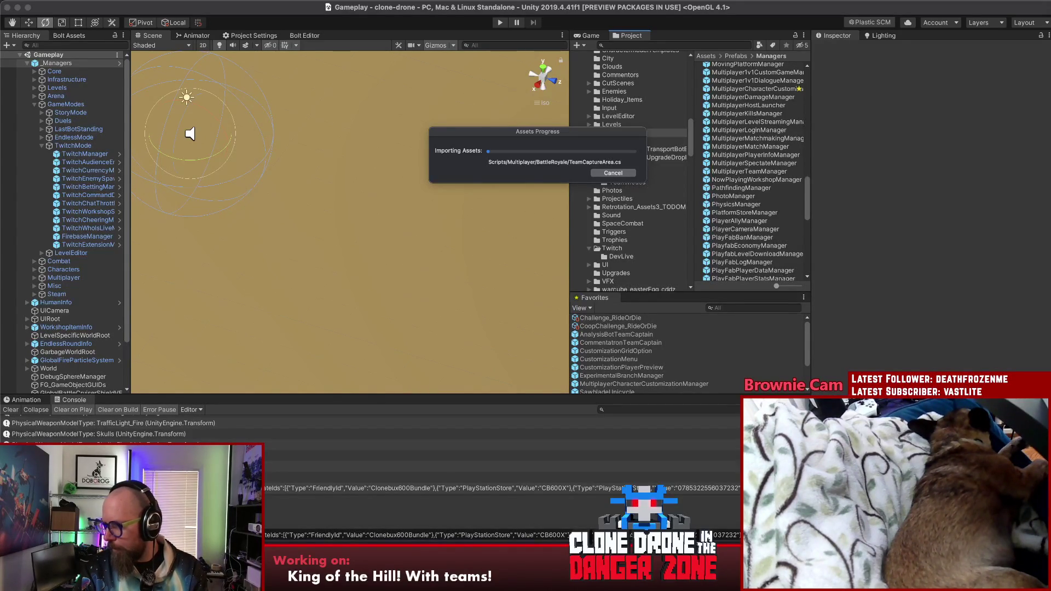
click(487, 569)
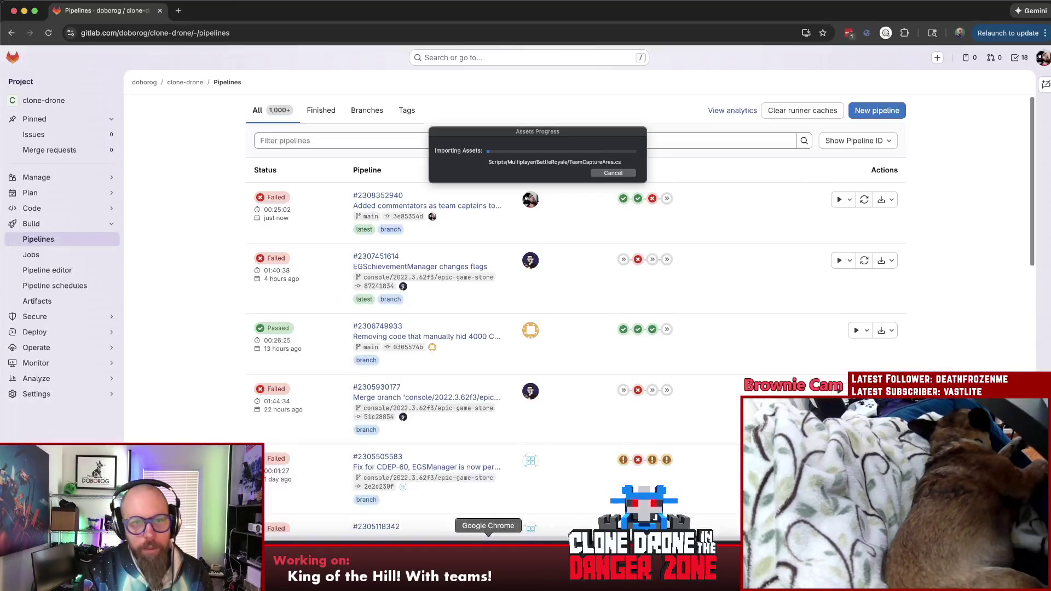
Open the failed gameye-UploadToDev1 job log and copy its HTTP 520 error code into a new tab
click(653, 198)
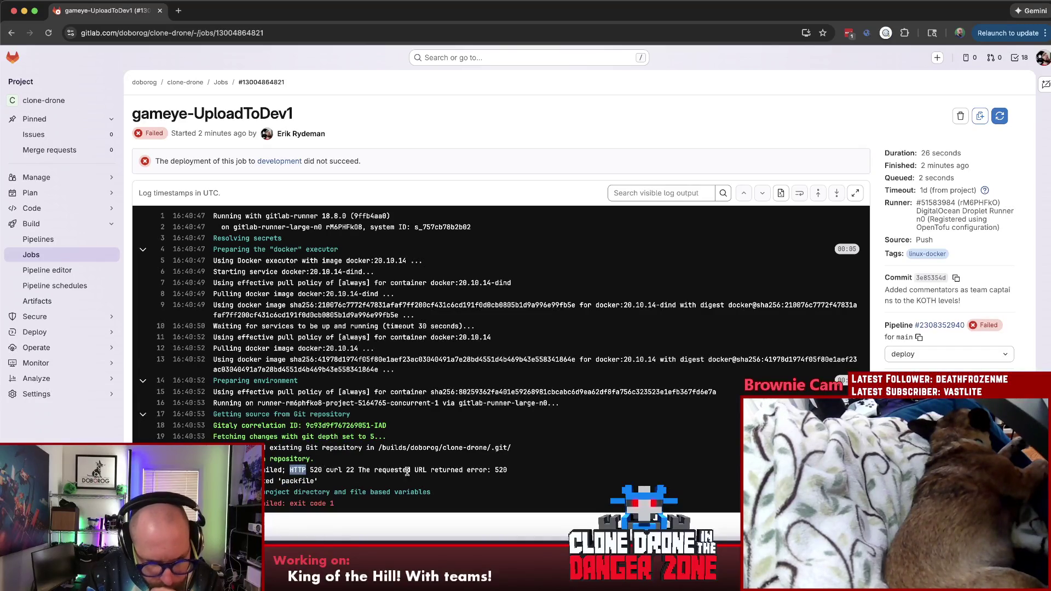
double_click(433, 471)
double_click(503, 471)
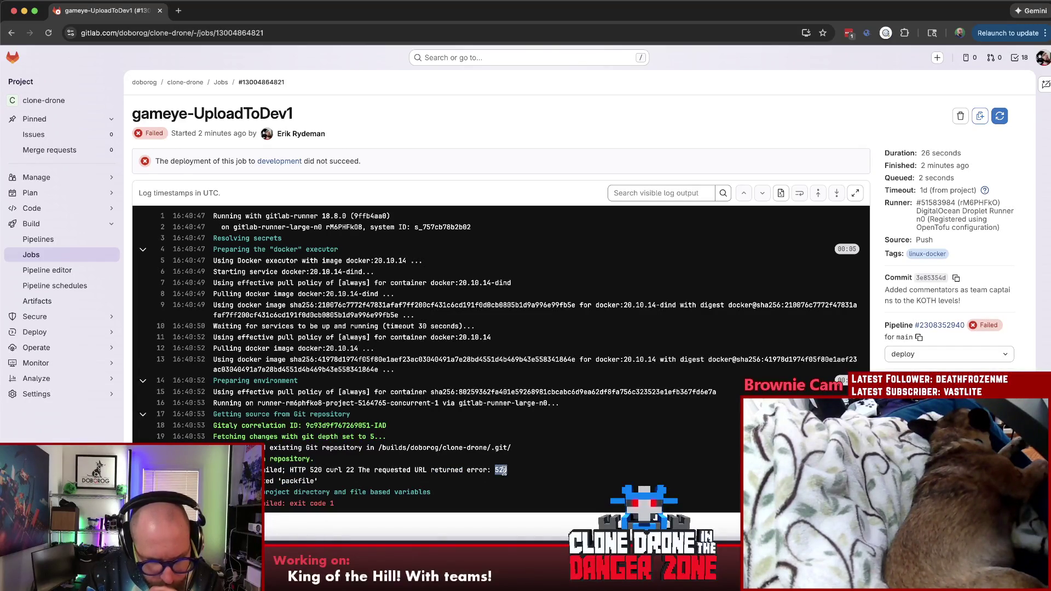
key(super+c)
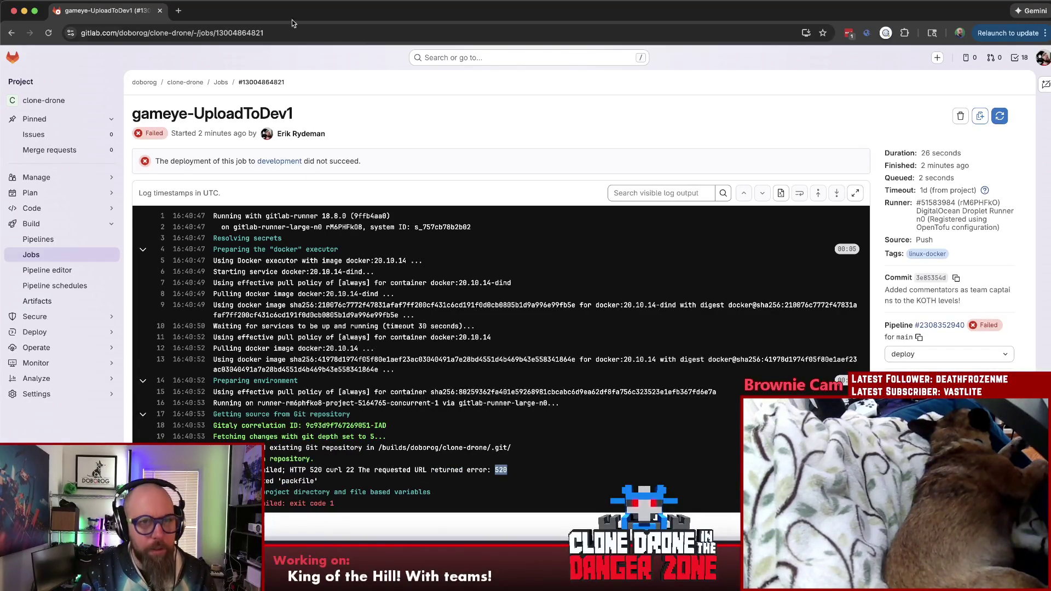
click(179, 10)
key(super+v)
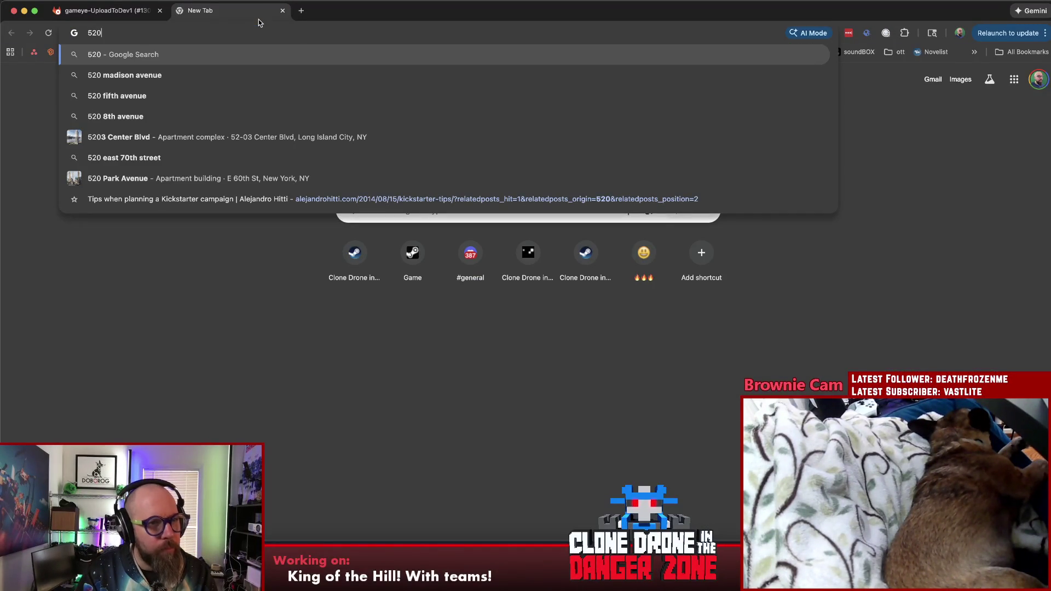
text(error)
key(Return)
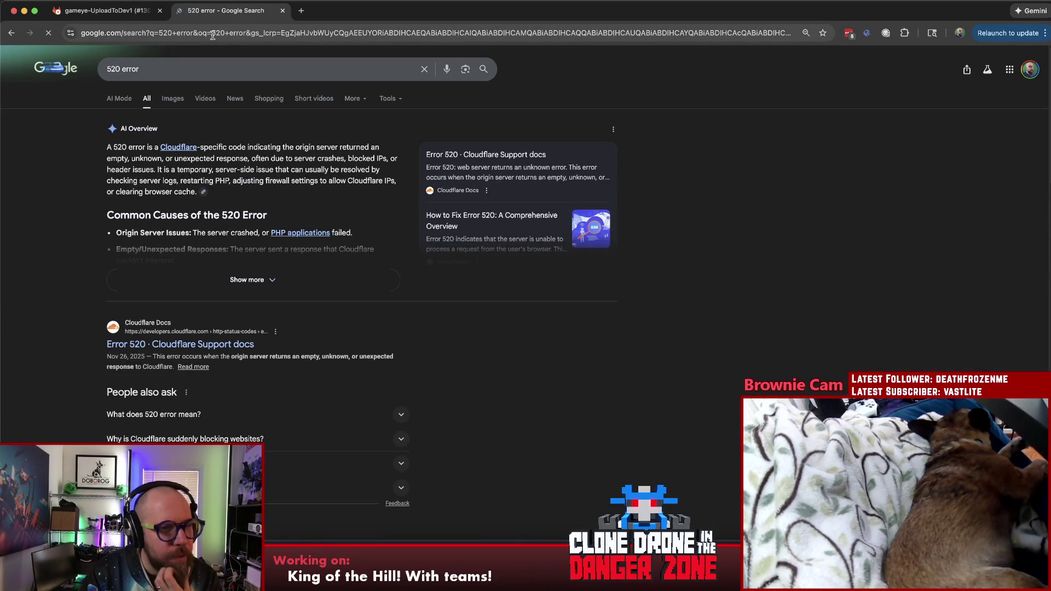
click(186, 65)
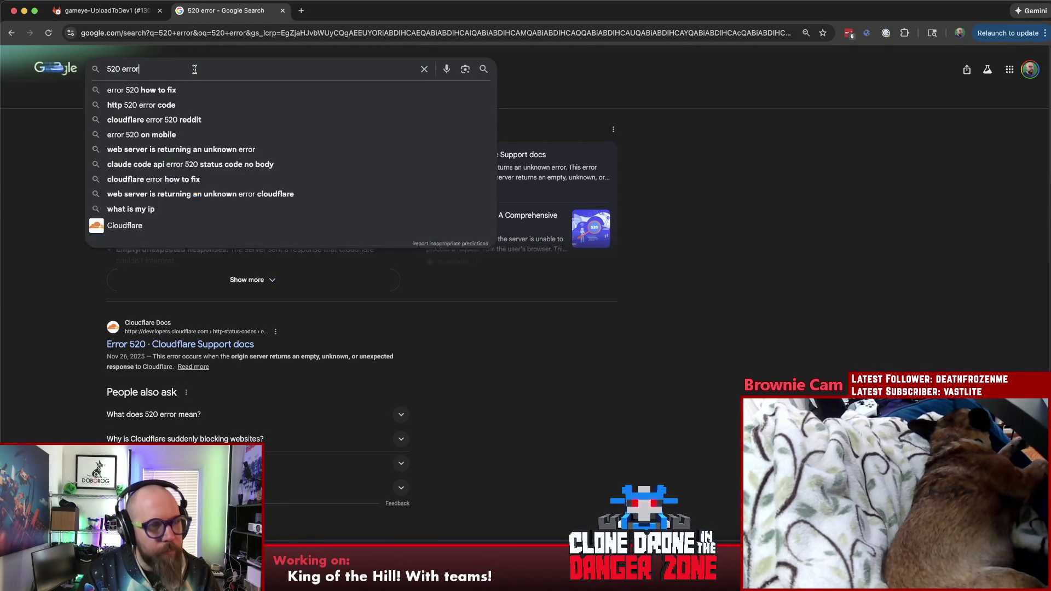
click(113, 15)
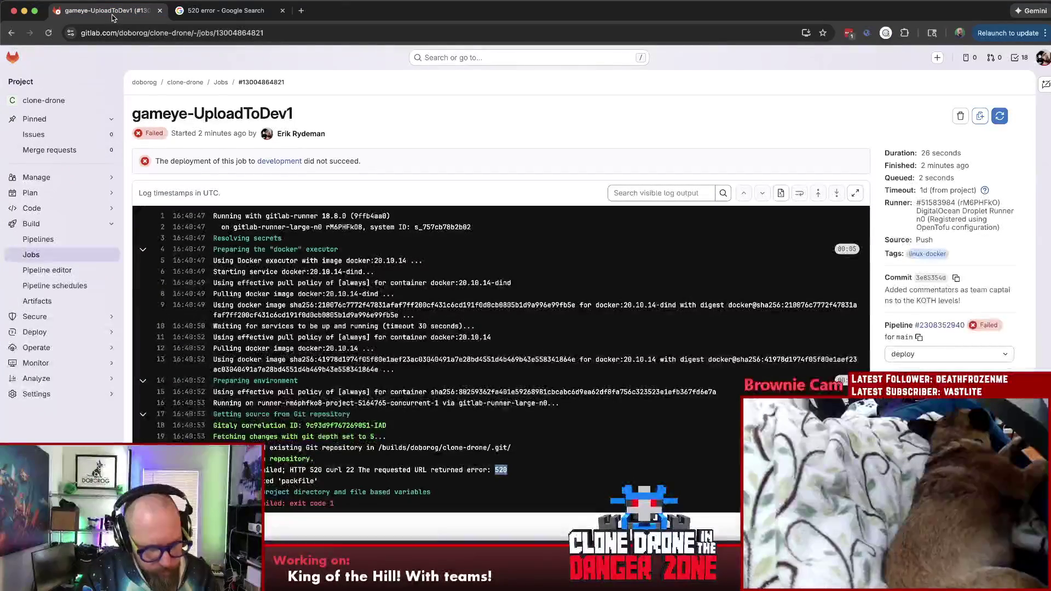
click(211, 11)
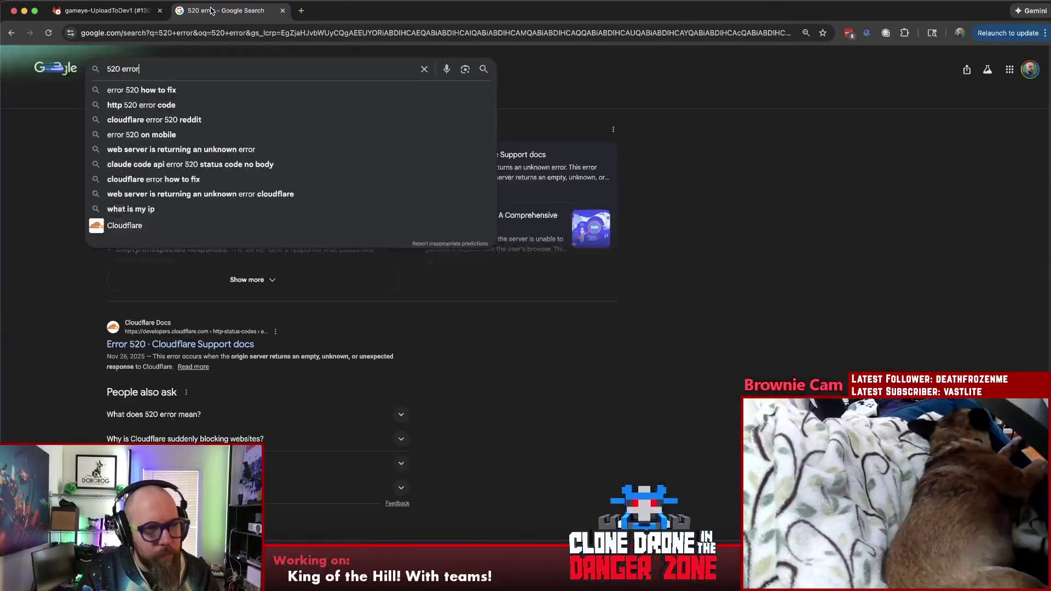
click(744, 163)
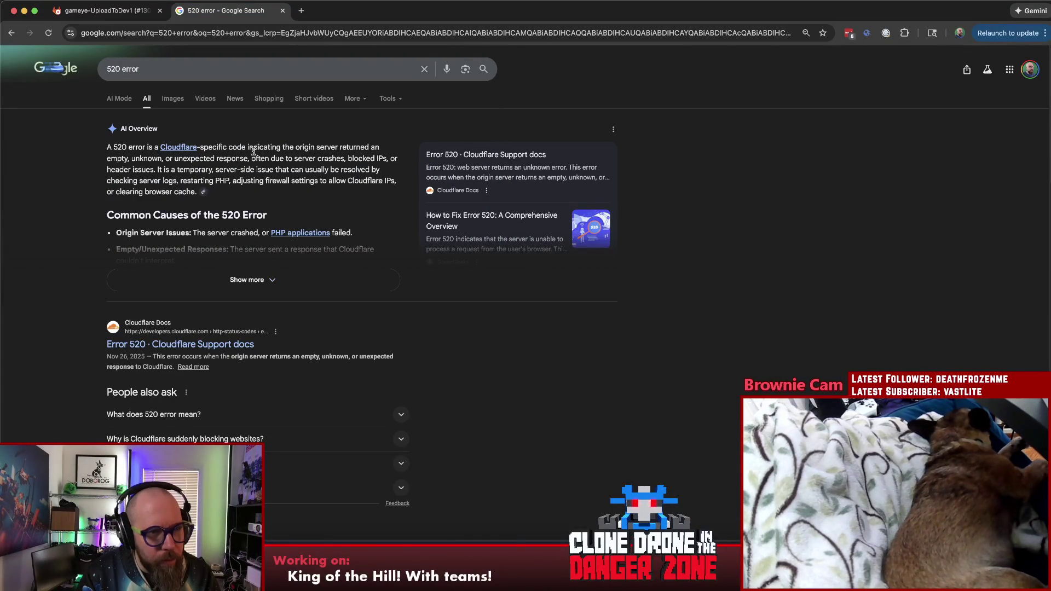
key(super+w)
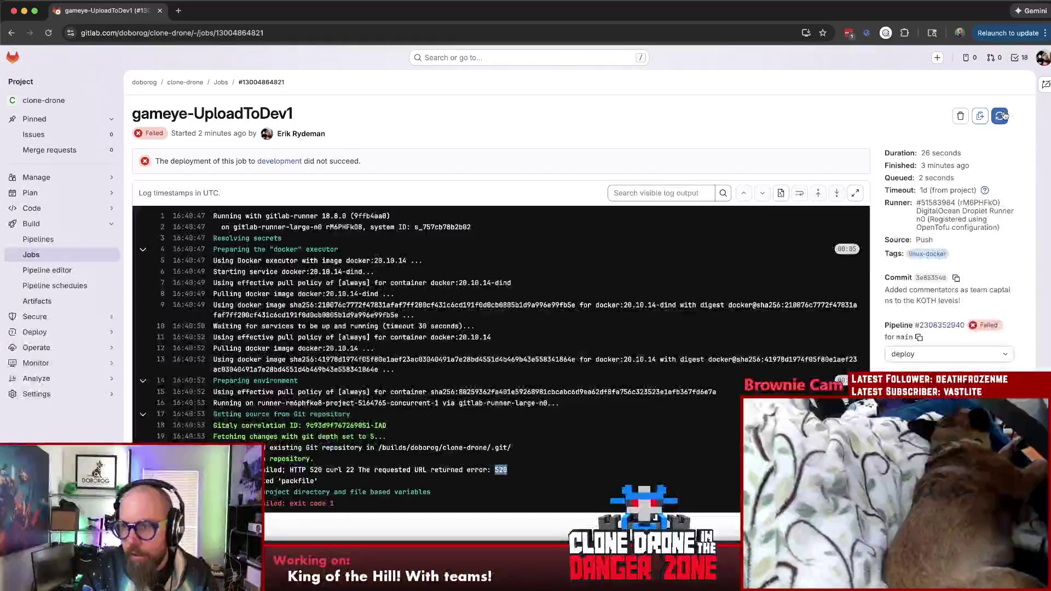
Retry the failed gameye-UploadToDev1 job and follow its log as it fetches the repository
click(1000, 116)
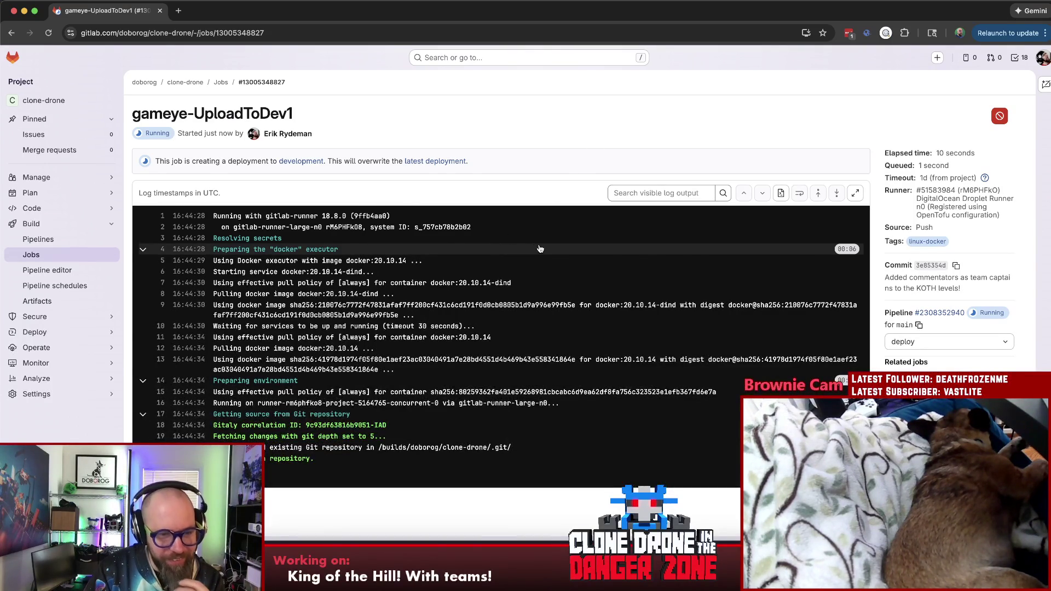
scroll(536, 246, down, 2)
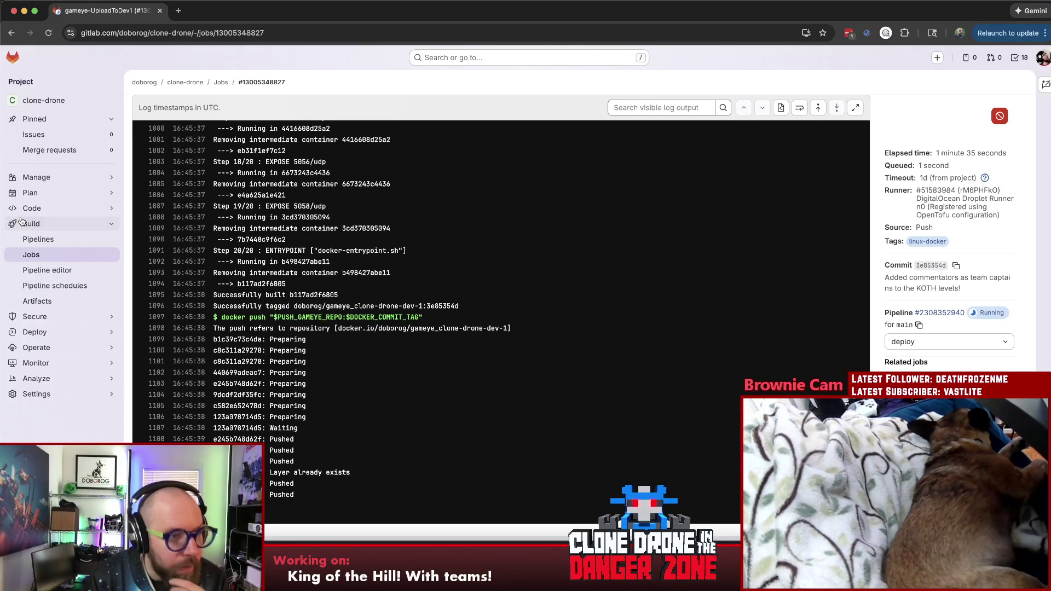
Inspect the running pipeline's passed Linux standalone build job, then return to Pipelines
click(88, 240)
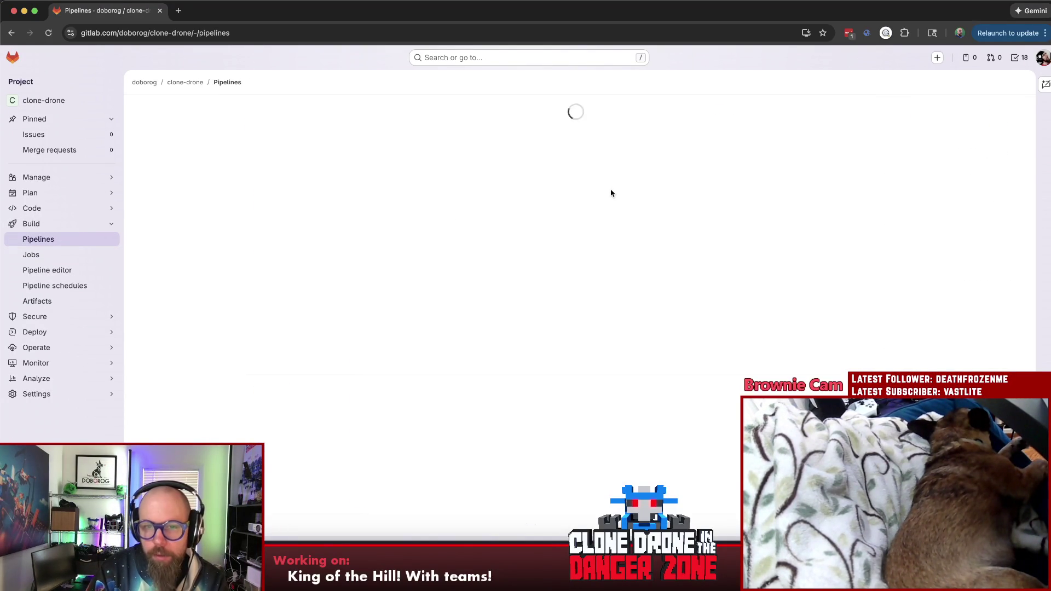
click(639, 200)
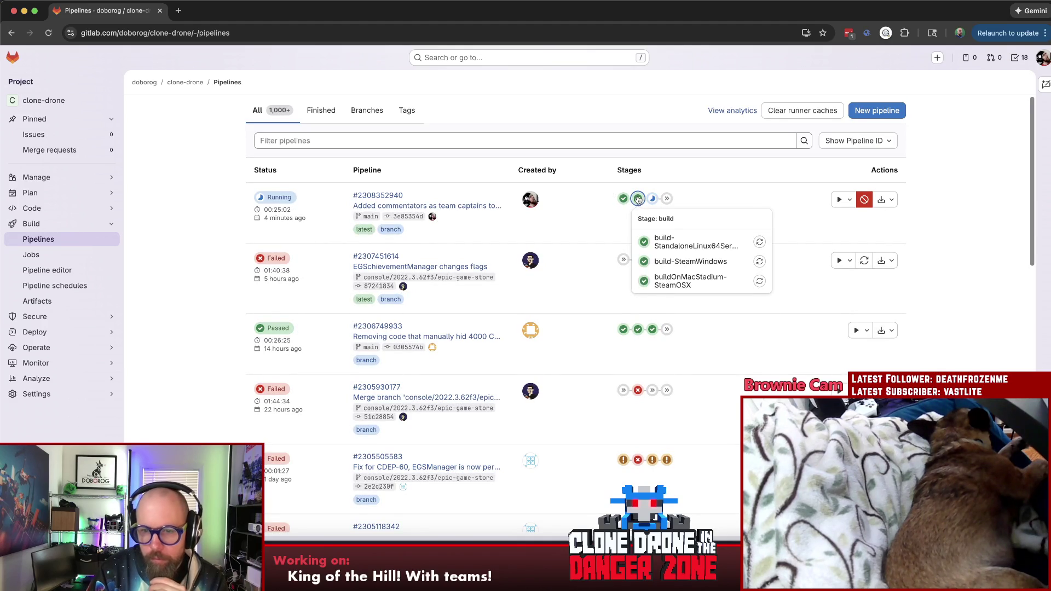
click(678, 244)
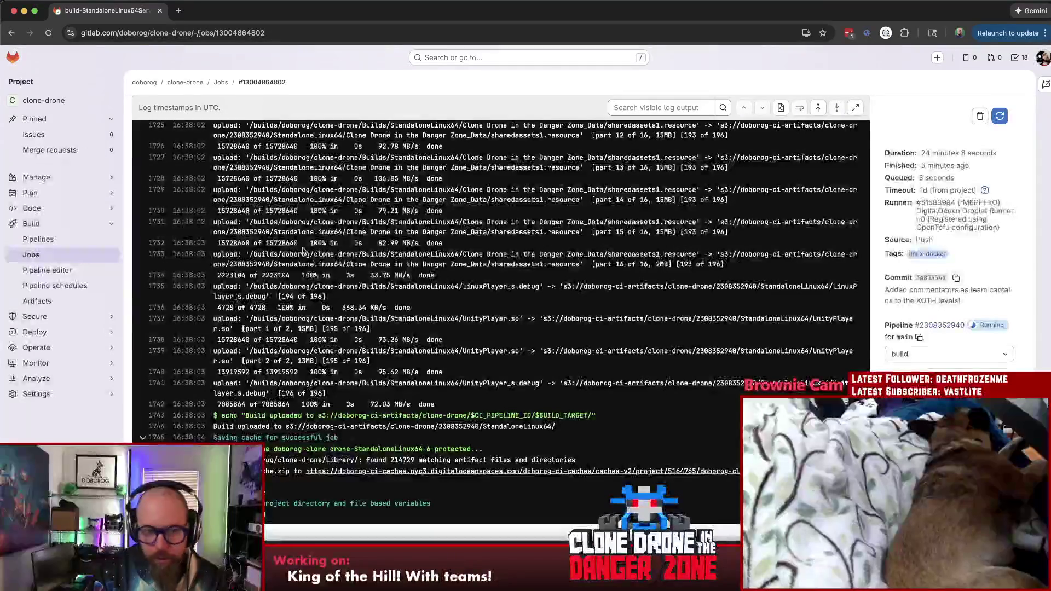
right_click(378, 232)
click(380, 245)
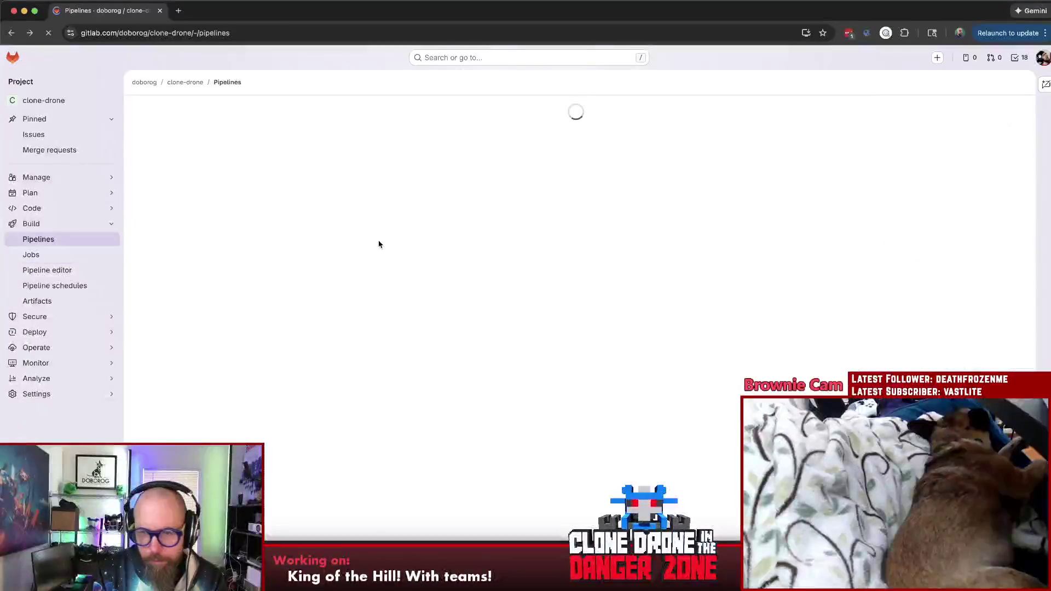
Page through several pages of older pipelines on the Pipelines list
scroll(407, 255, down, 2)
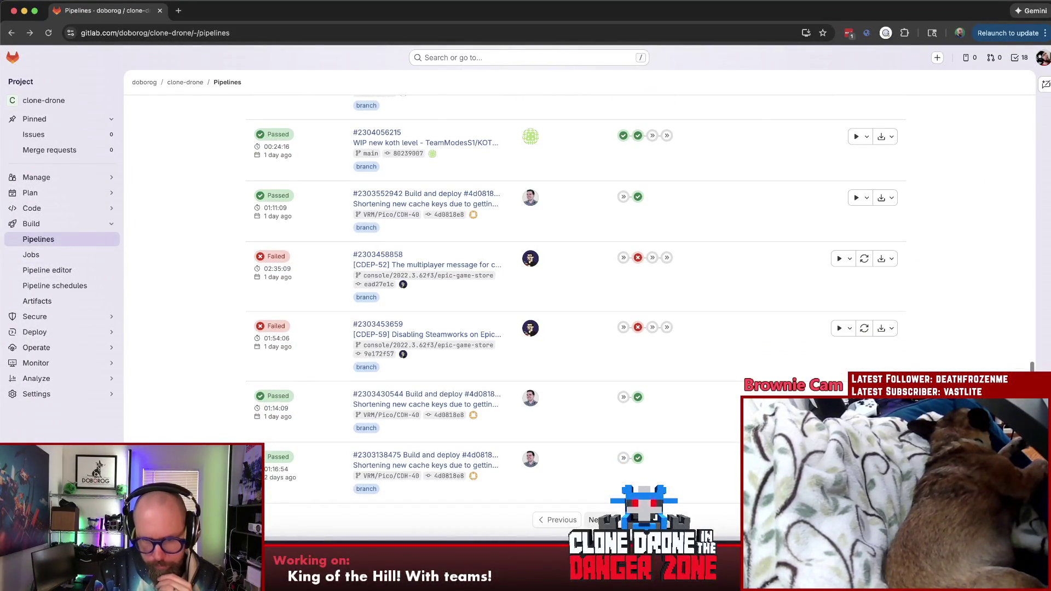
click(594, 520)
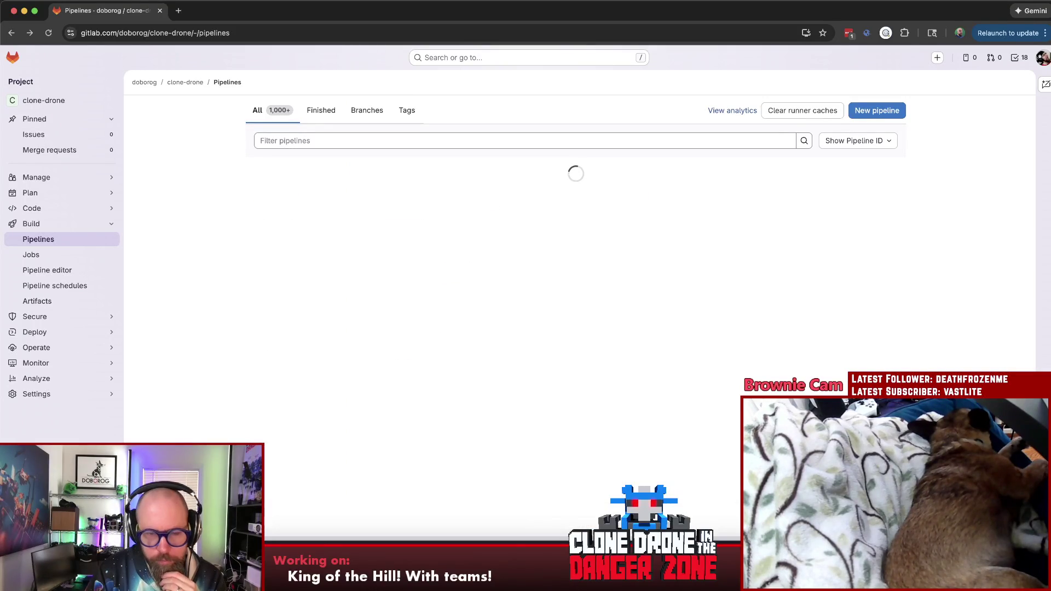
scroll(580, 485, down, 10)
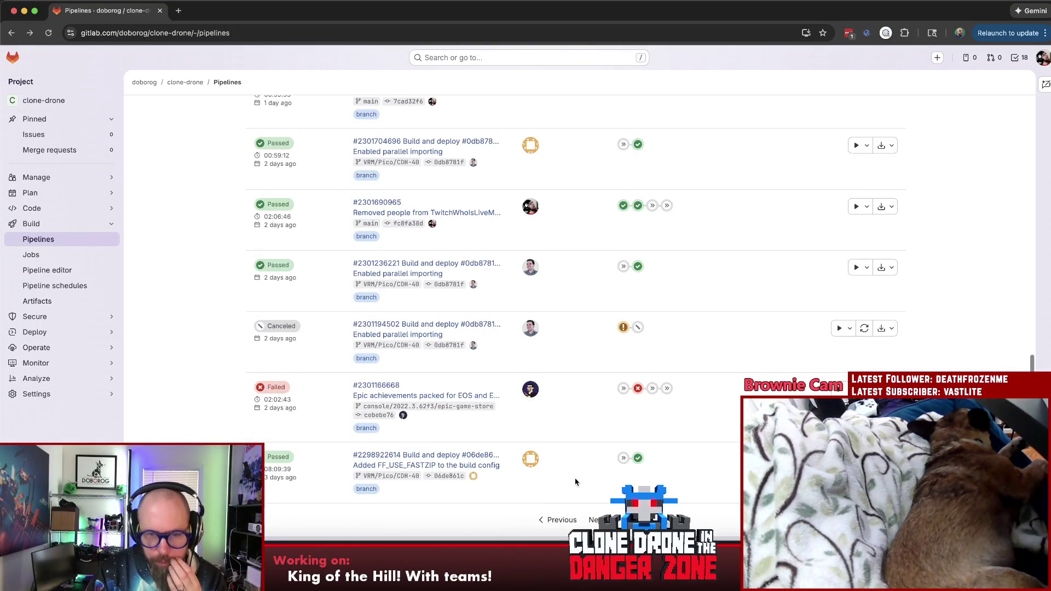
click(600, 520)
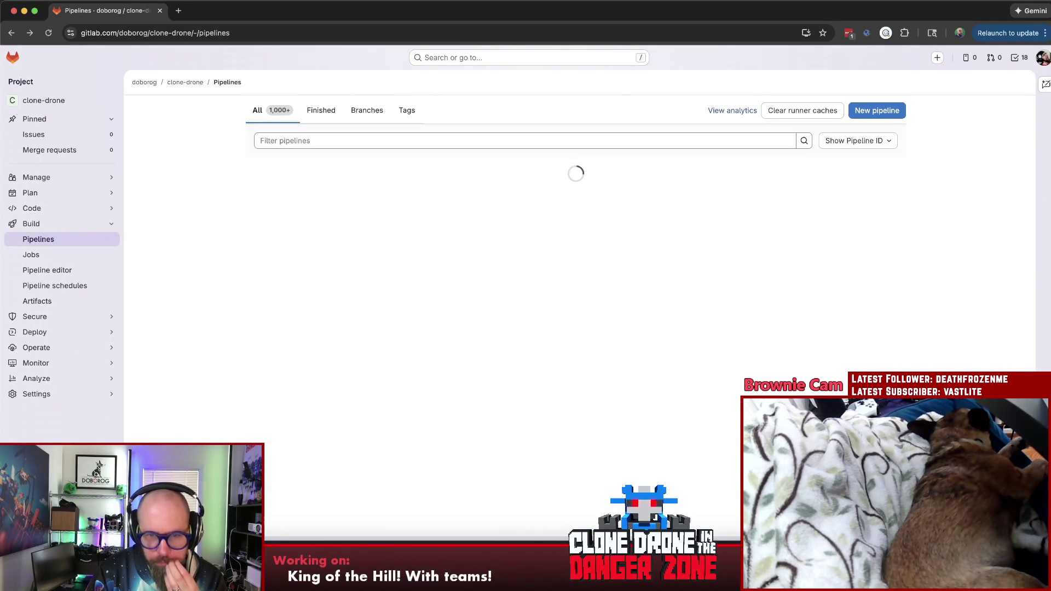
scroll(607, 512, down, 10)
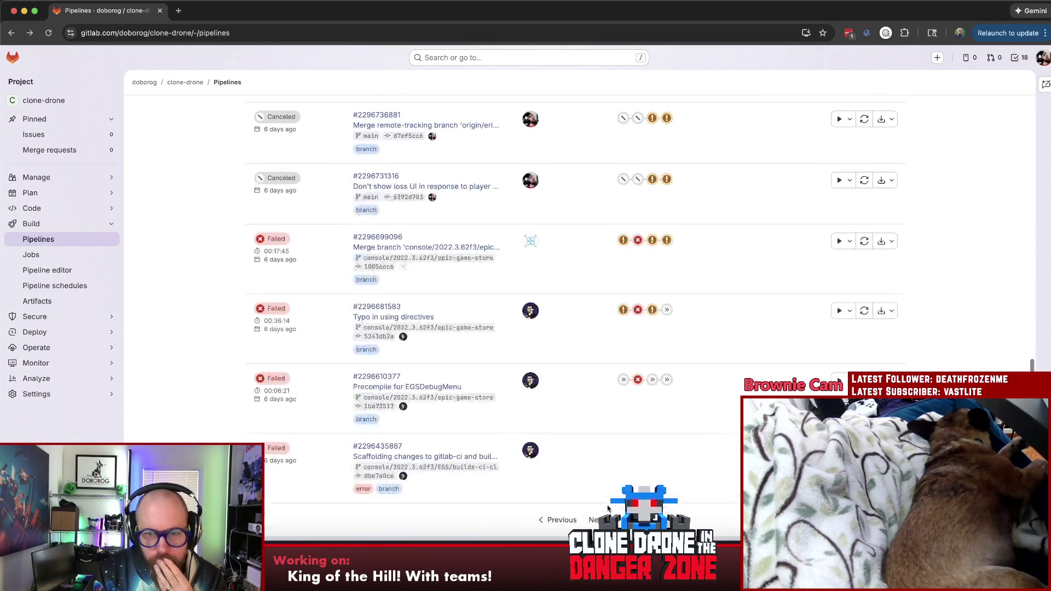
scroll(607, 508, up, 2)
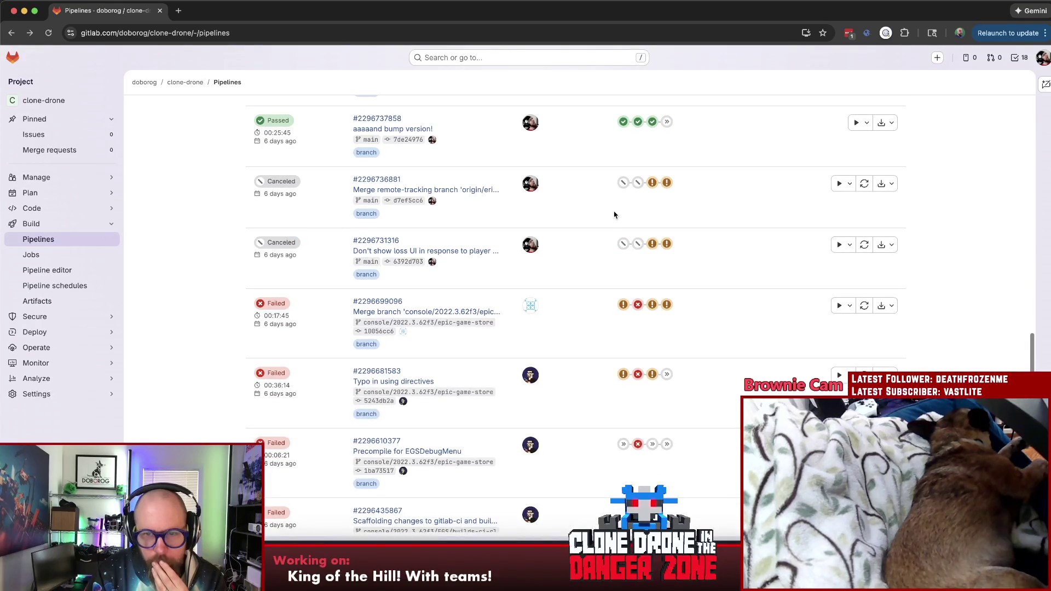
scroll(615, 215, up, 4)
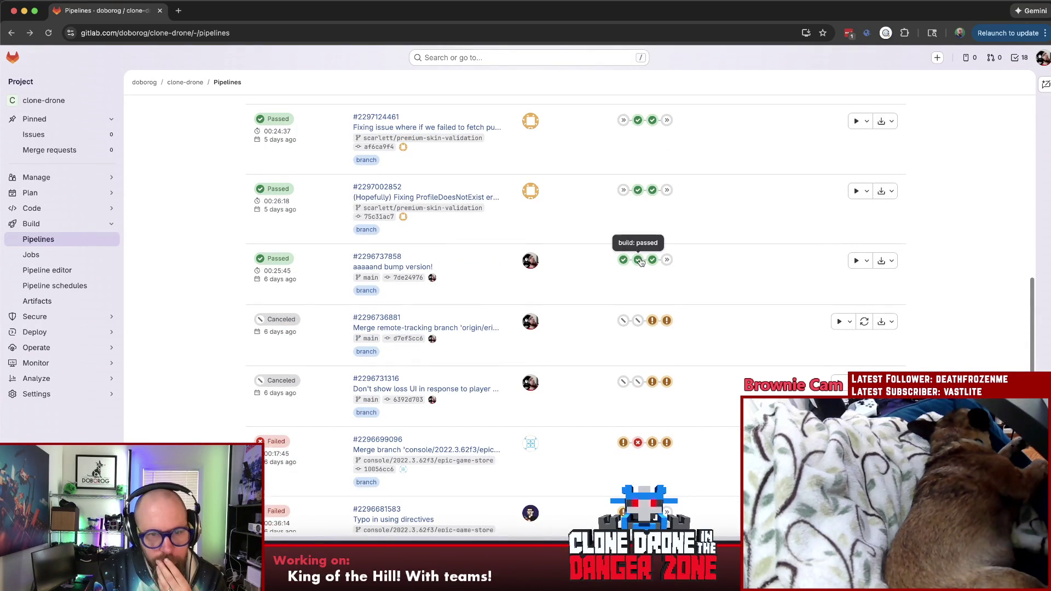
scroll(608, 289, down, 5)
click(589, 521)
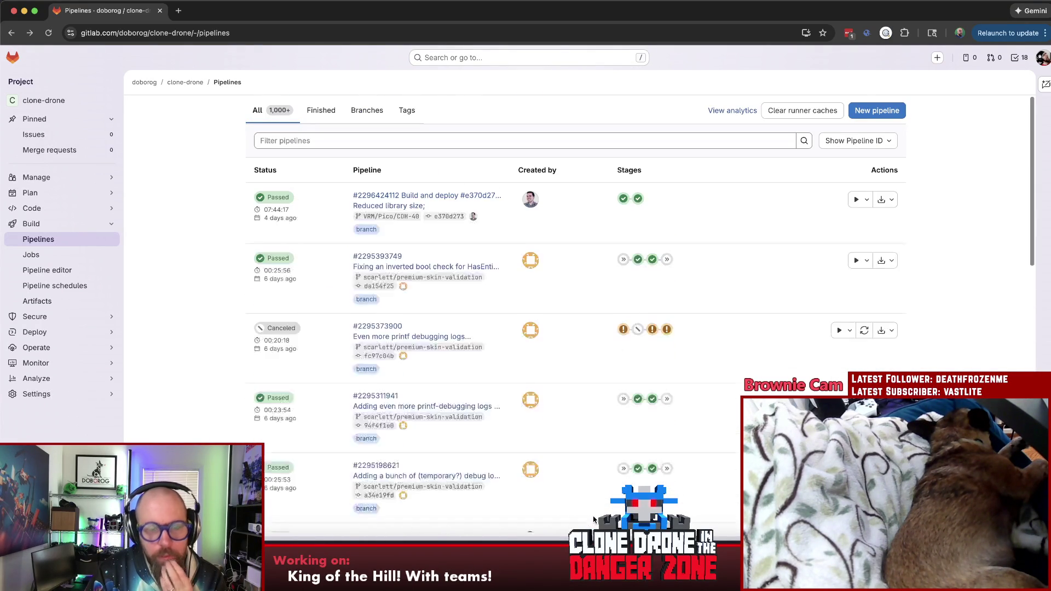
scroll(596, 518, down, 20)
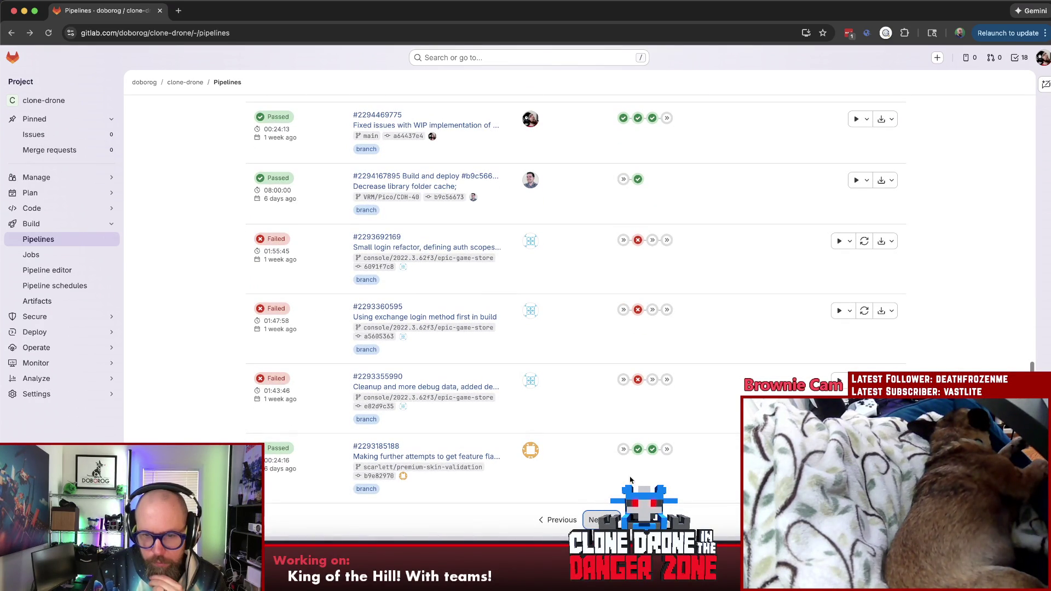
click(639, 449)
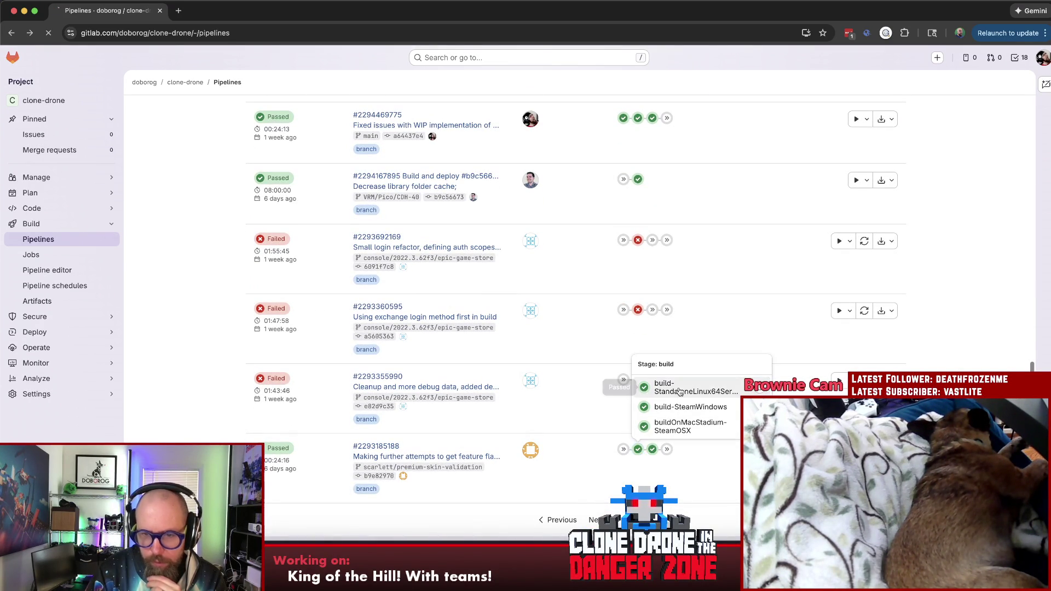
click(679, 390)
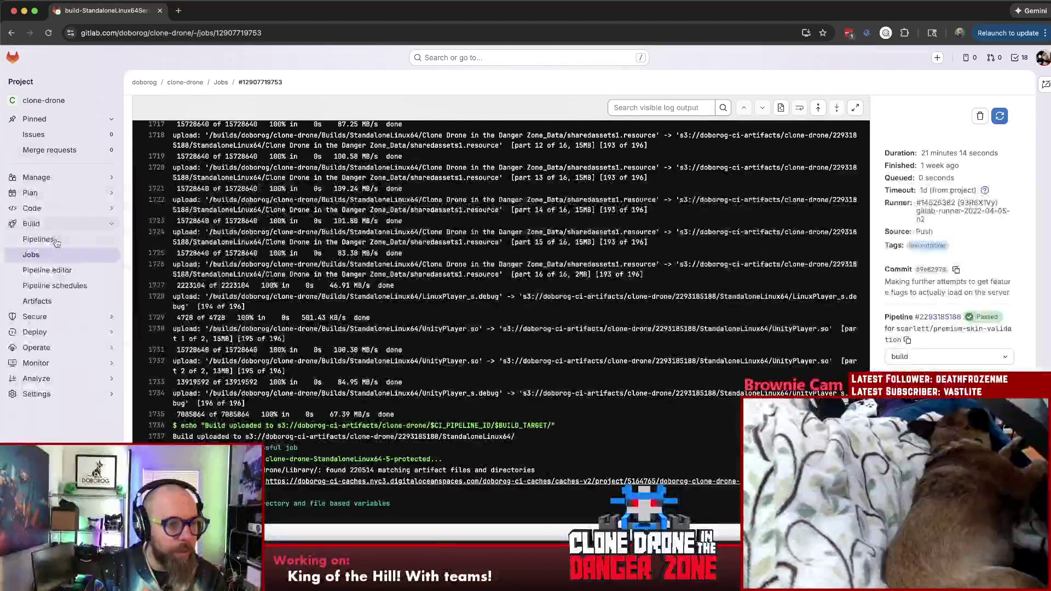
click(110, 240)
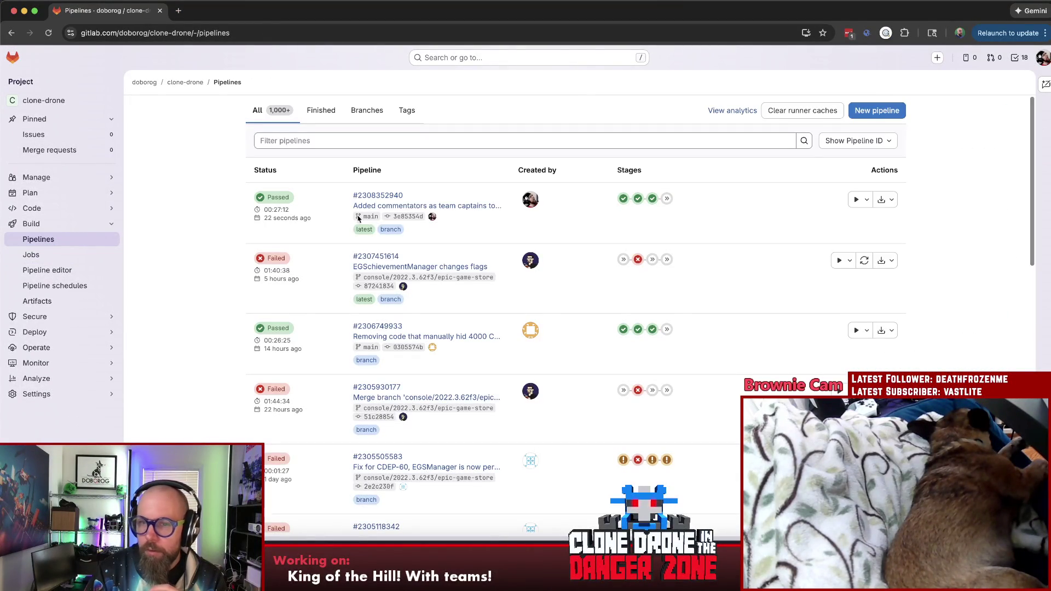
click(652, 200)
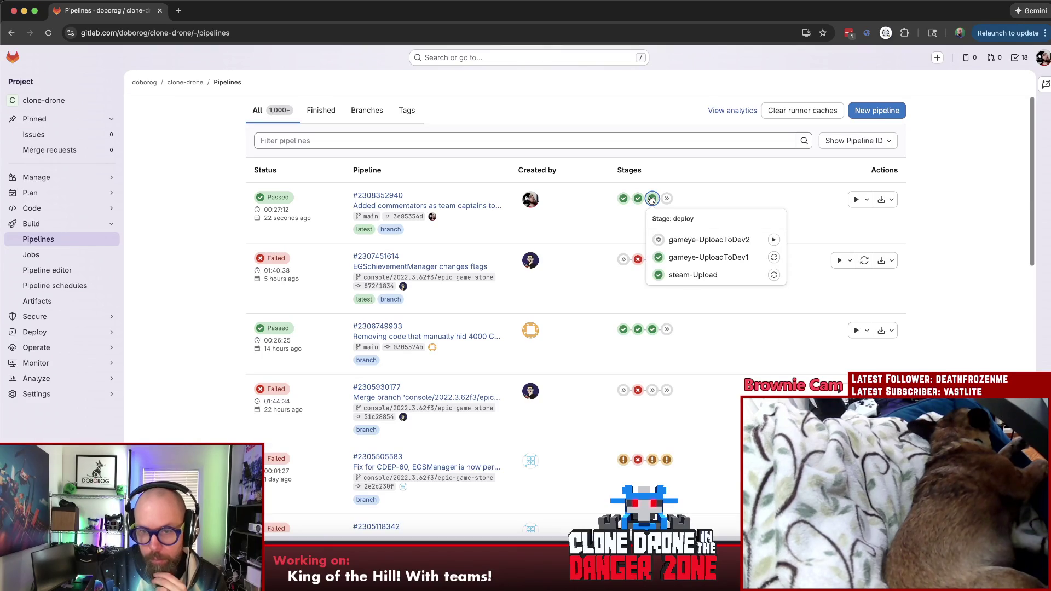
click(652, 199)
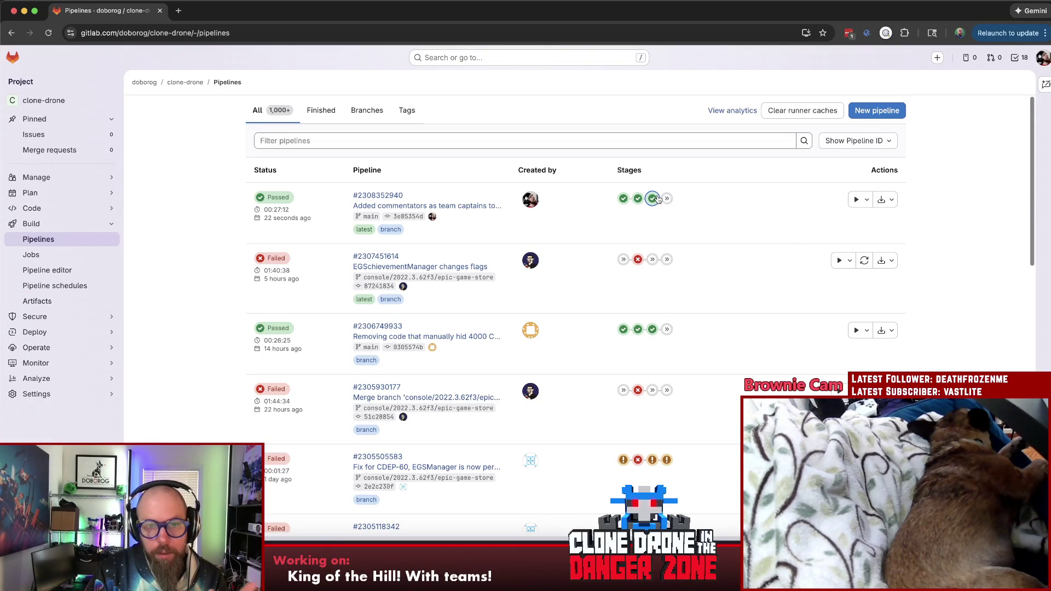
click(657, 200)
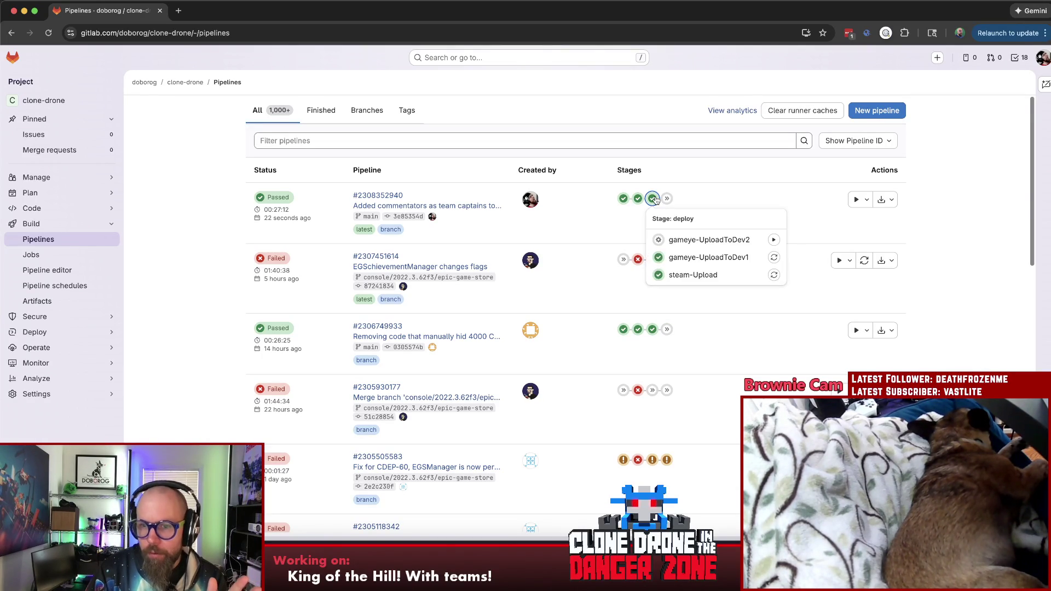
click(620, 229)
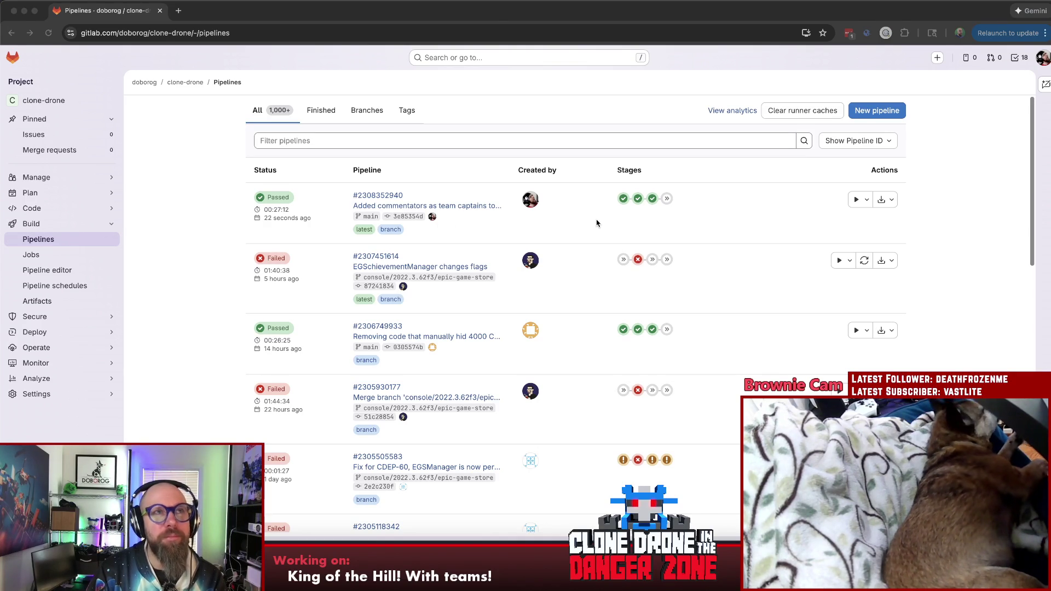
key(super+Tab)
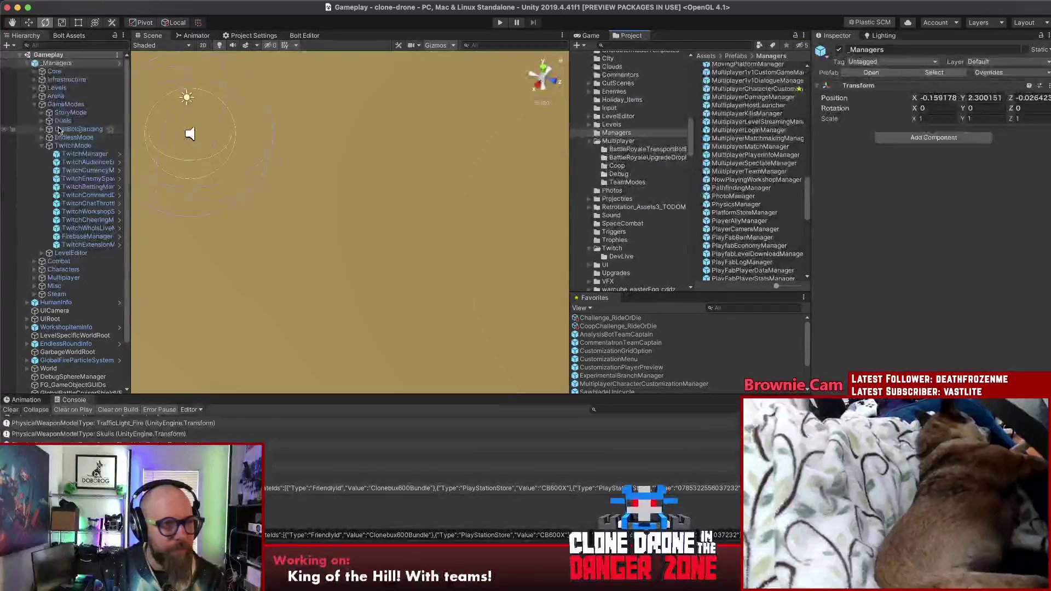
Enter Play mode and launch the level from the level editor, ending in a connection timeout
click(500, 23)
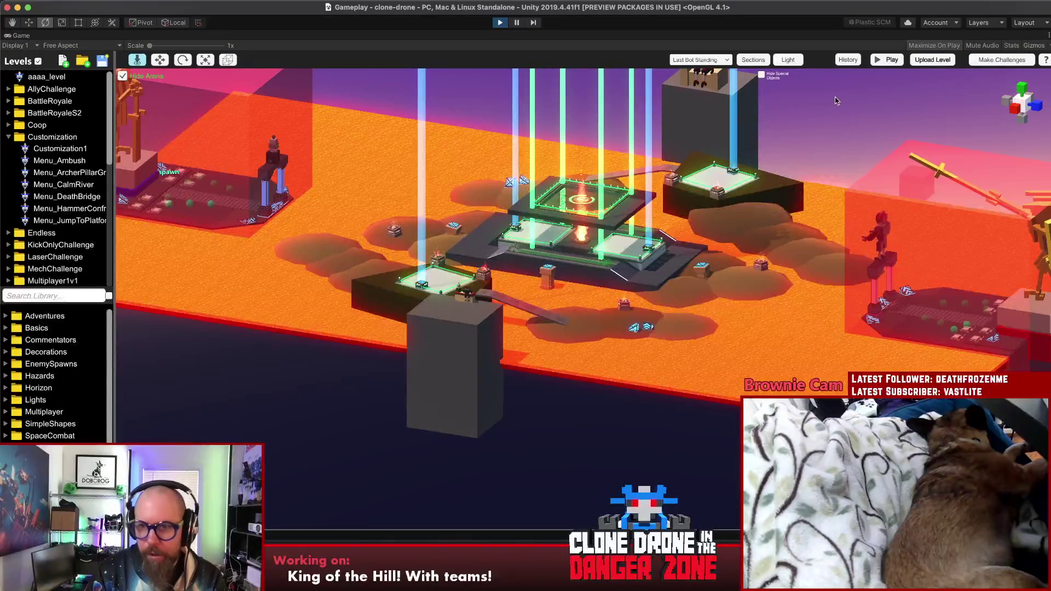
click(887, 61)
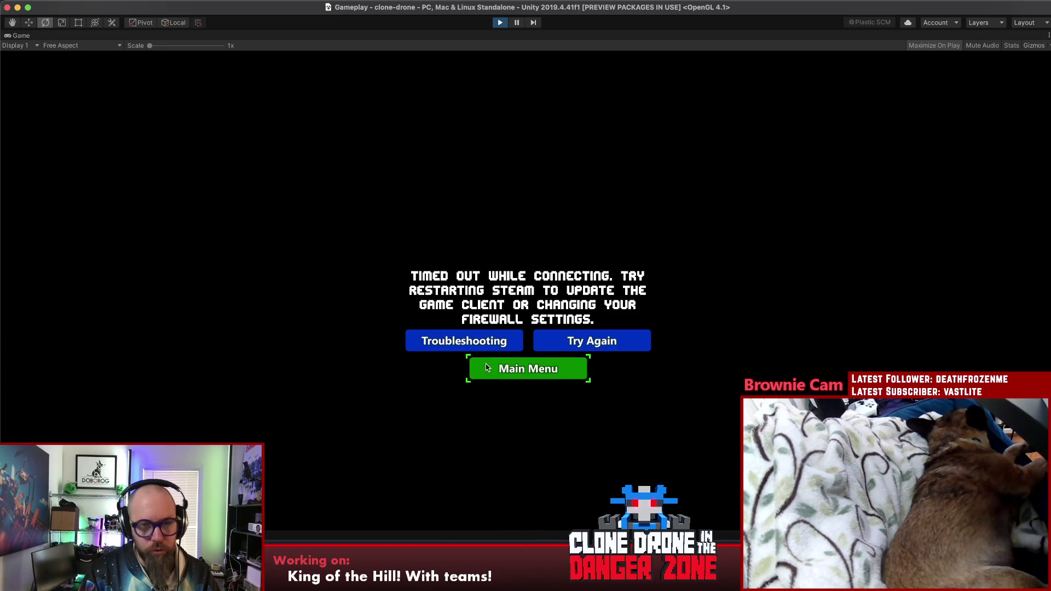
Retry the connection, pause on the NullReferenceException, and open TeamCaptainAvatar.cs line 17 in Rider
click(615, 348)
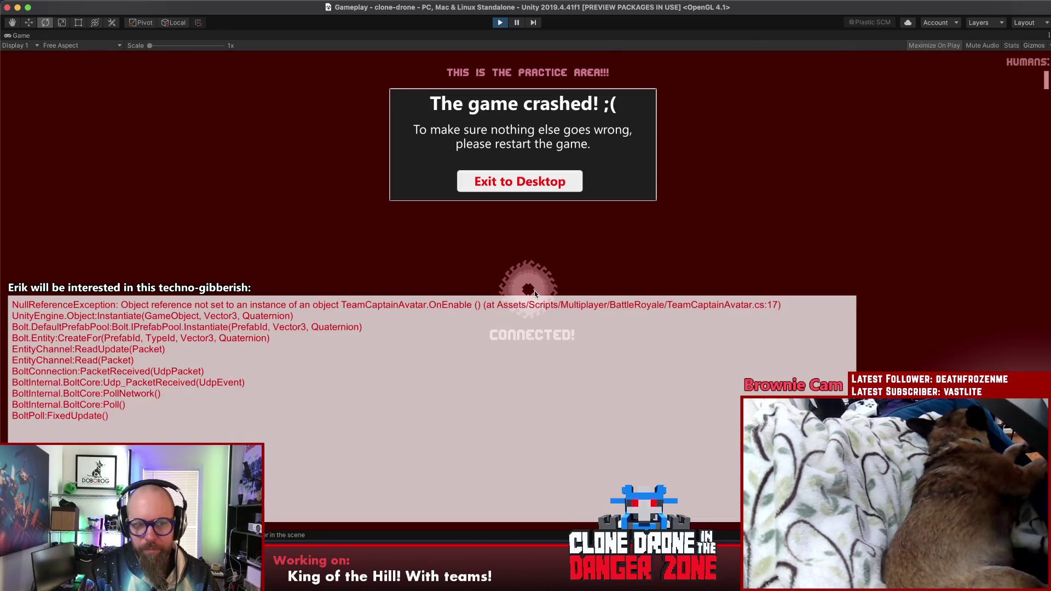
key(super+shift+p)
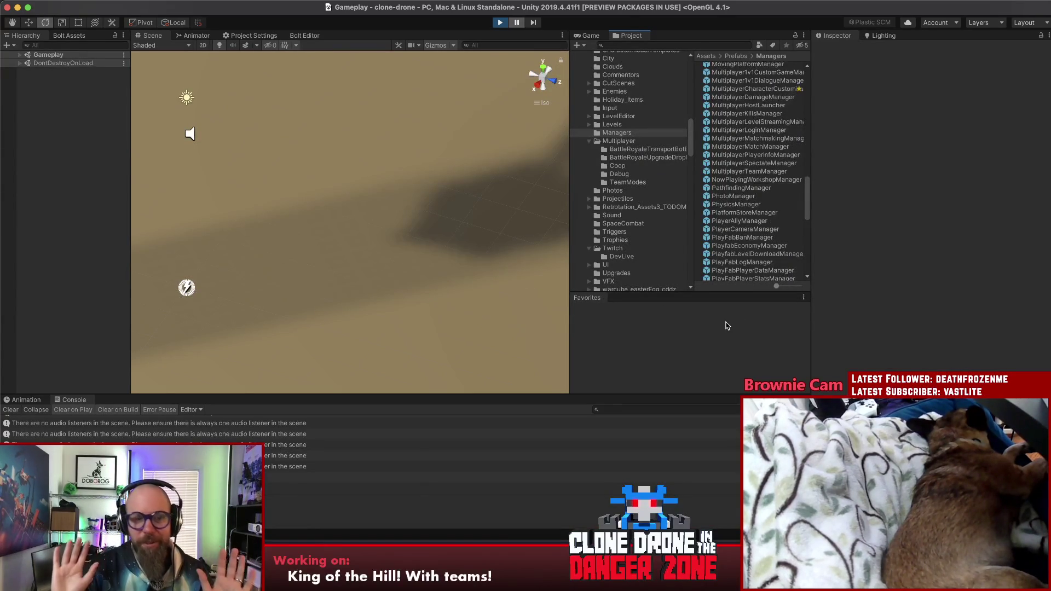
click(164, 478)
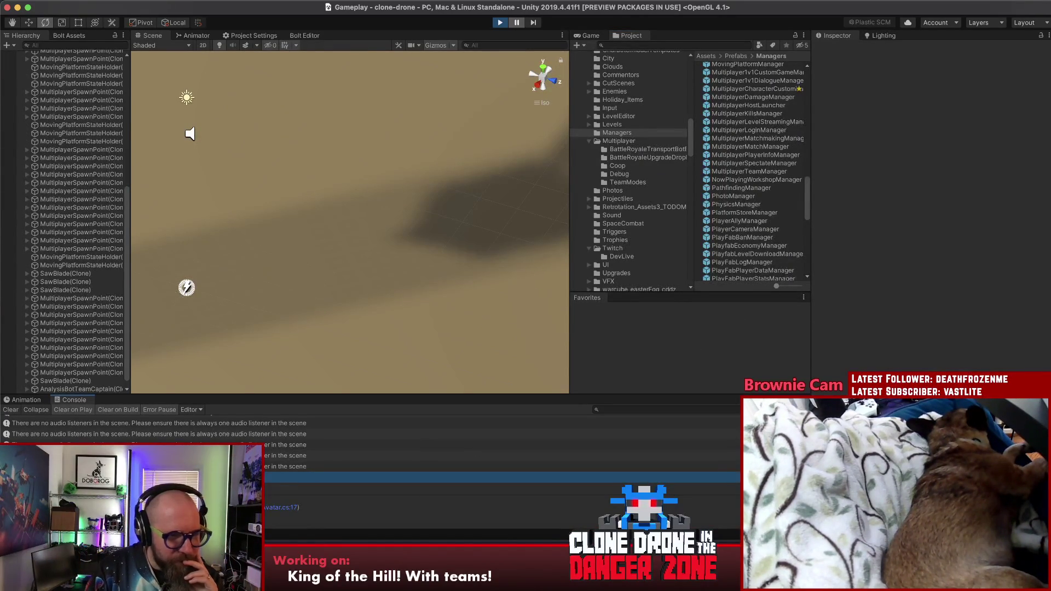
click(266, 508)
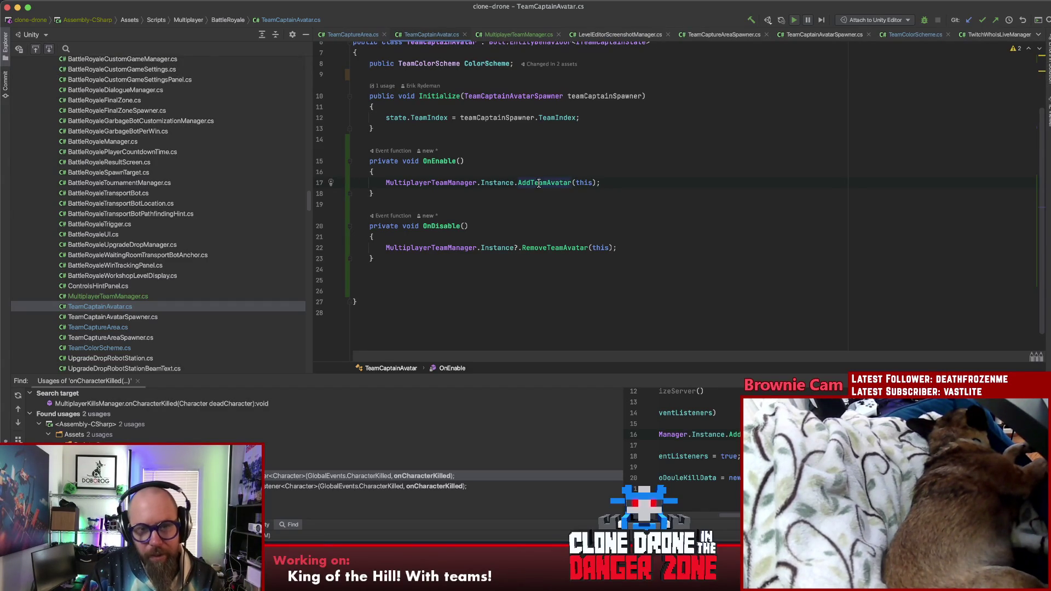
Jump to MultiplayerTeamManager's declaration and read its Awake and AddTeamAvatar code
key(super+b)
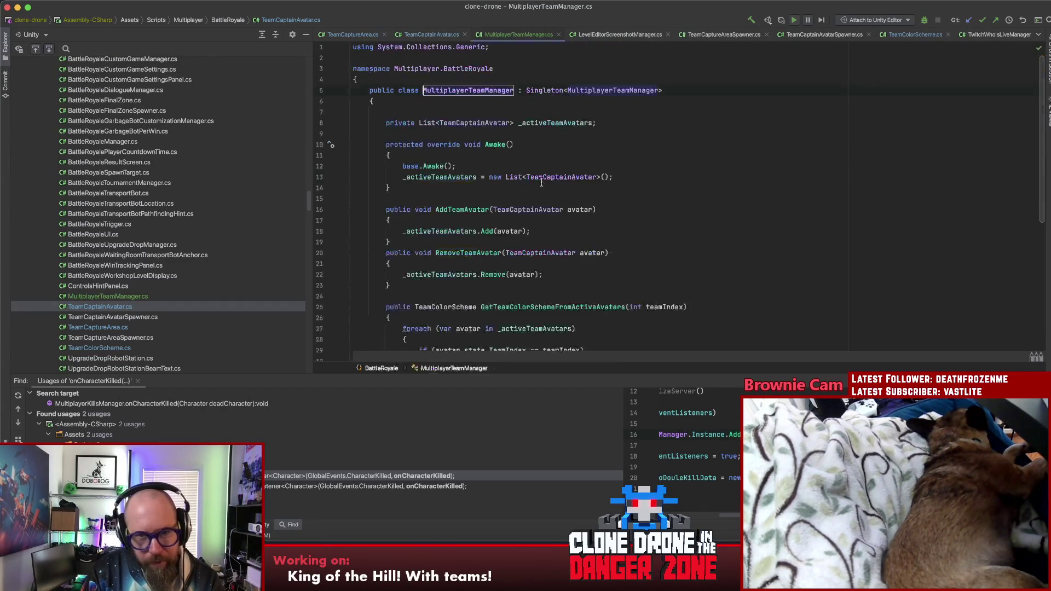
click(665, 156)
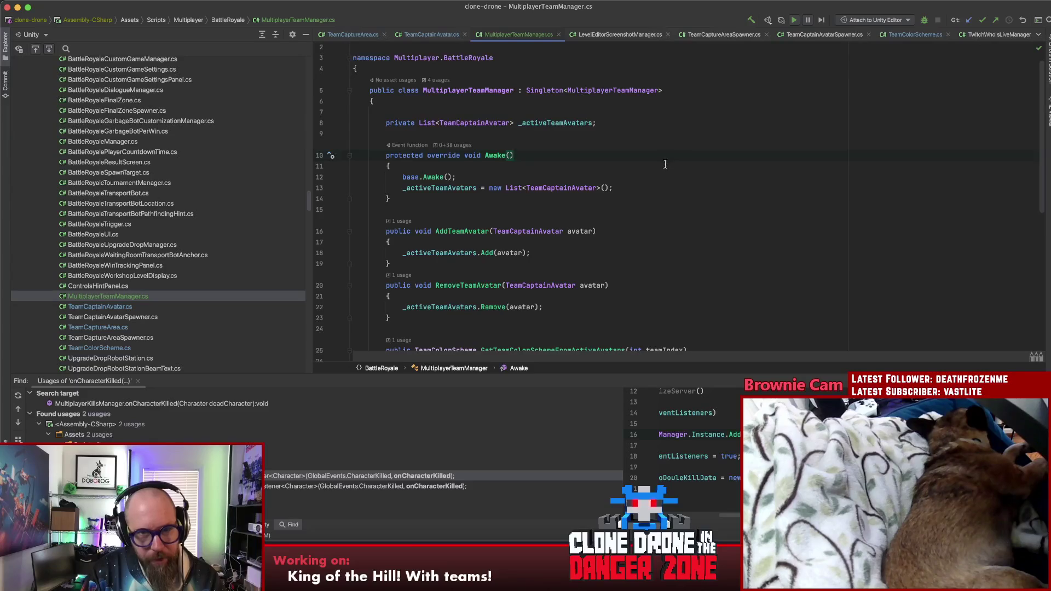
scroll(665, 165, down, 3)
scroll(665, 173, down, 4)
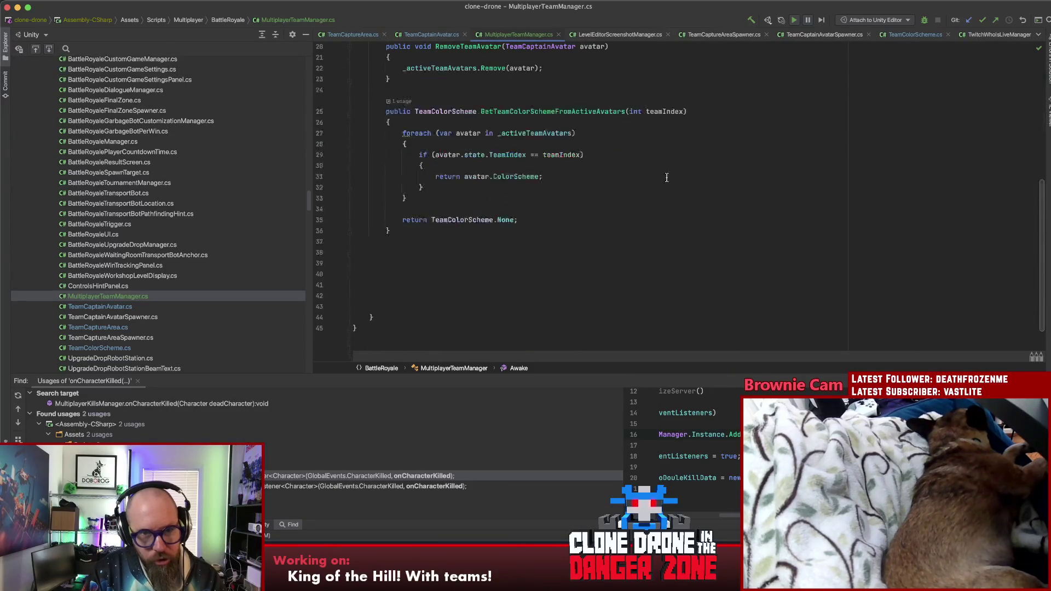
scroll(668, 177, up, 6)
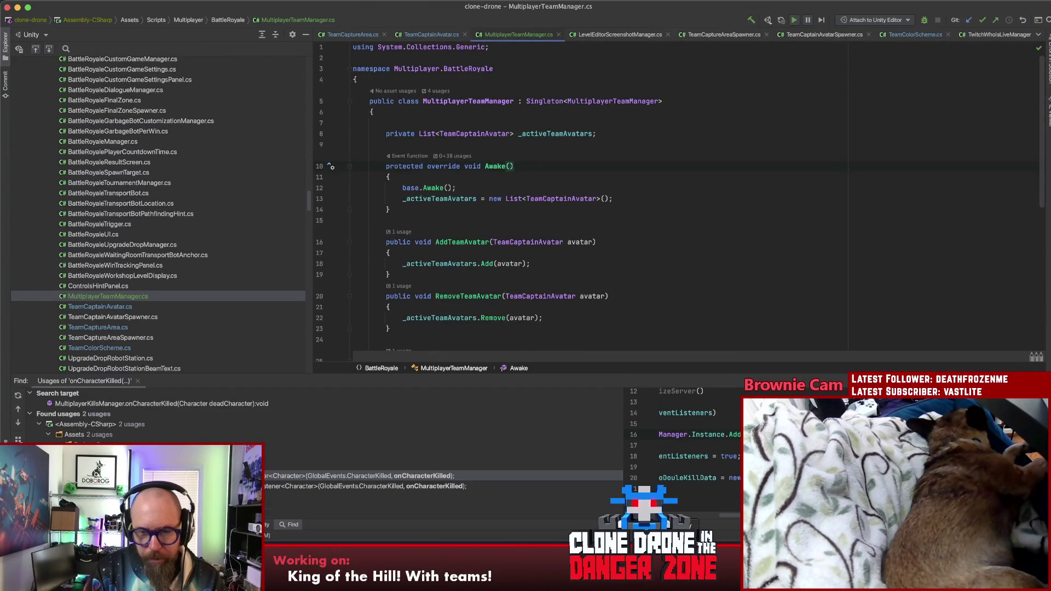
key(super+Tab)
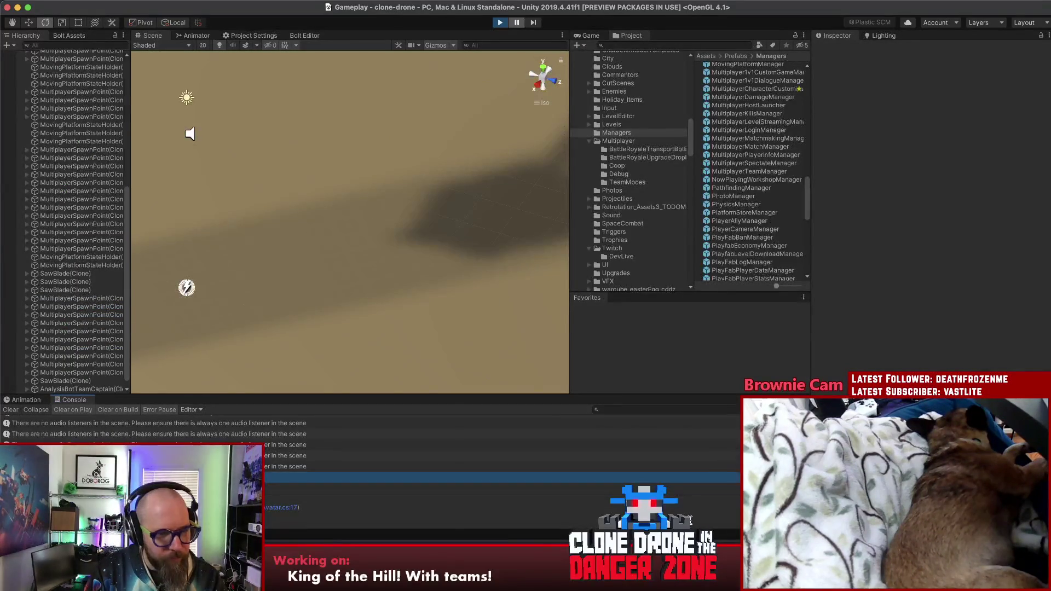
Pause and stop Play mode, then bring up the GitLab pipelines page in Chrome
click(531, 22)
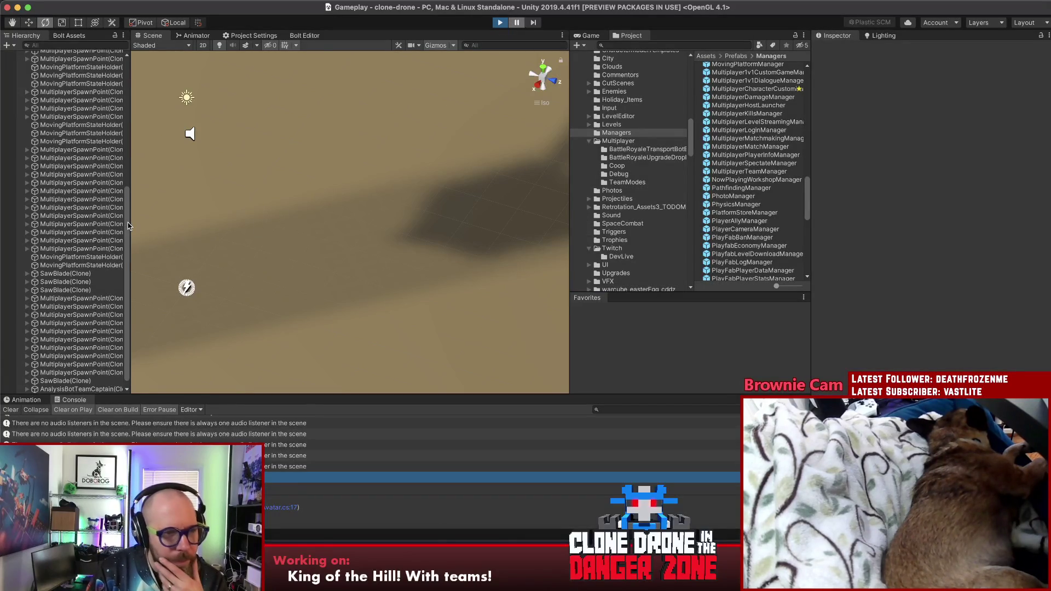
key(super+p)
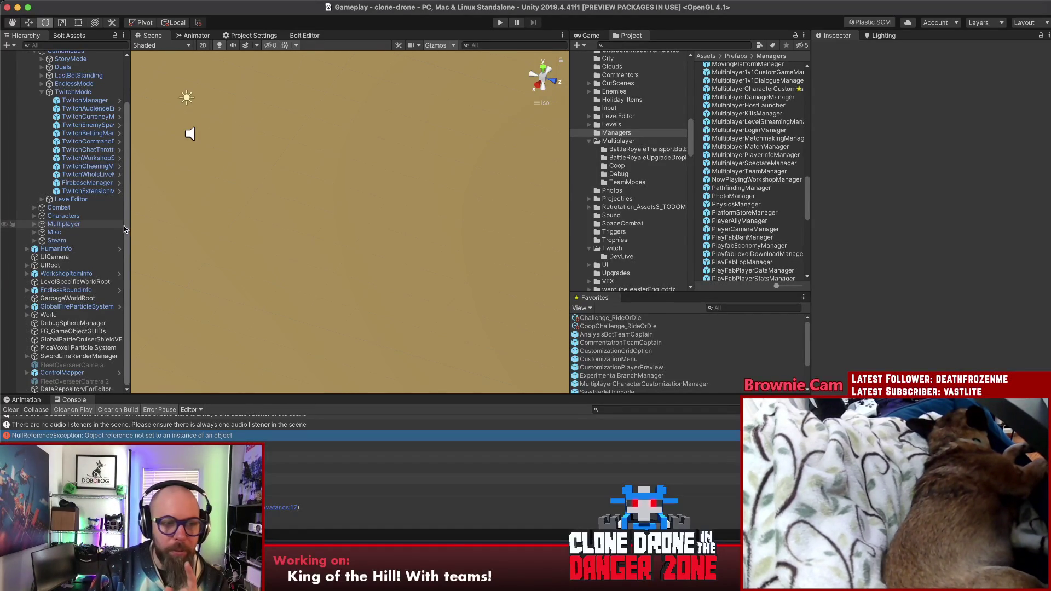
scroll(123, 226, up, 5)
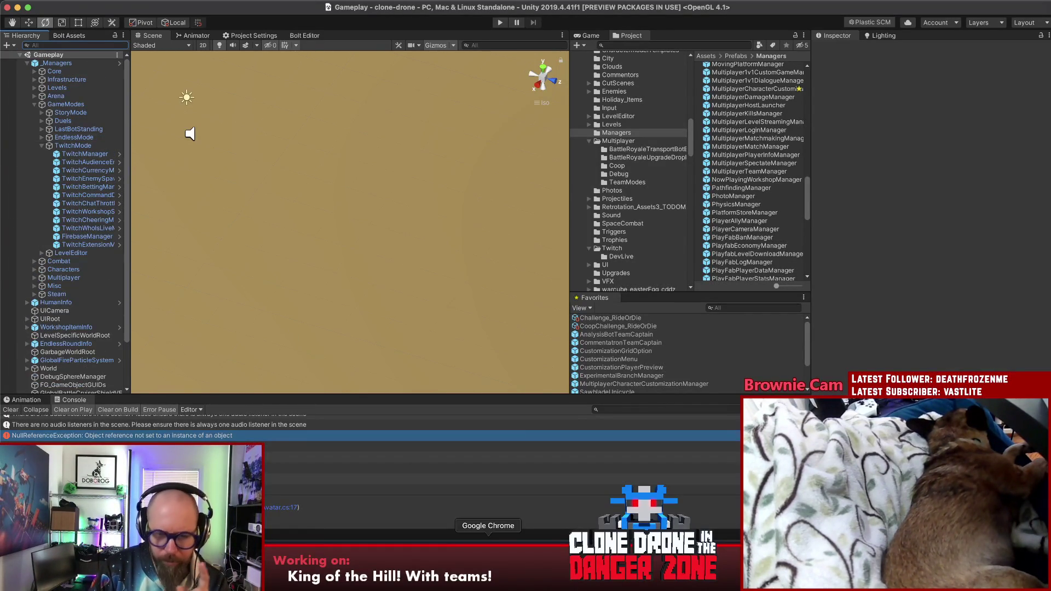
click(489, 564)
click(179, 11)
key(super+w)
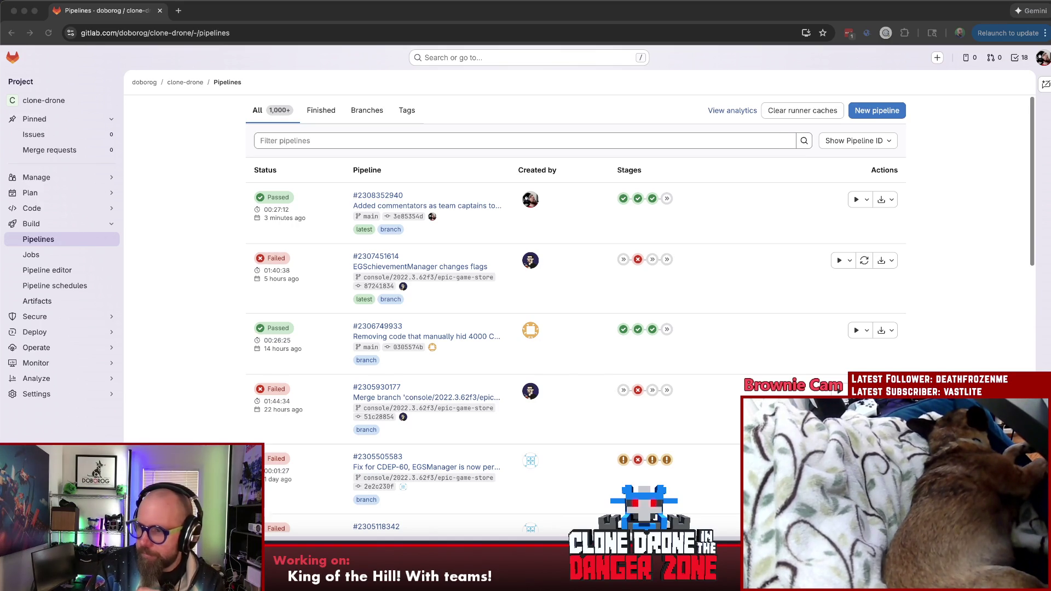
Leave the refreshed GitLab pipelines list and return to the Unity editor
key(super+Tab)
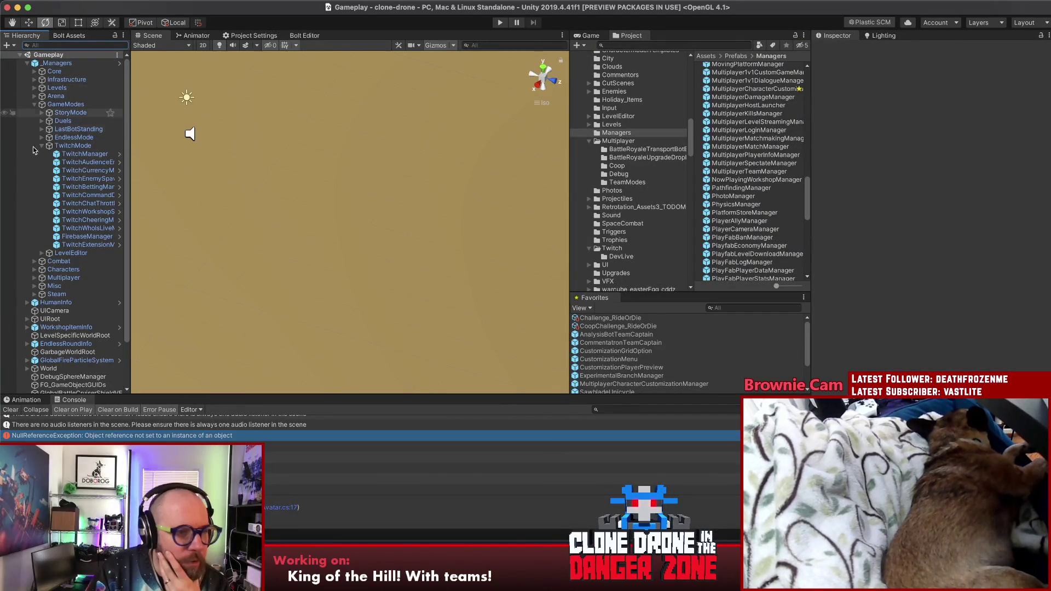
Attach the Multiplayer Team Manager script to the MultiplayerTeamManager prefab and run the game
click(35, 278)
scroll(37, 282, down, 5)
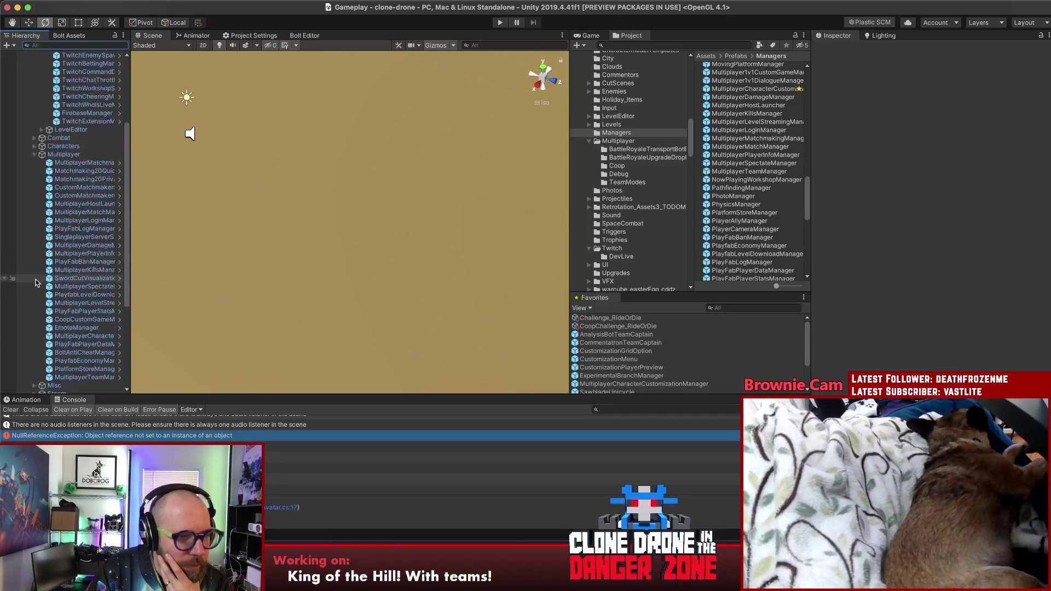
click(83, 329)
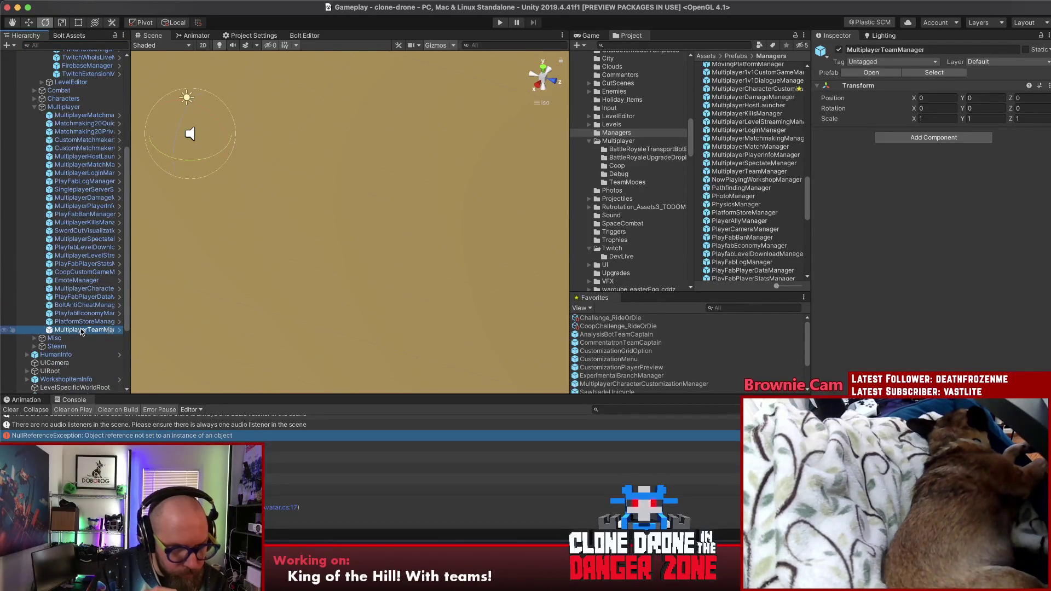
double_click(81, 331)
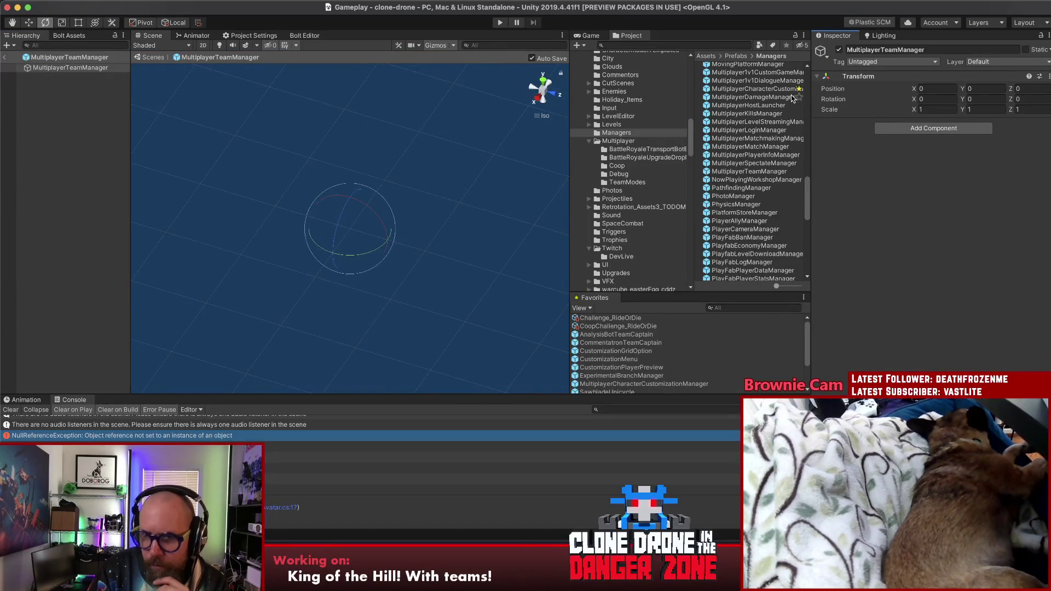
scroll(769, 230, down, 3)
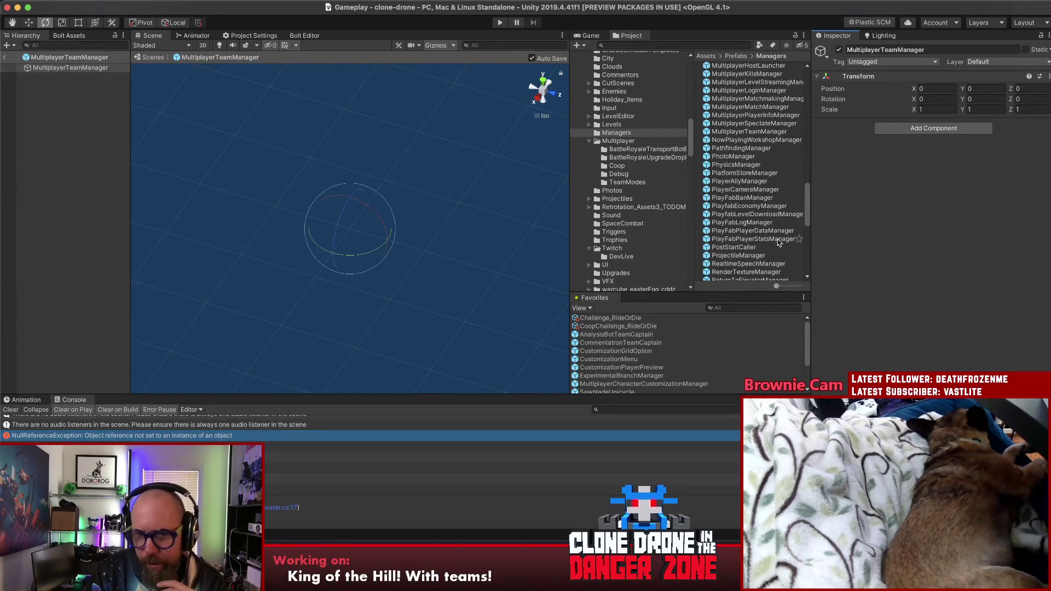
click(755, 132)
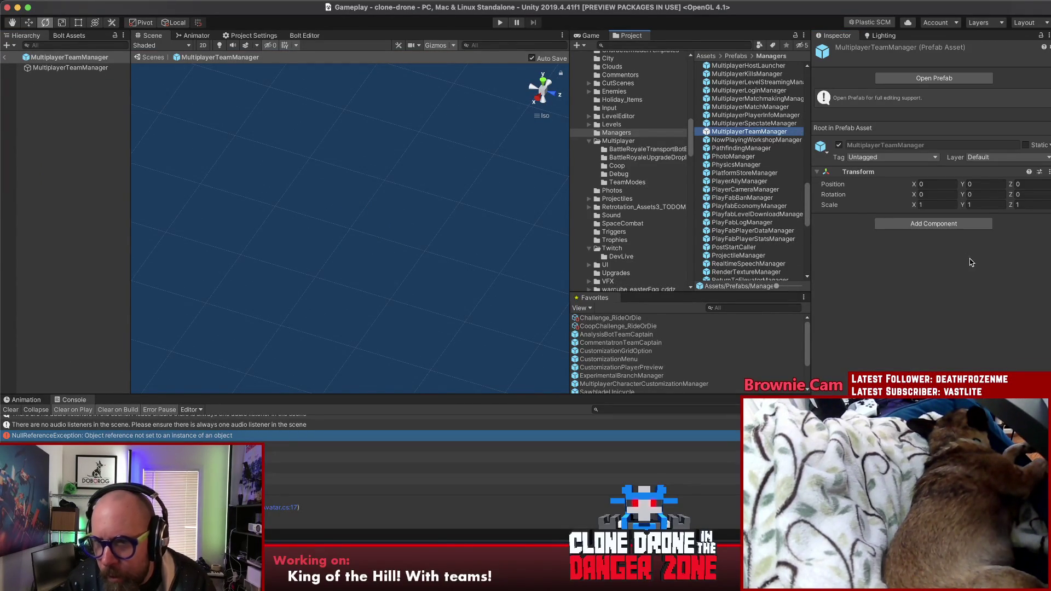
click(961, 225)
key(Escape)
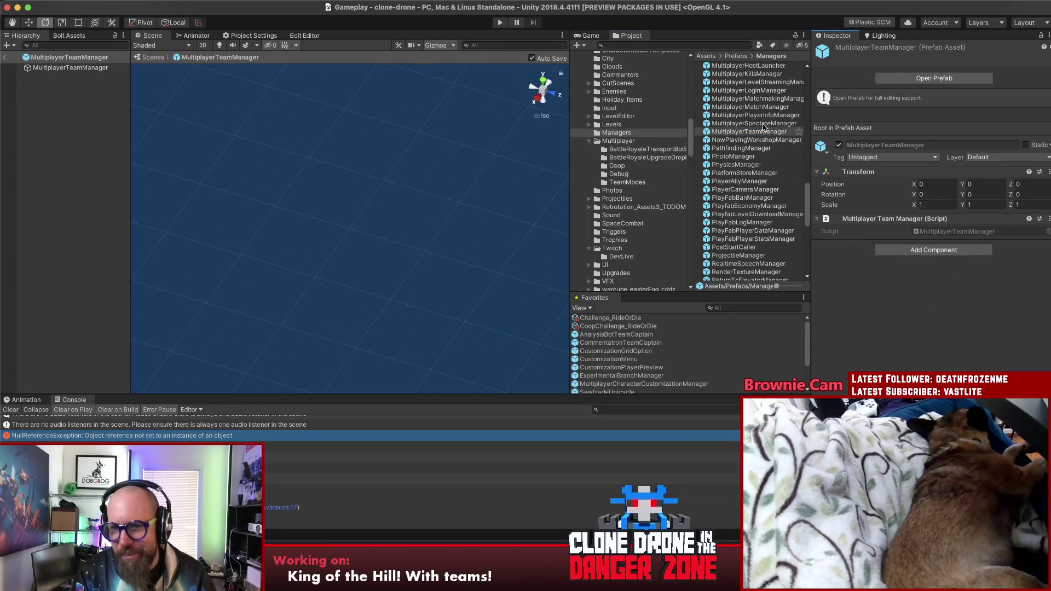
key(Up)
key(Up)
key(Up)
key(Up)
key(Up)
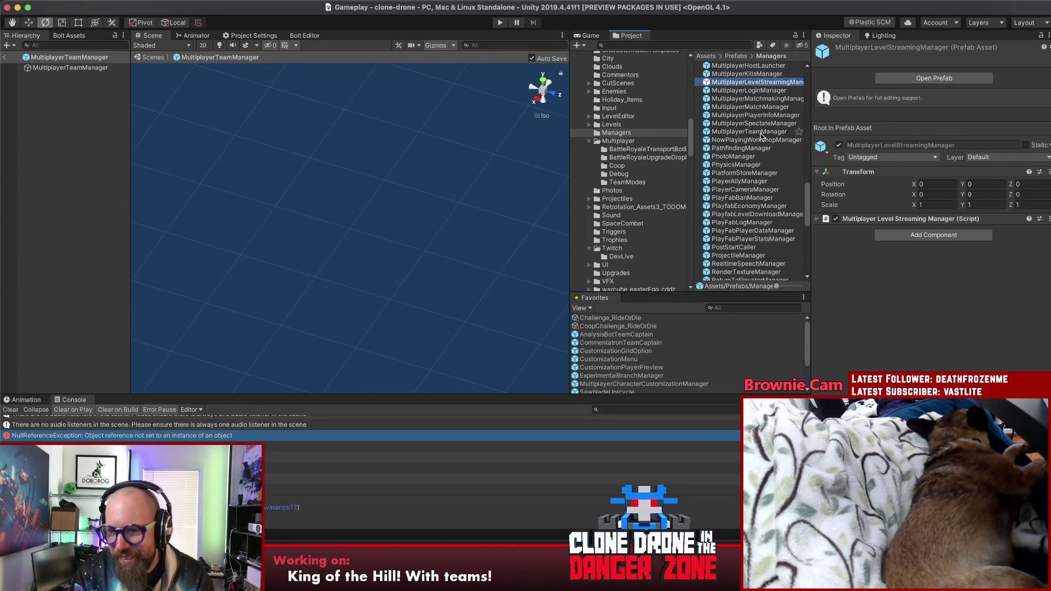
click(4, 57)
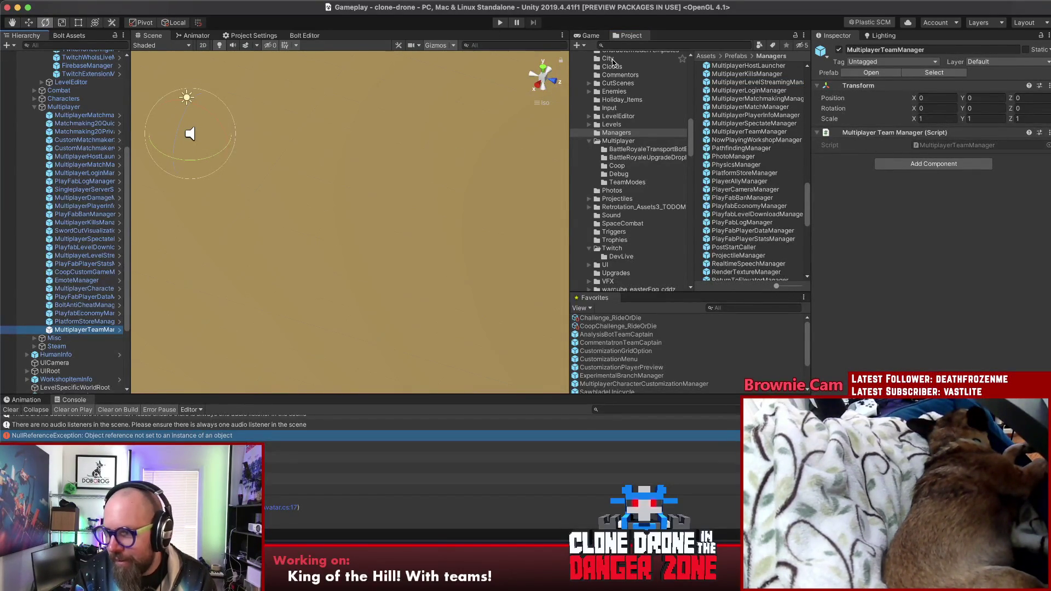
click(500, 22)
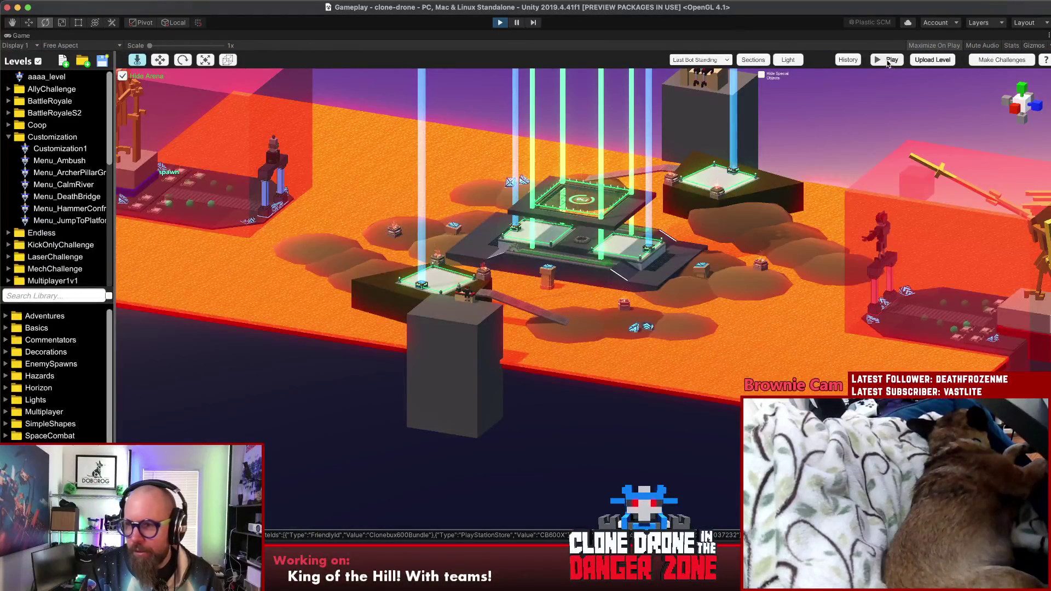
Start a multiplayer match, pick the Hammer Size upgrade, and check the match invite code
click(888, 61)
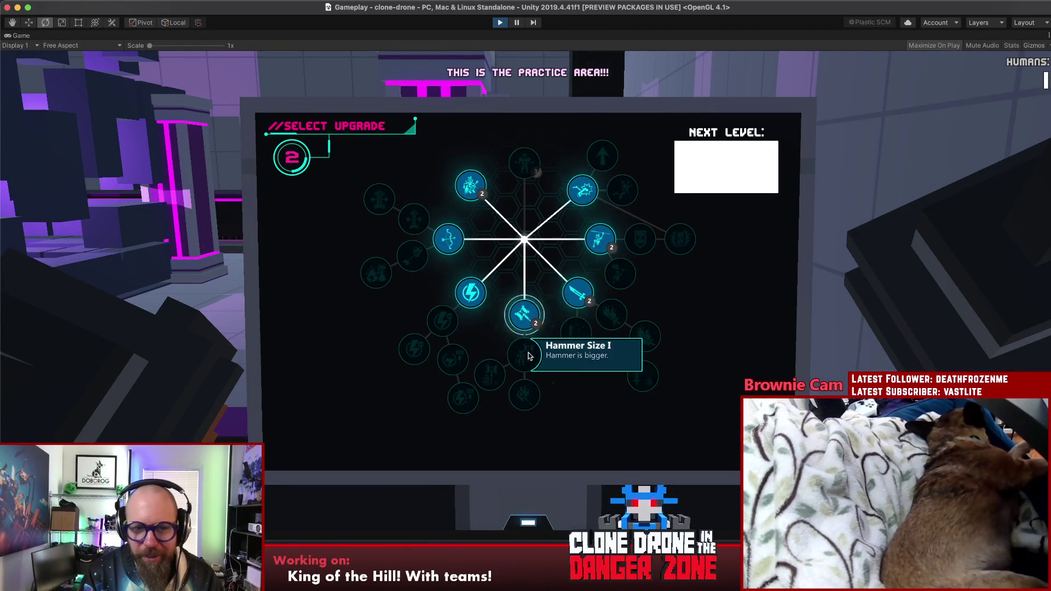
click(491, 378)
key(Escape)
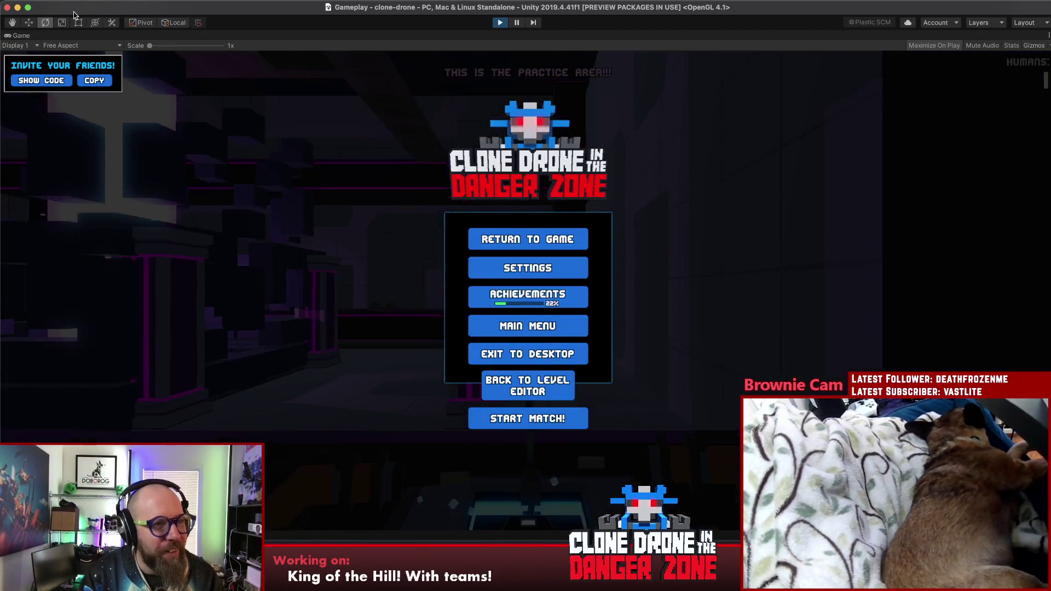
click(48, 87)
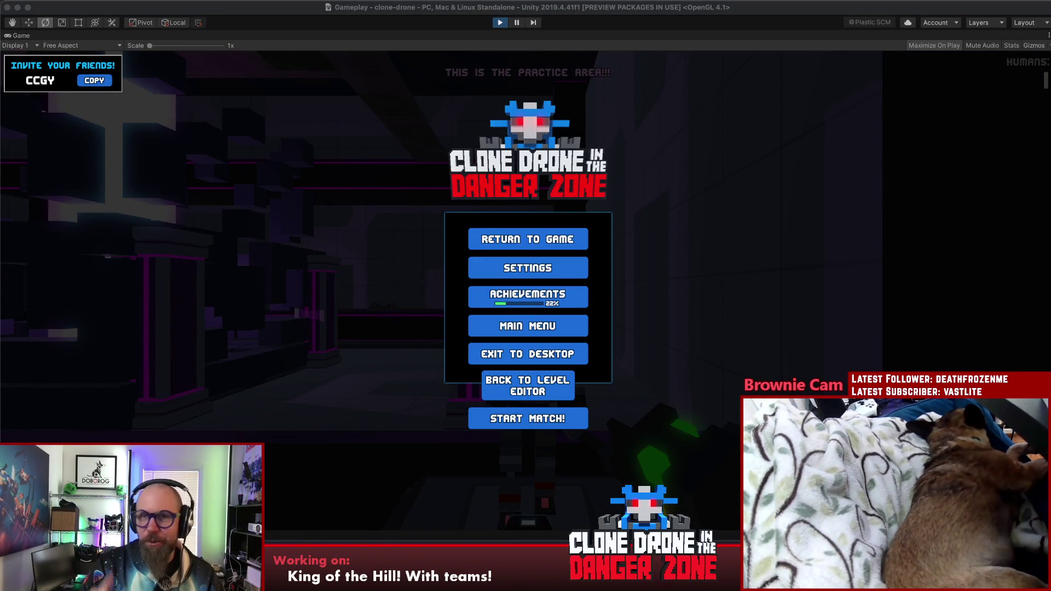
click(528, 240)
click(528, 239)
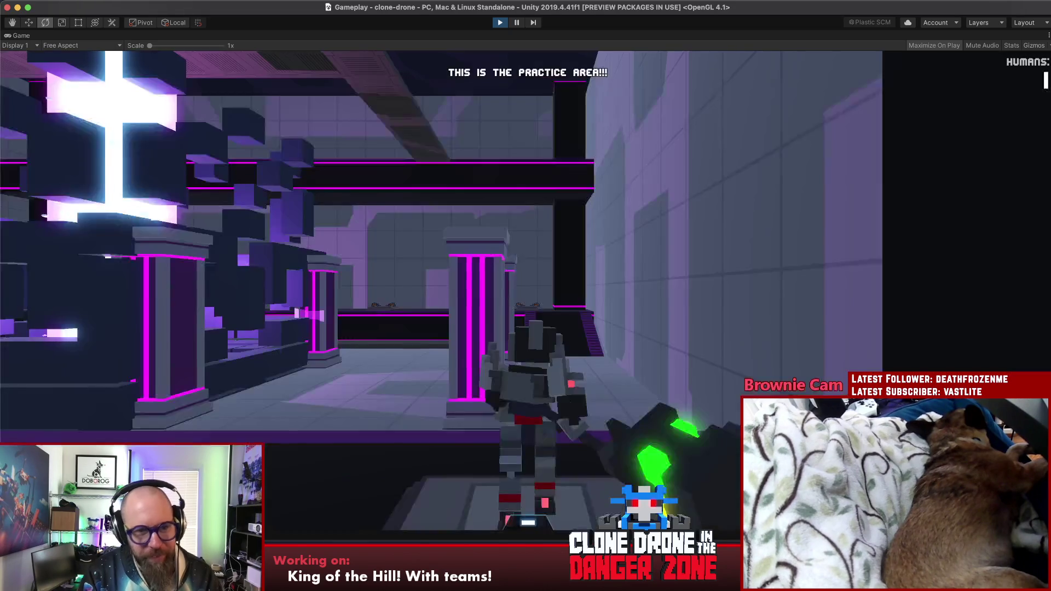
Move the robot through the arena to the other player and destroy it
key(w)
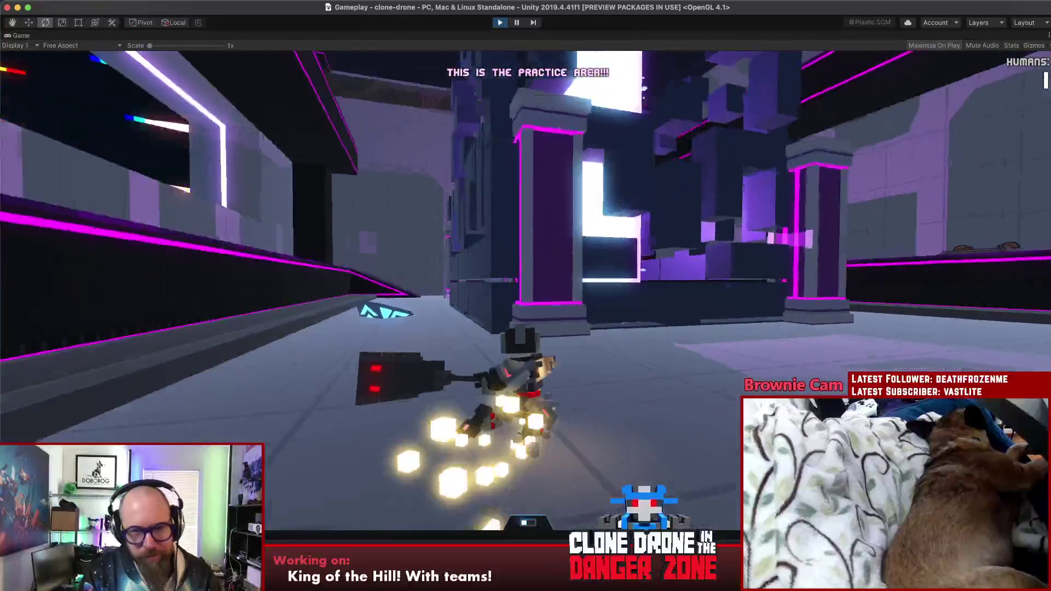
key(2)
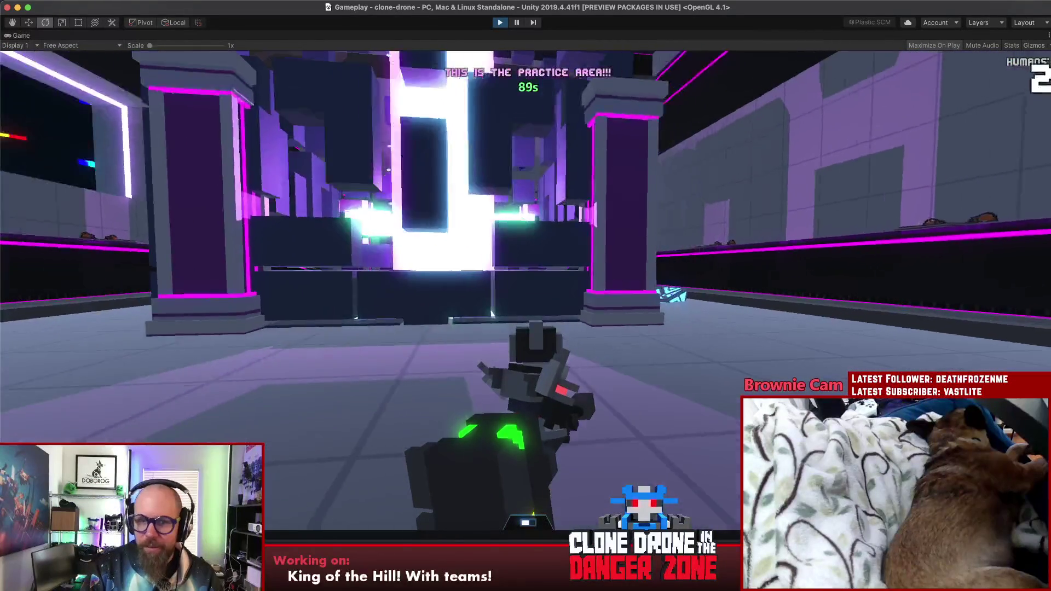
key(w)
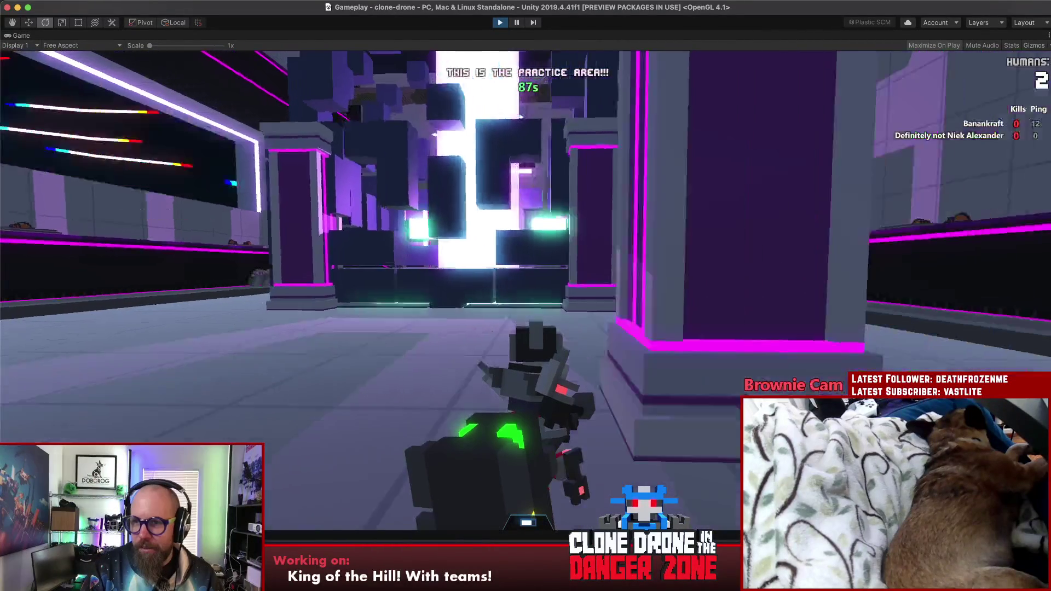
key(w)
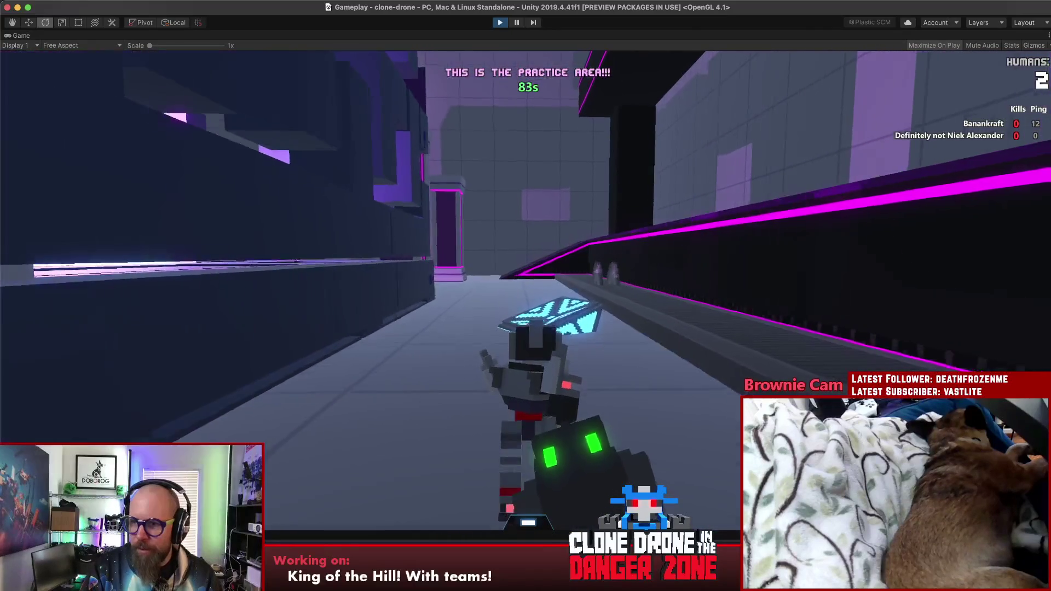
key(w)
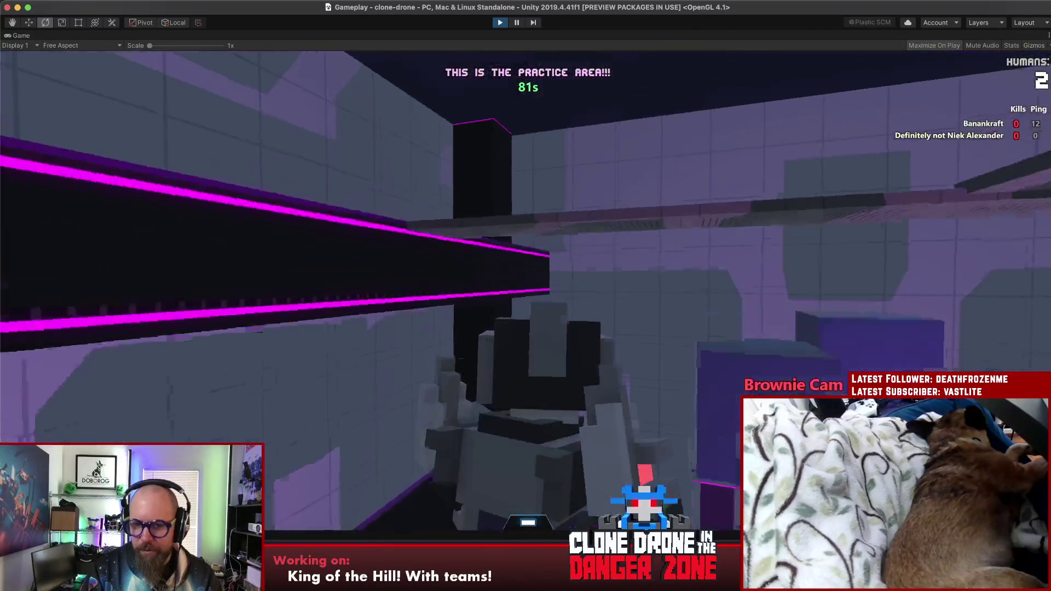
key(w)
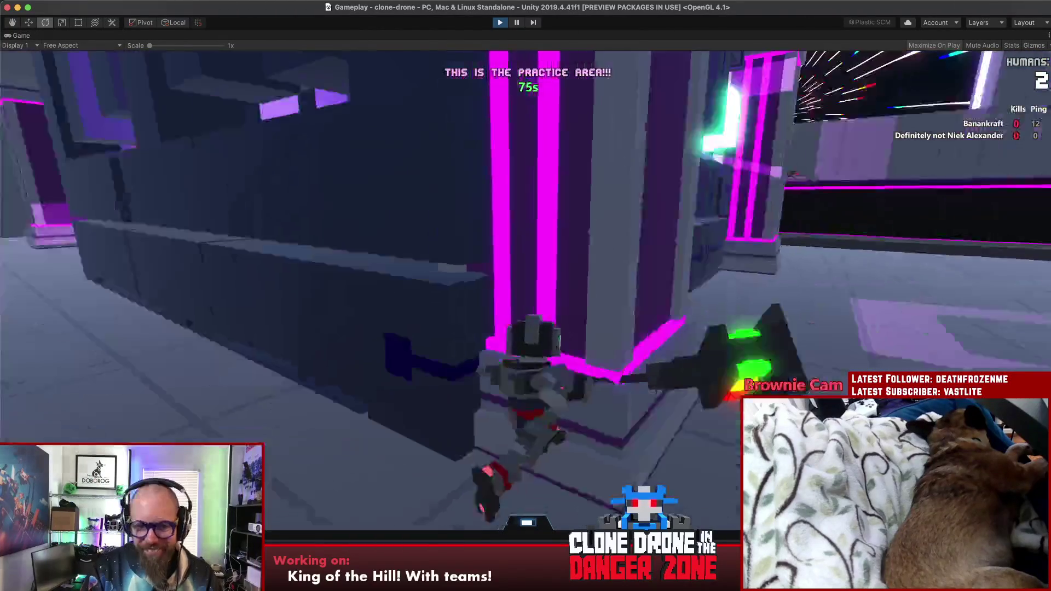
key(w)
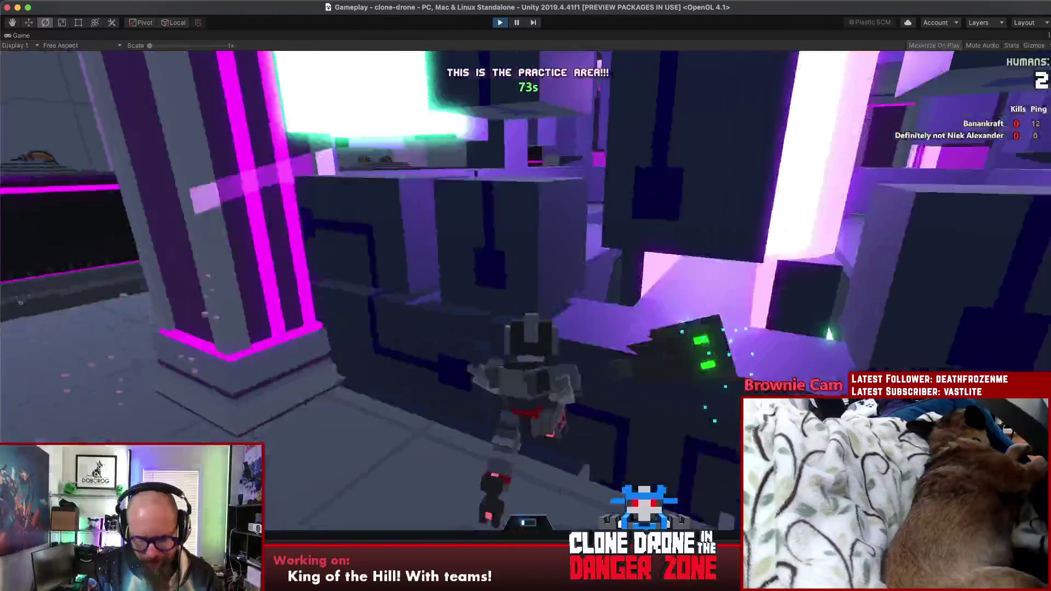
key(w)
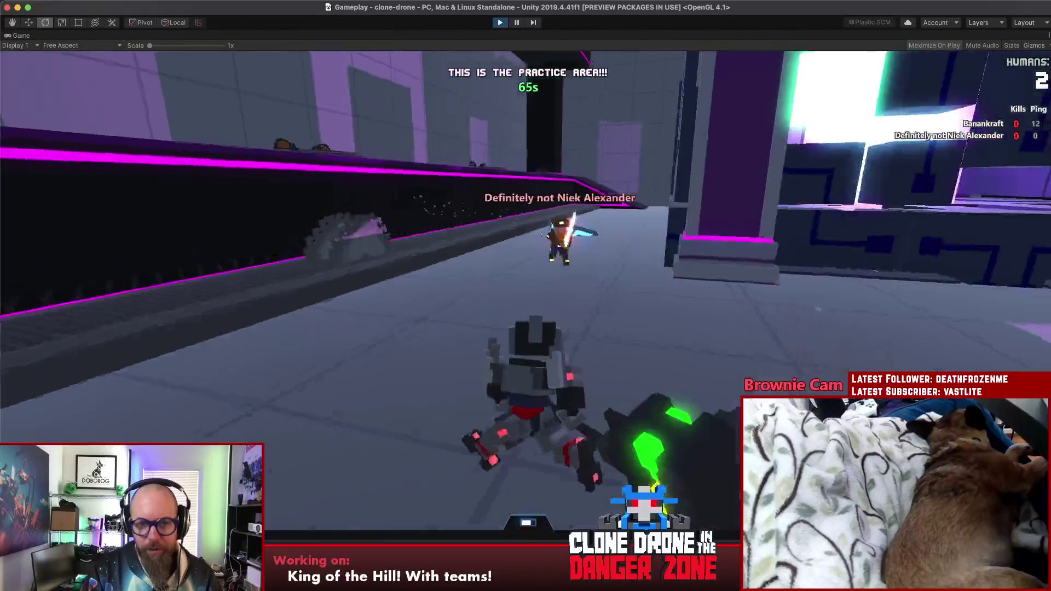
key(w)
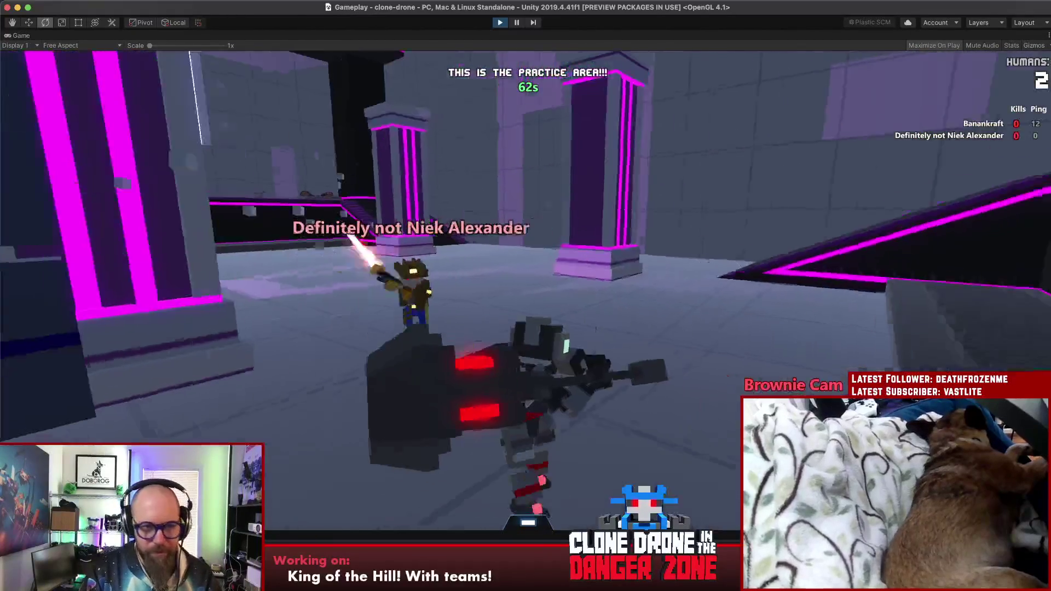
click(526, 296)
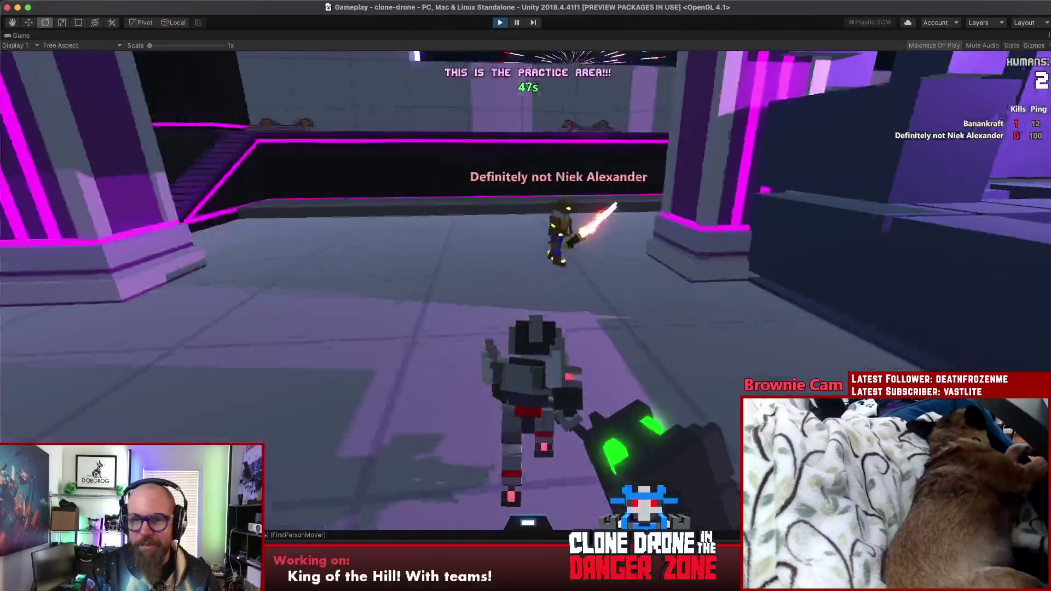
Perform an emote from the emote wheel, then bring up the pause menu
key(t)
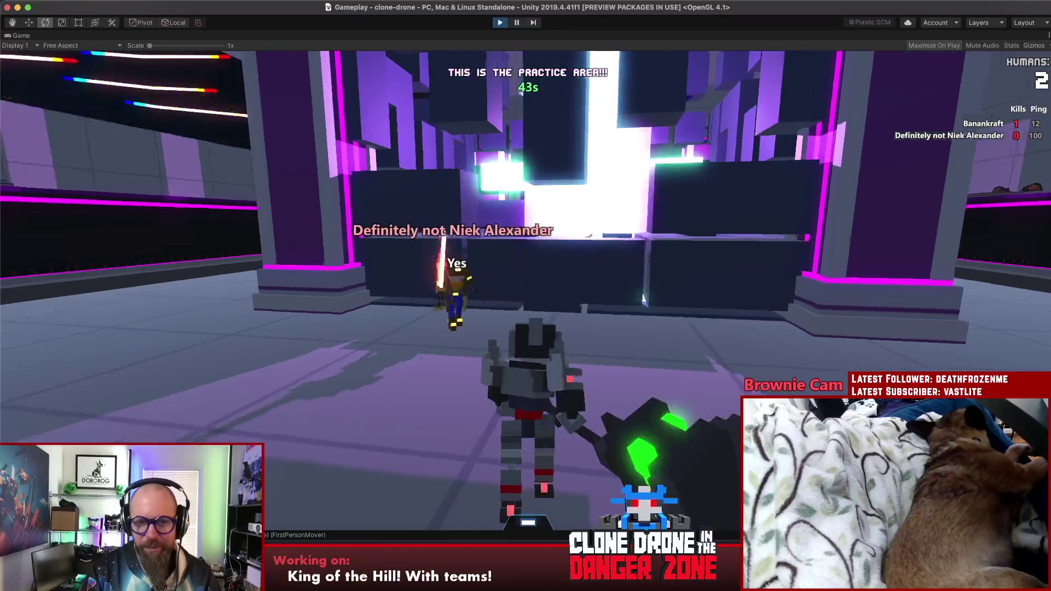
key(alt)
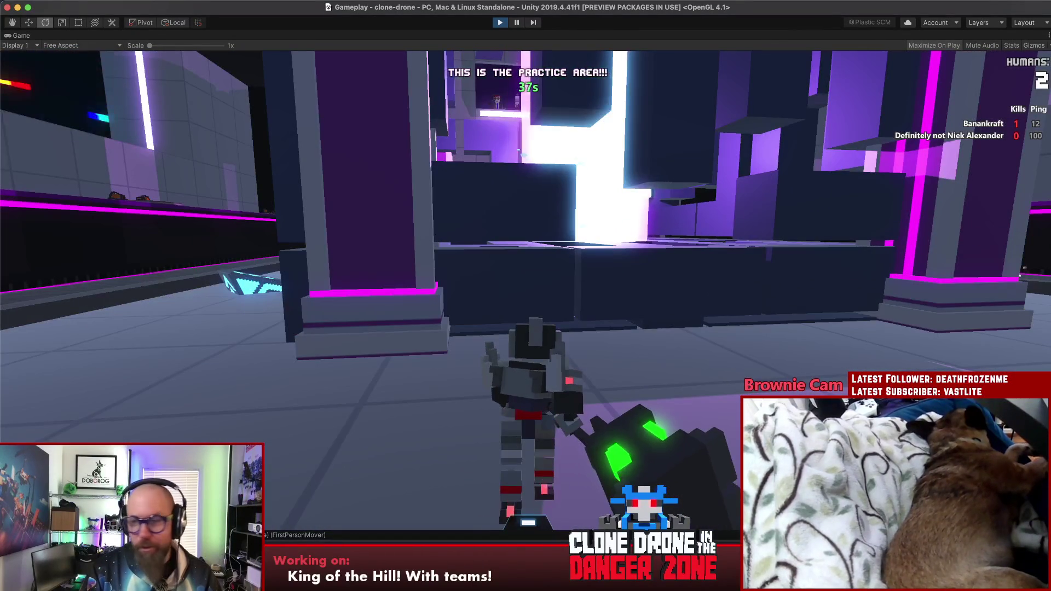
key(Escape)
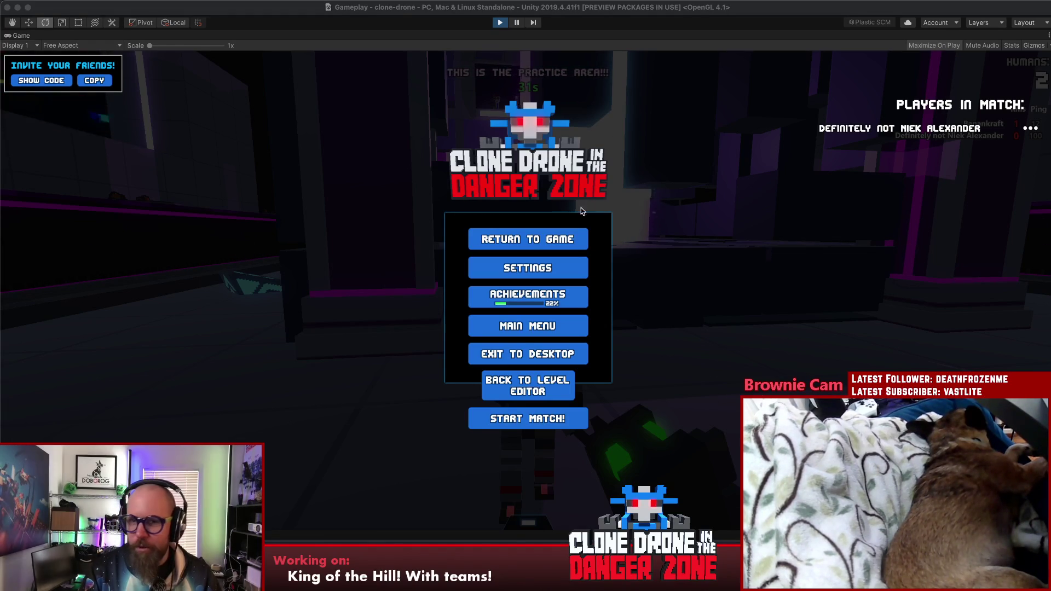
Resume play and drive the robot around the practice-area pillars, fighting the other robot
key(Escape)
key(w)
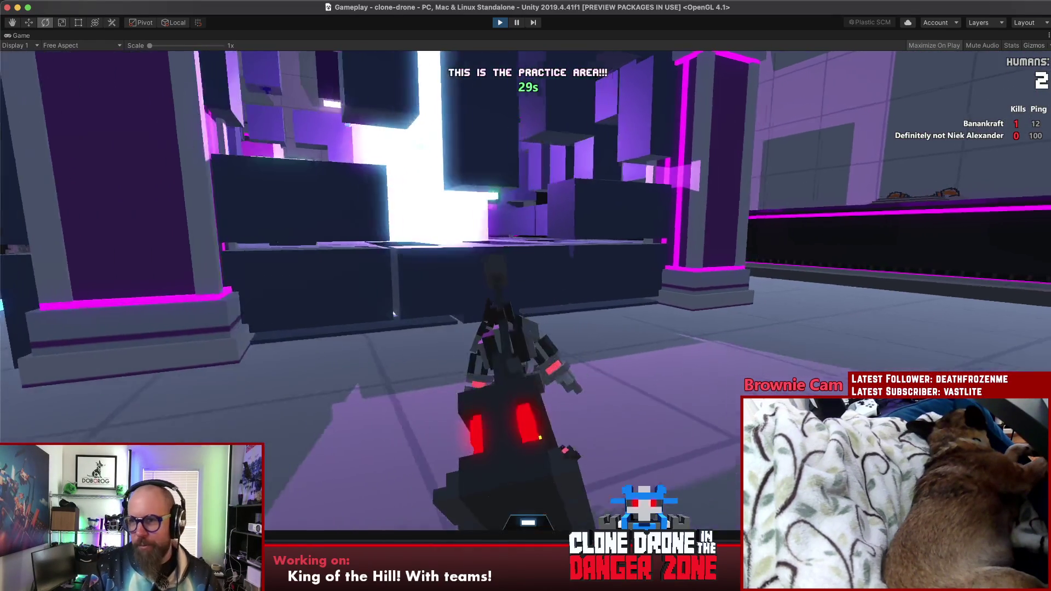
key(w)
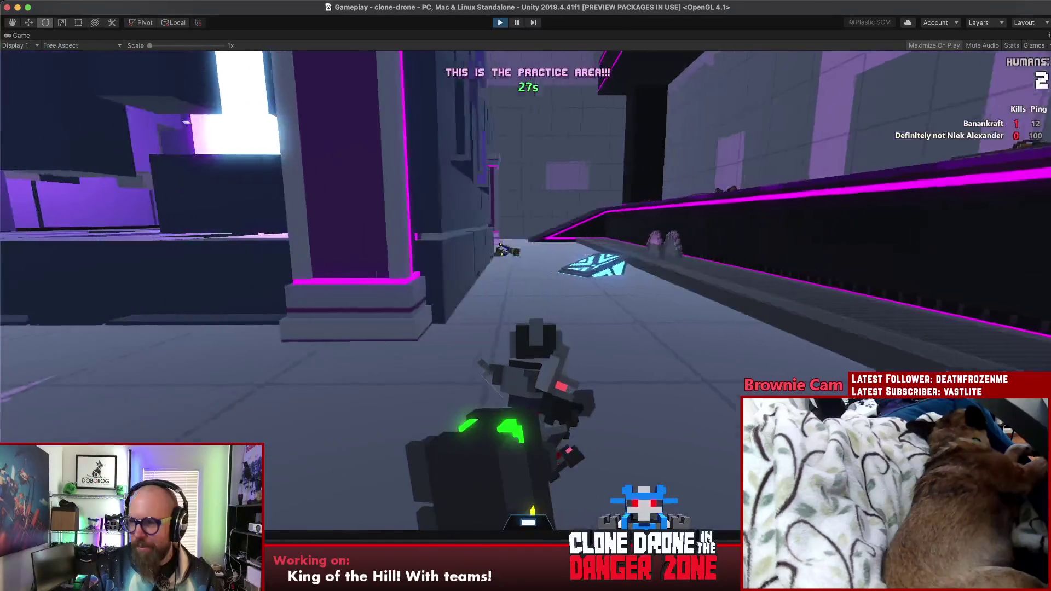
key(w)
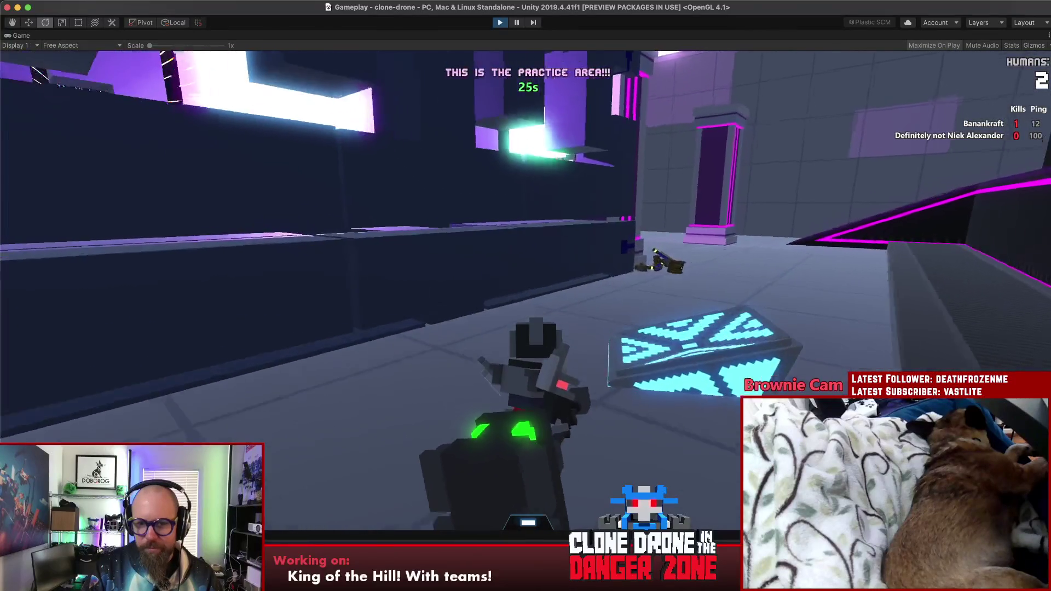
key(w)
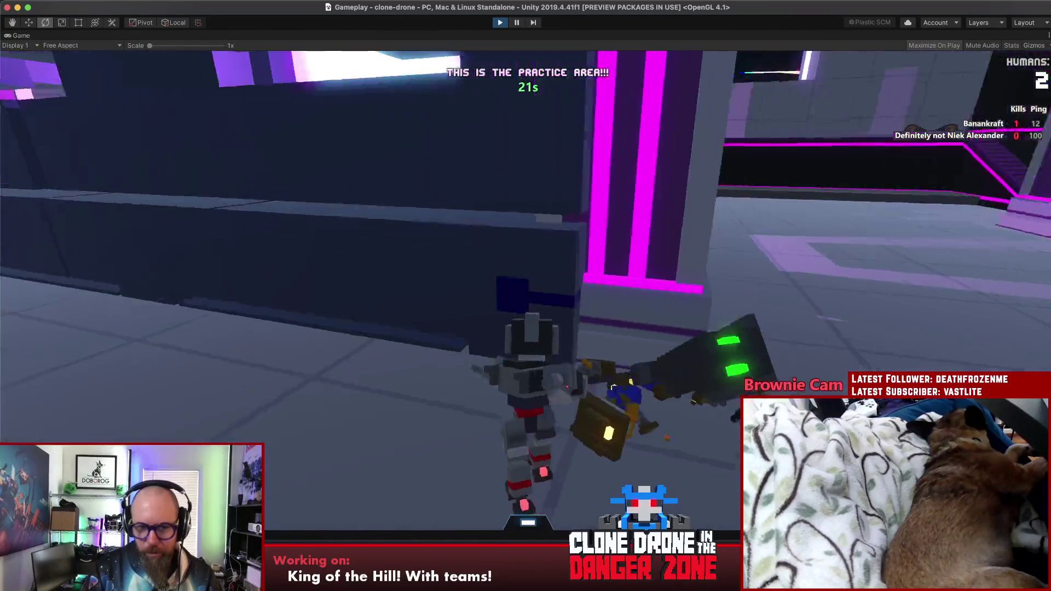
key(w)
key(w)
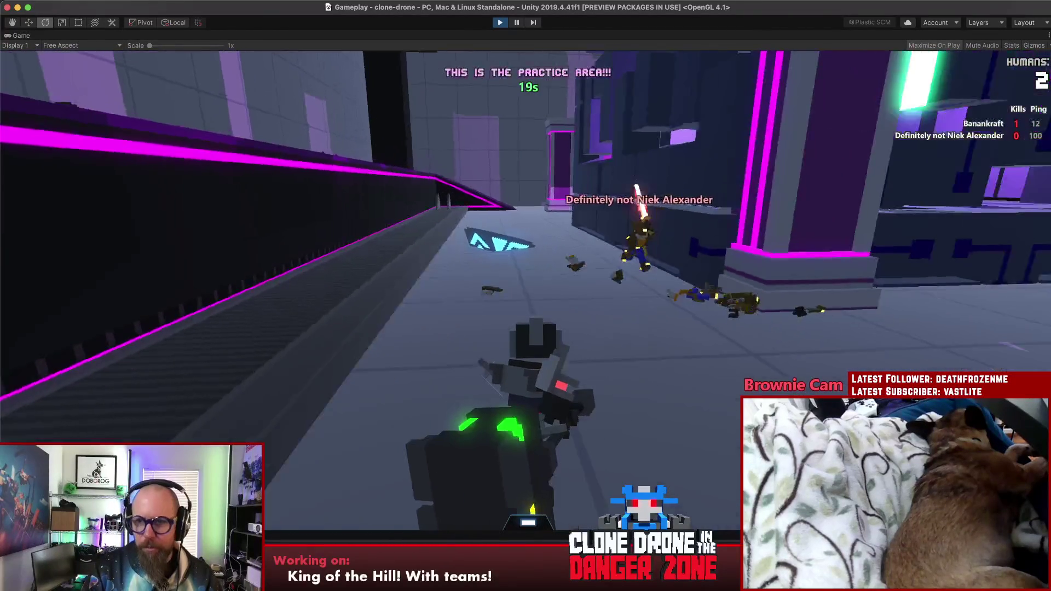
key(w)
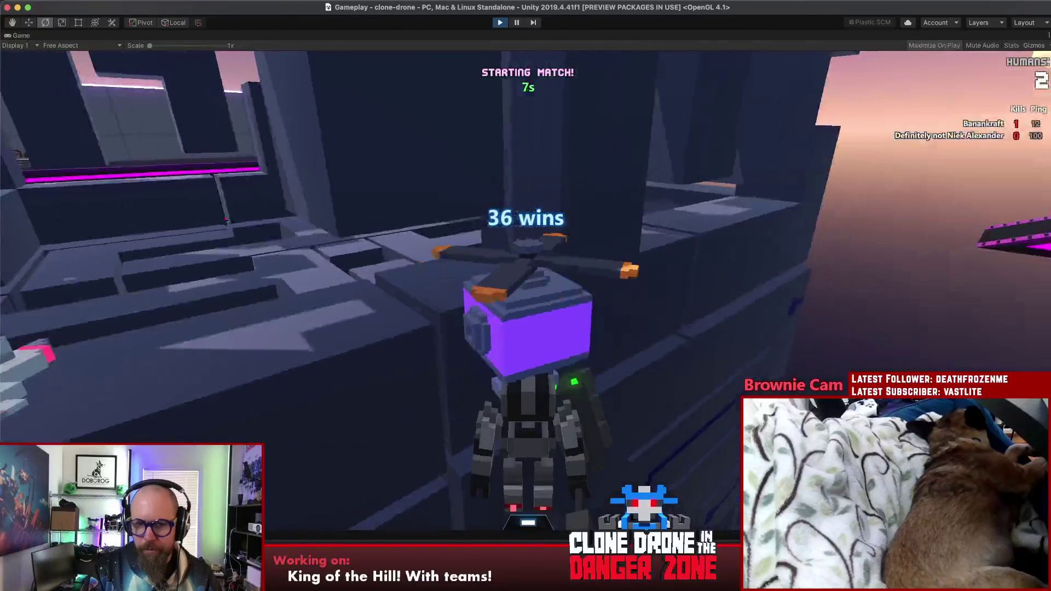
Open and close the emote wheel with Alt while the match starts
key(alt)
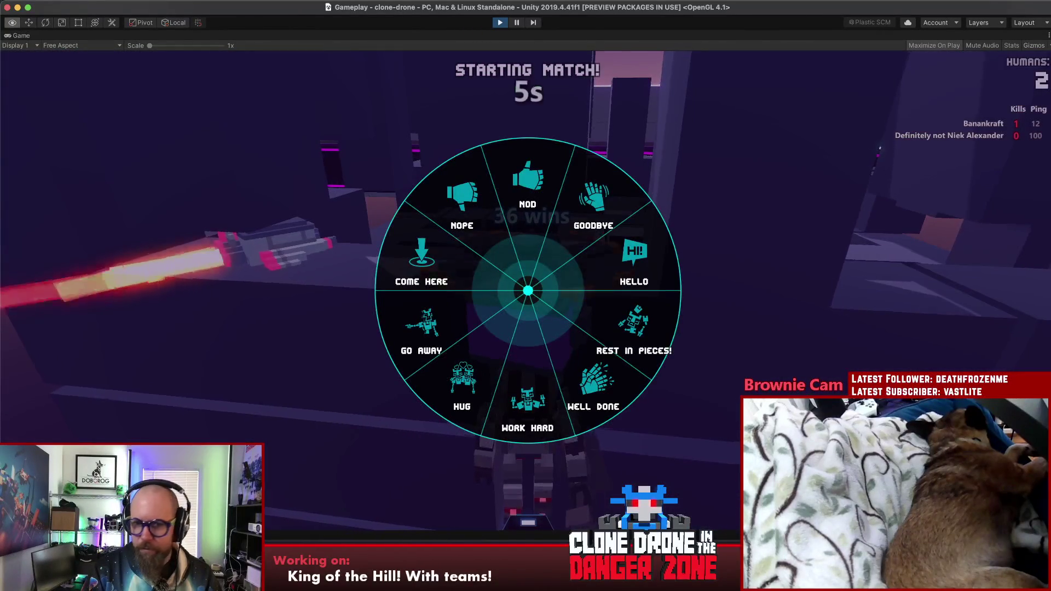
key(alt)
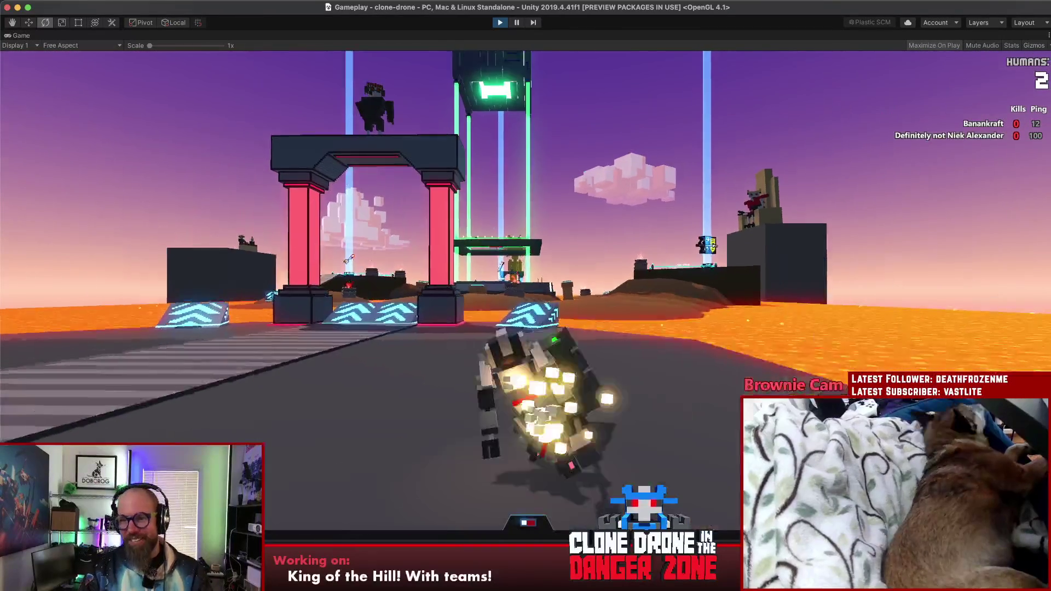
Run the robot through the red gate and across the arena, jumping past the towers
key(w)
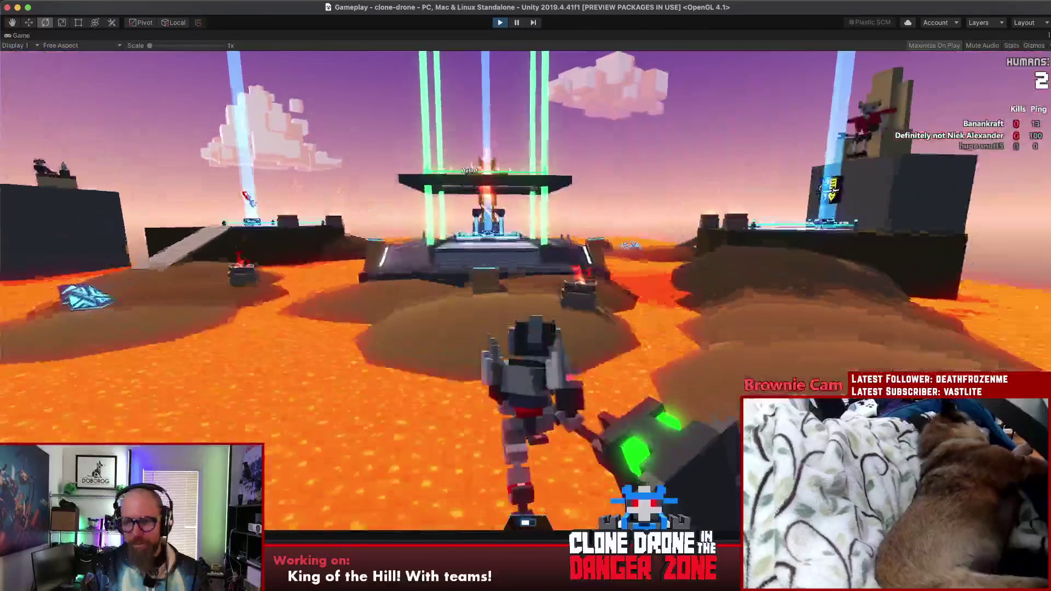
key(w)
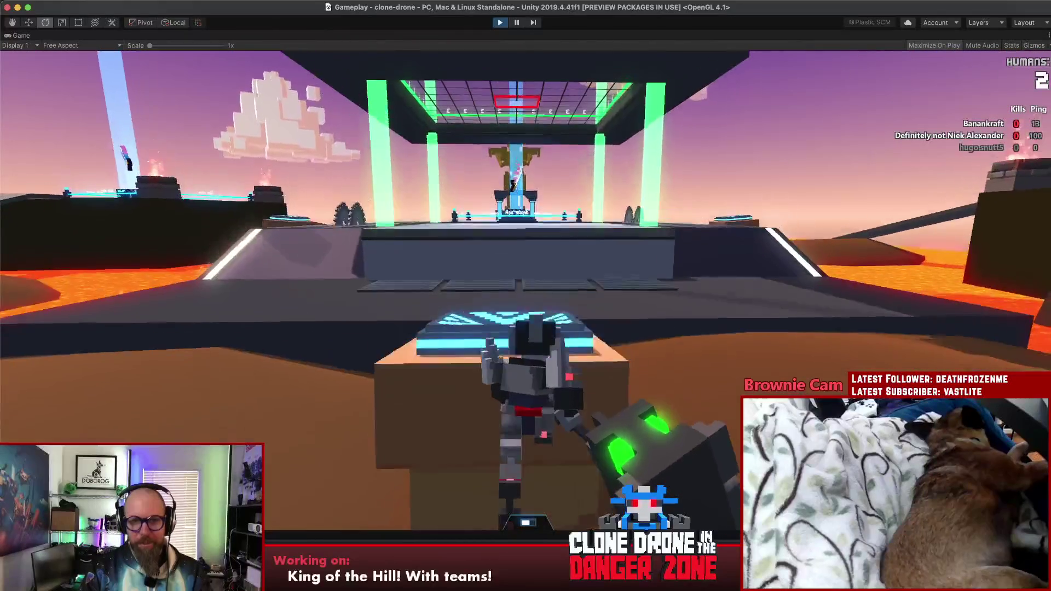
key(space)
key(w)
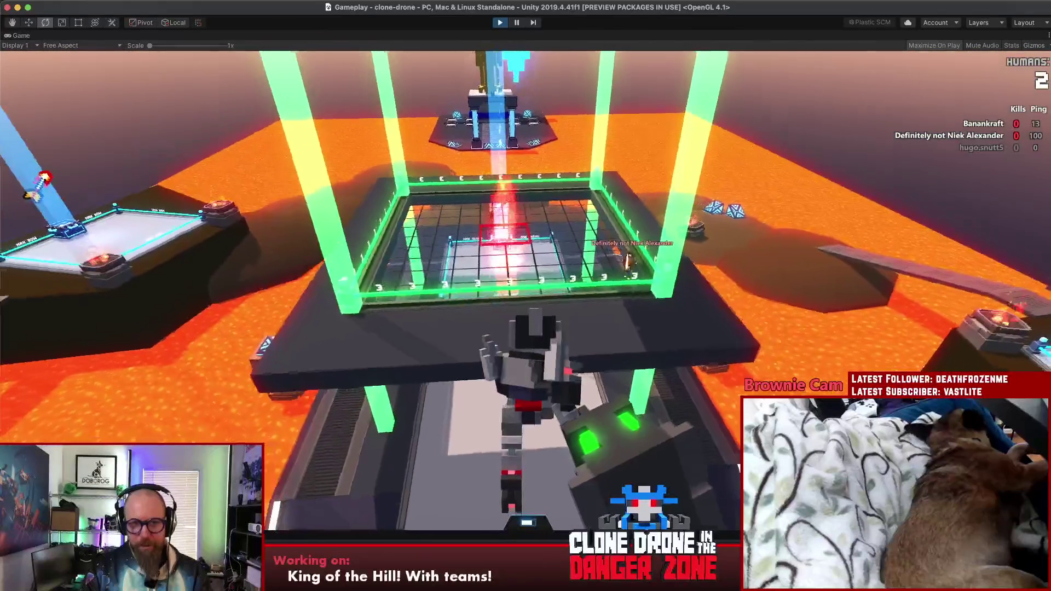
key(w)
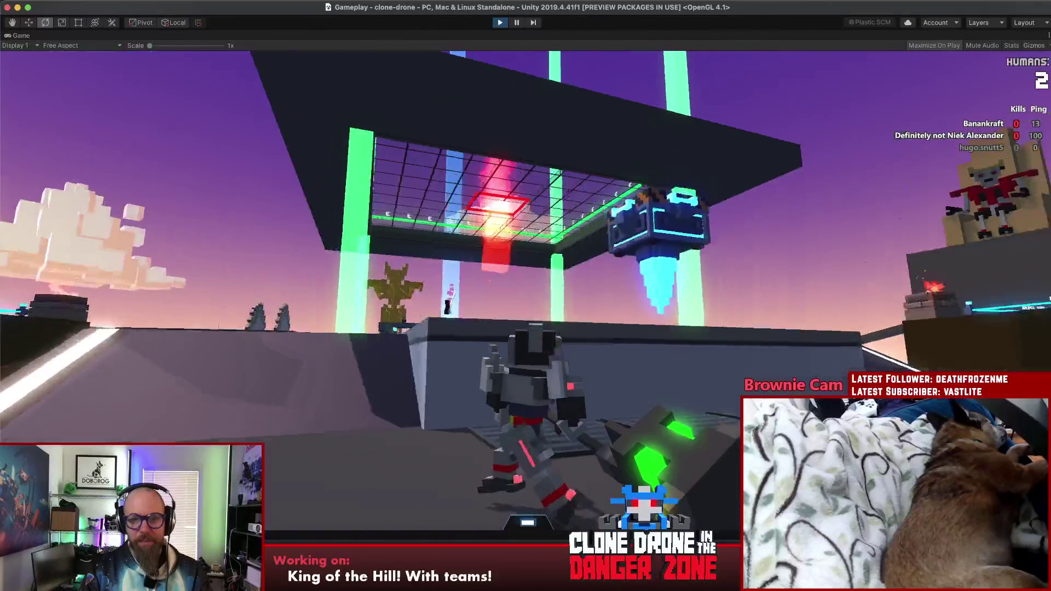
key(w)
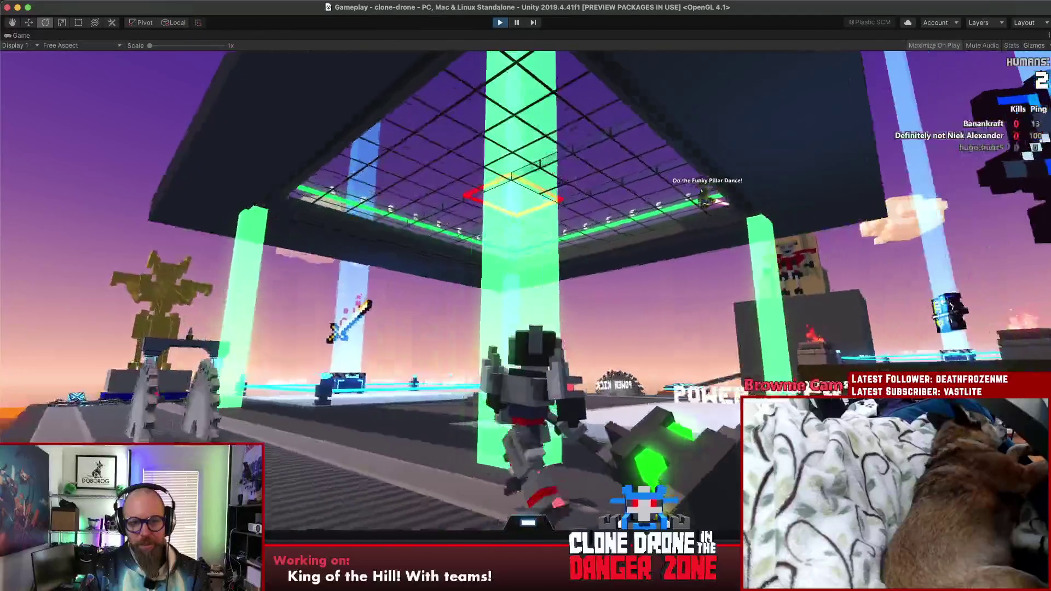
key(w)
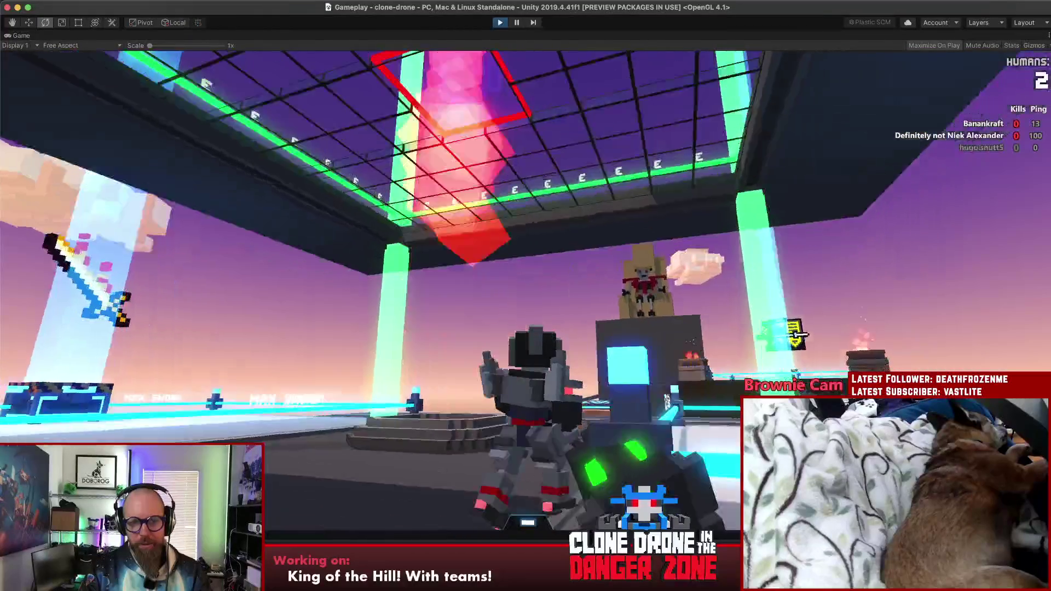
key(w)
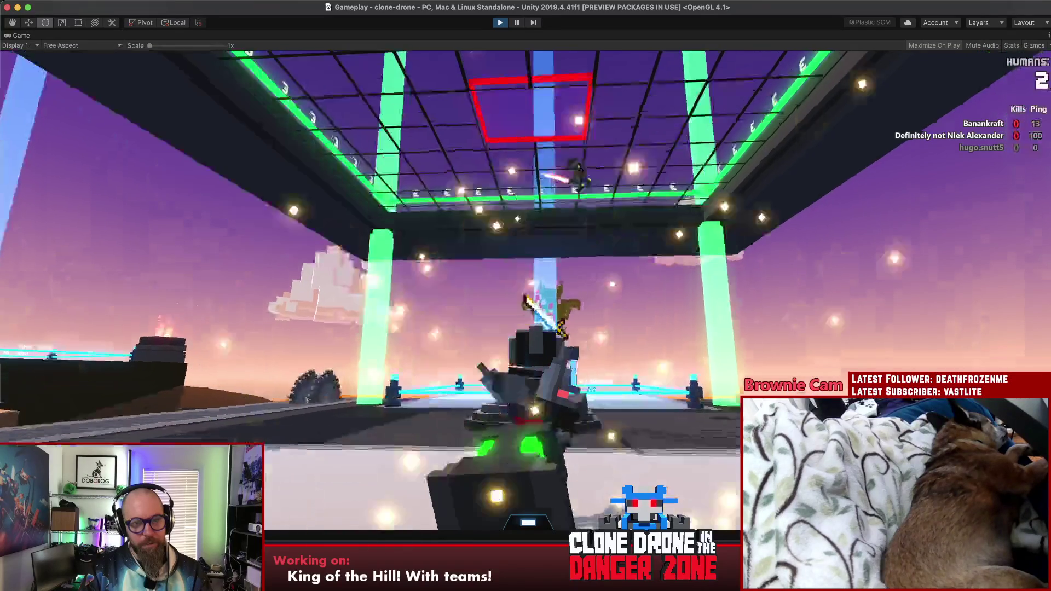
key(w)
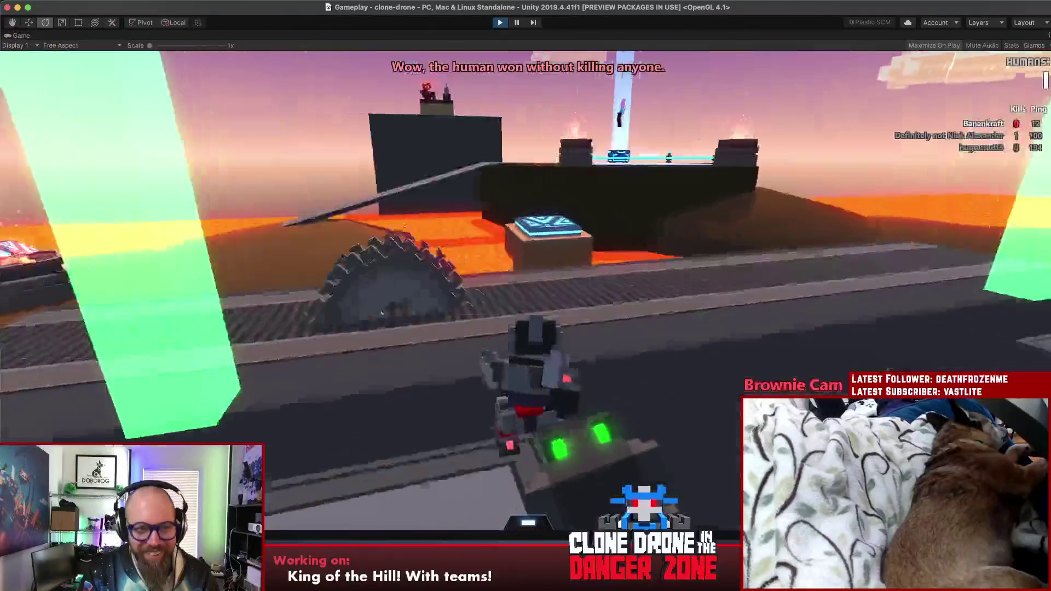
key(w)
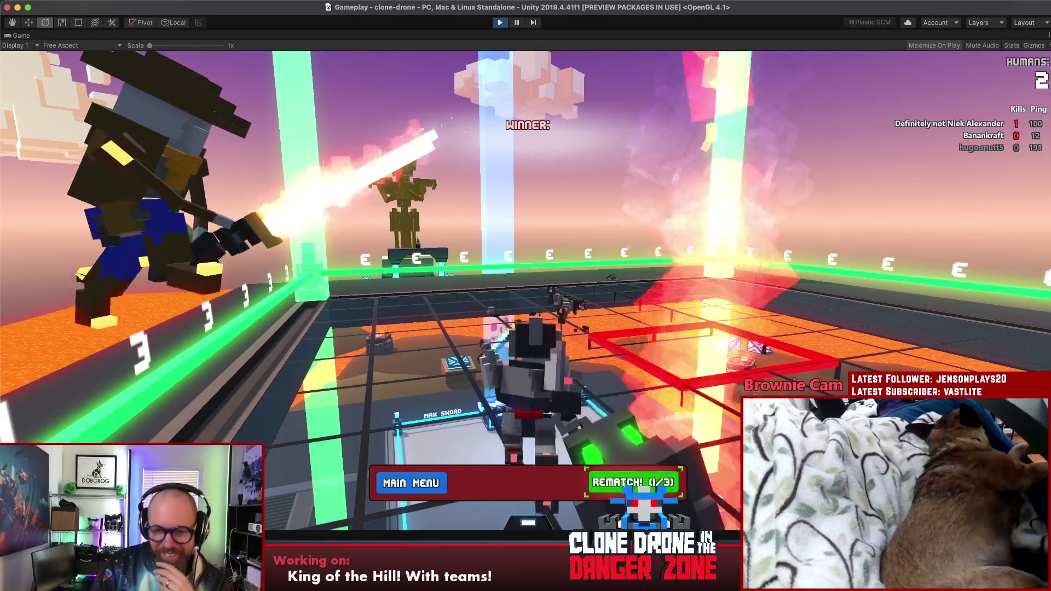
Vote for a rematch, buy the Kick upgrade, then pause the game
click(634, 482)
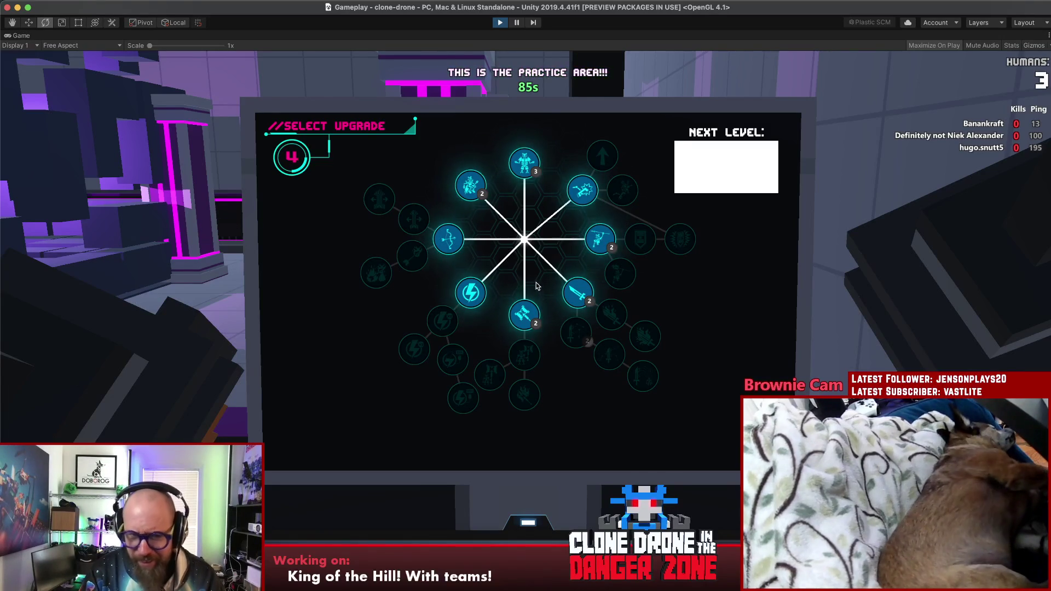
click(573, 197)
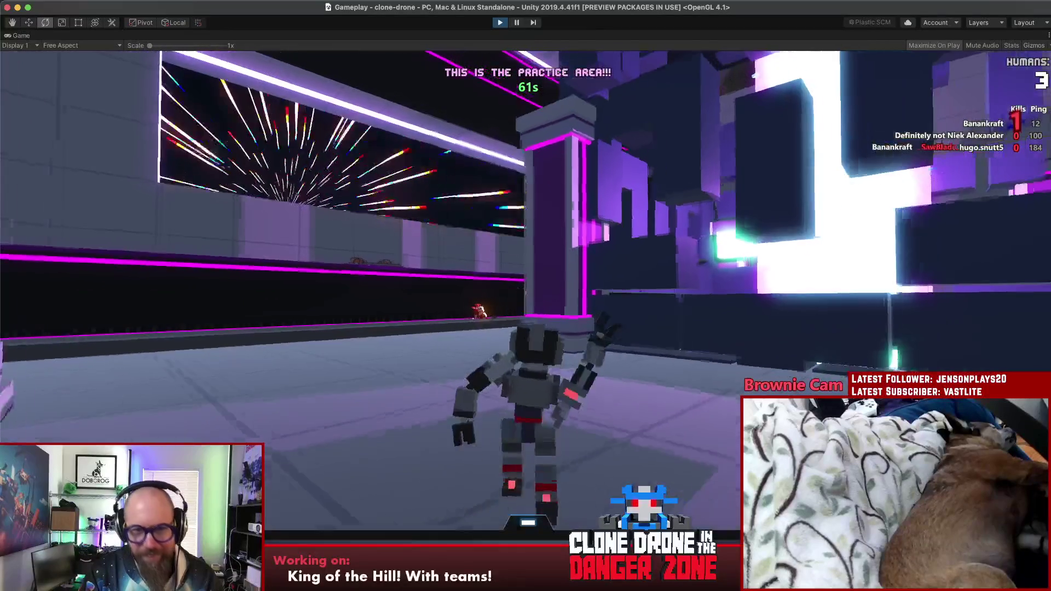
key(Escape)
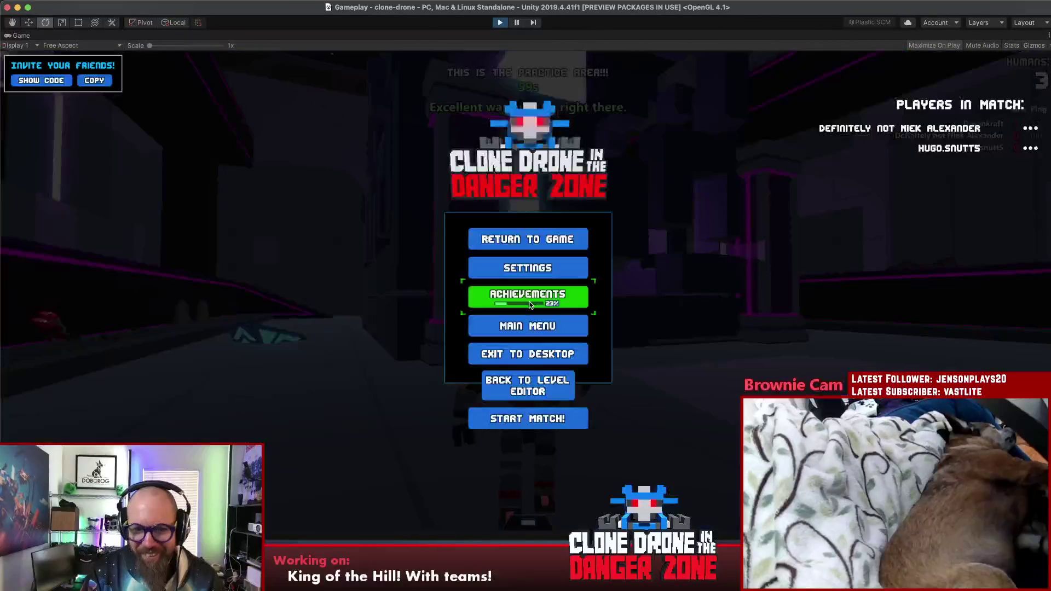
Start the match from the pause menu, pause again, and switch to Rider
click(528, 418)
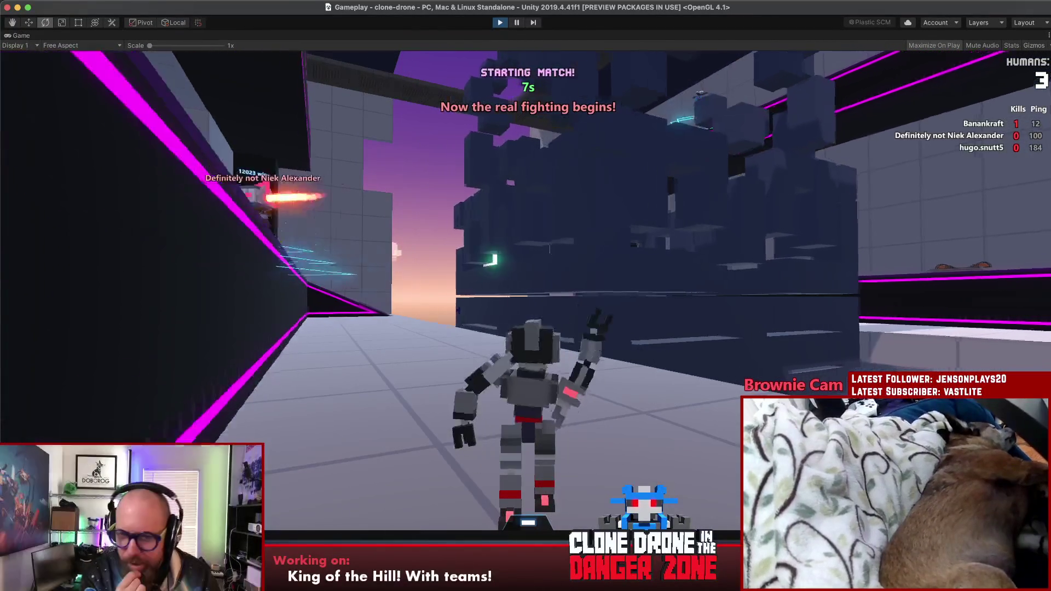
key(Escape)
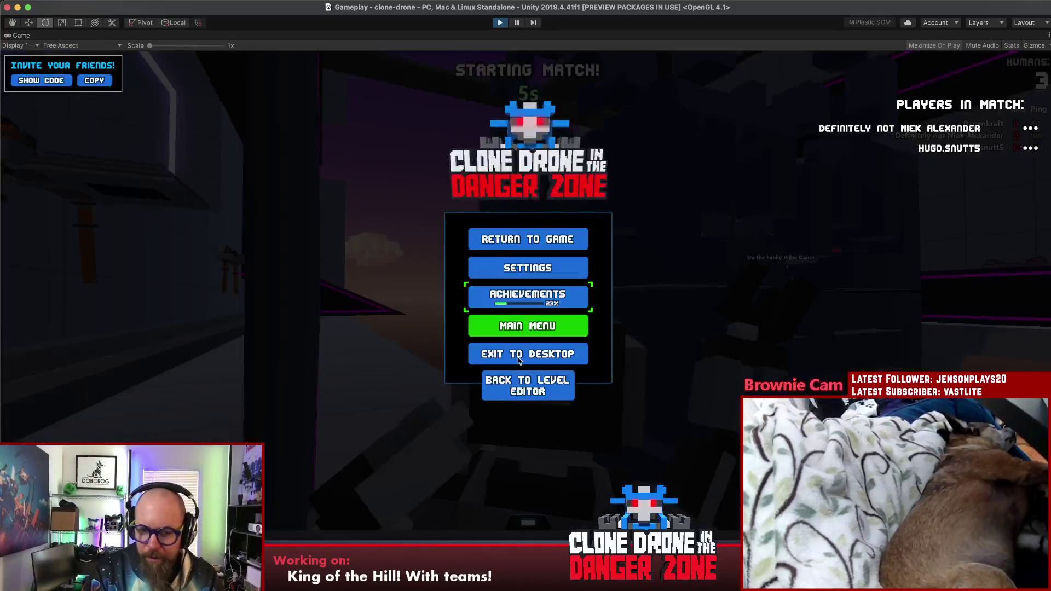
key(super+Tab)
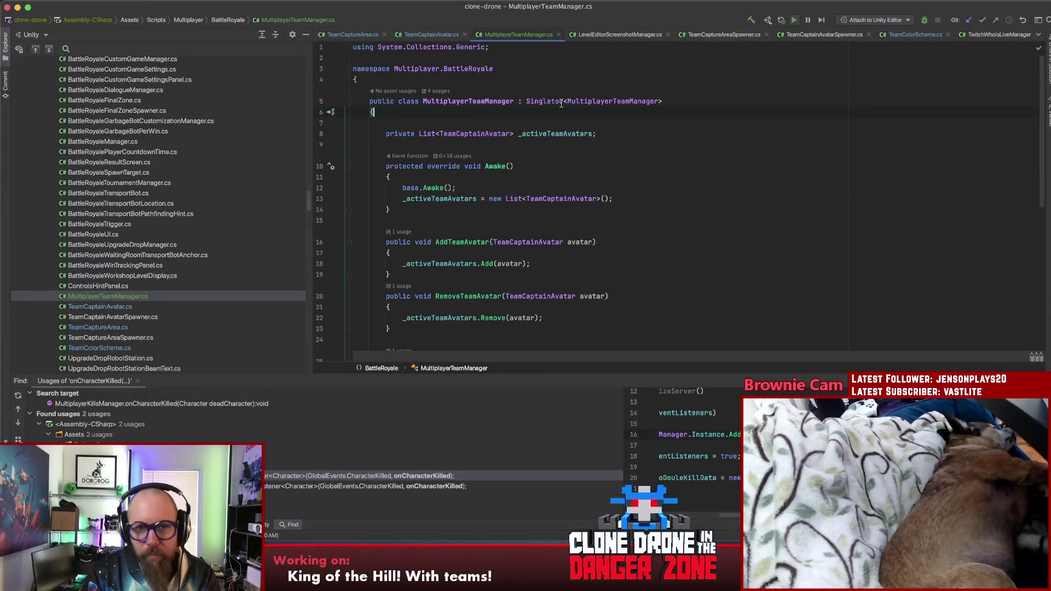
In TeamCaptureArea.cs, look up the onTeamIndexInControlChanged declaration and return to its registration
click(337, 35)
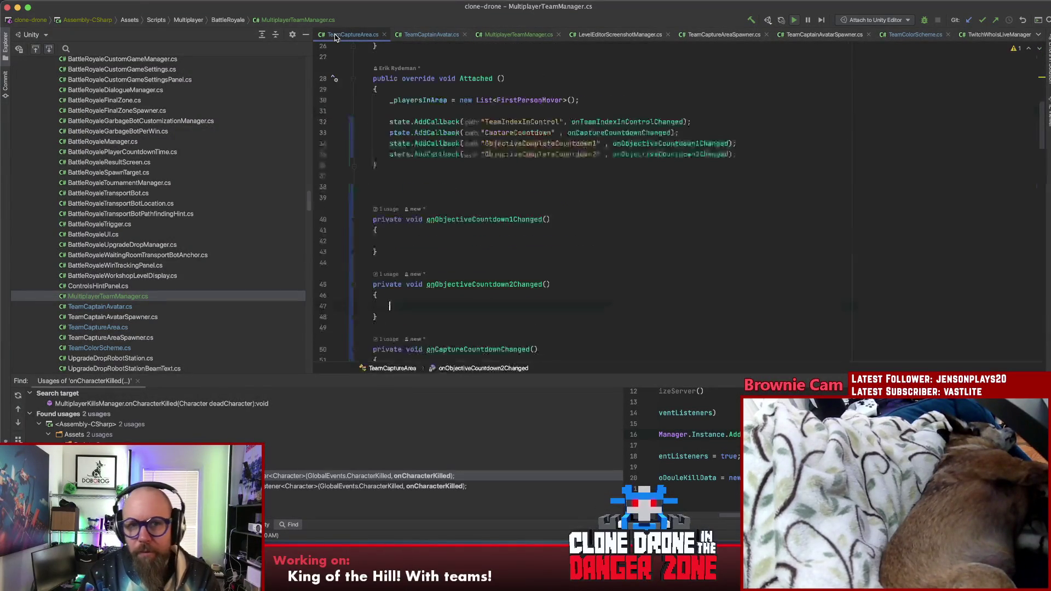
click(612, 122)
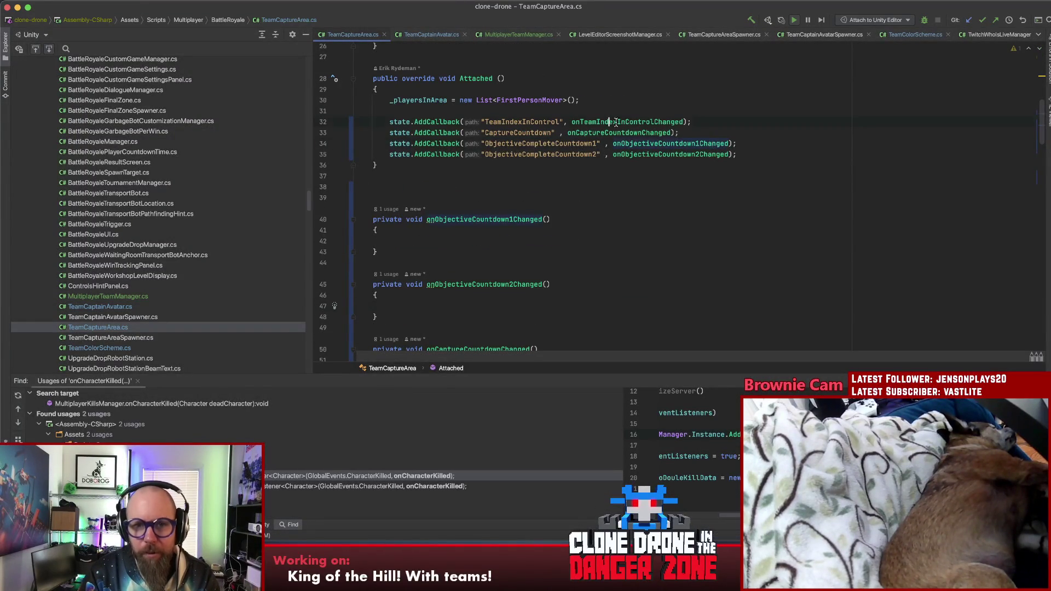
key(super+b)
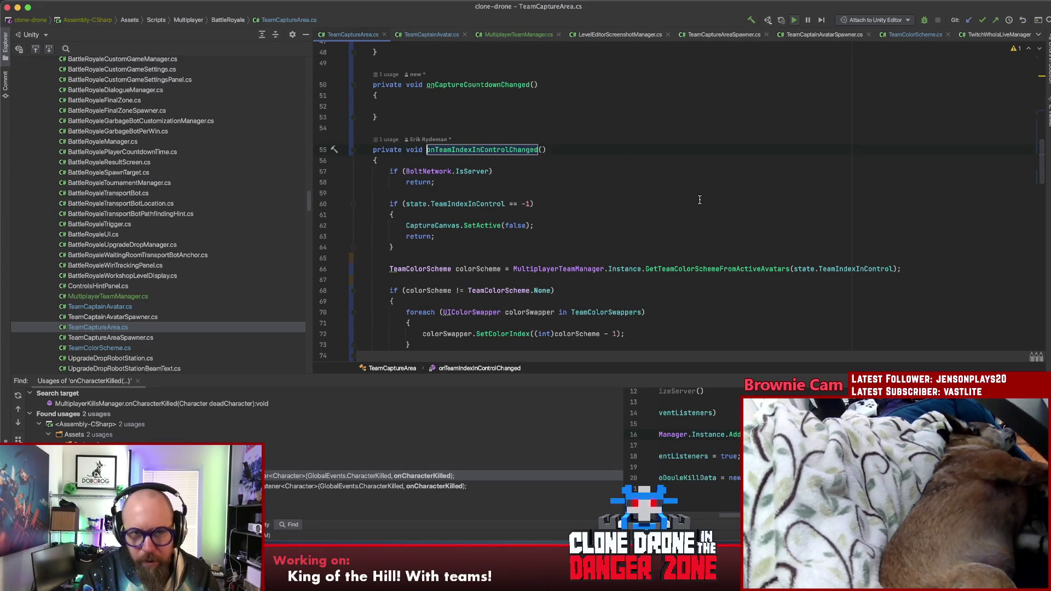
key(super+bracketleft)
scroll(625, 167, down, 7)
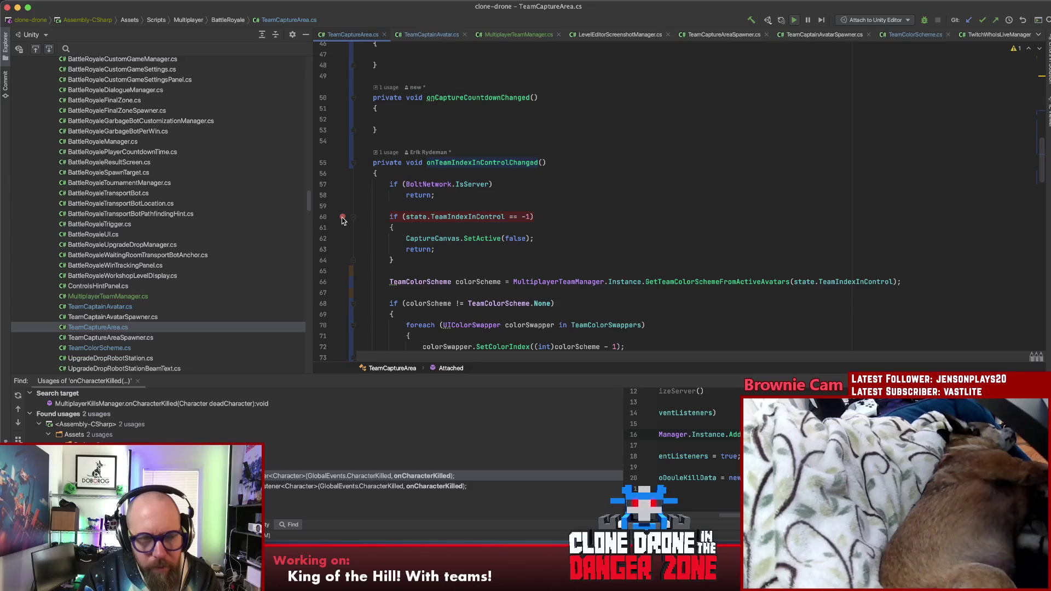
Attach the debugger to the Unity Editor and resume the paused game
click(924, 22)
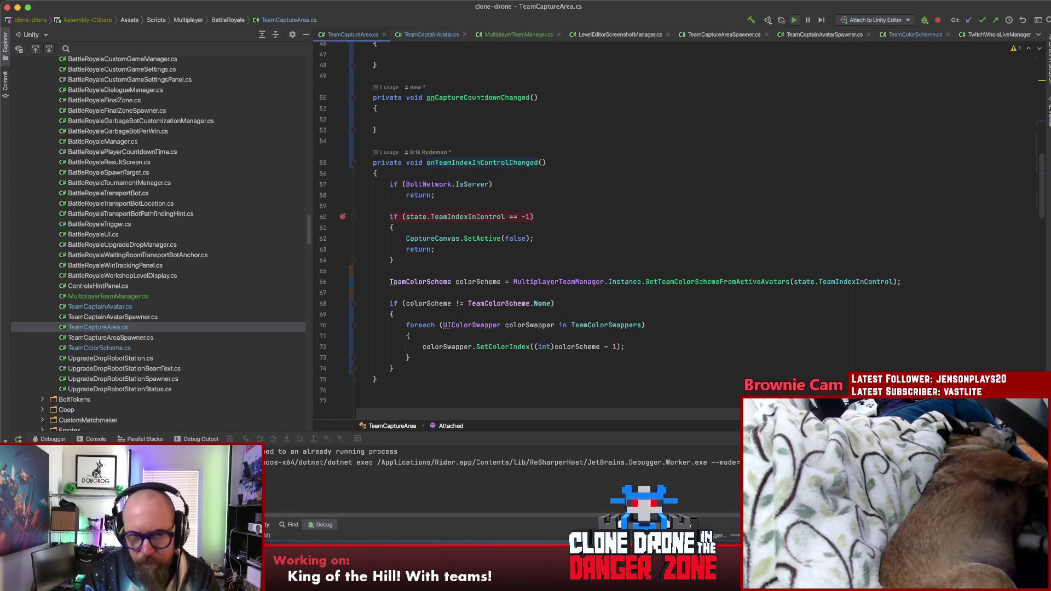
key(super+Tab)
click(528, 237)
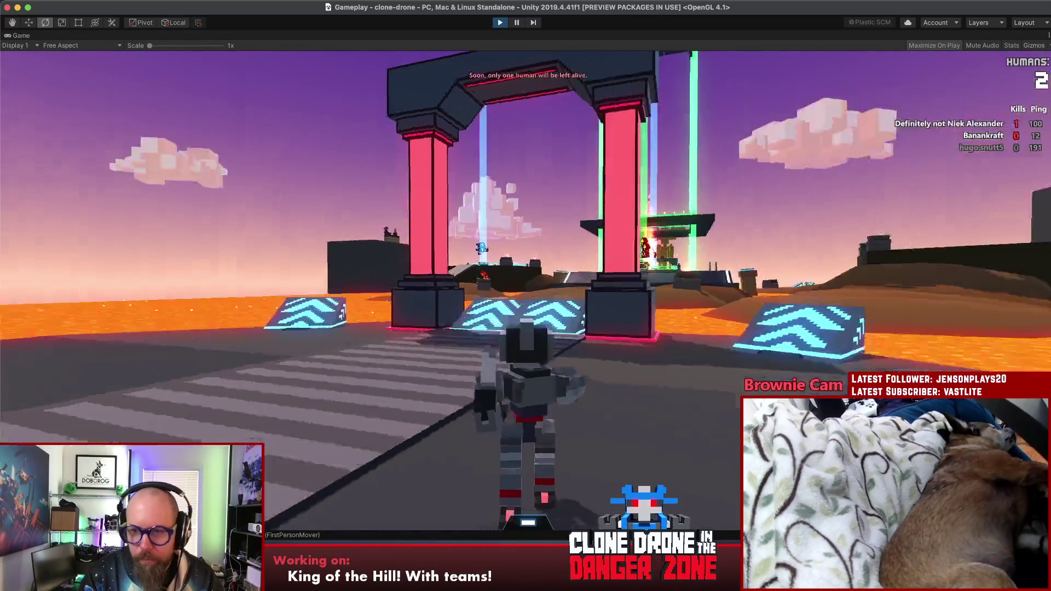
Run the robot through the arch onto the central capture platform, then switch to Rider
key(w)
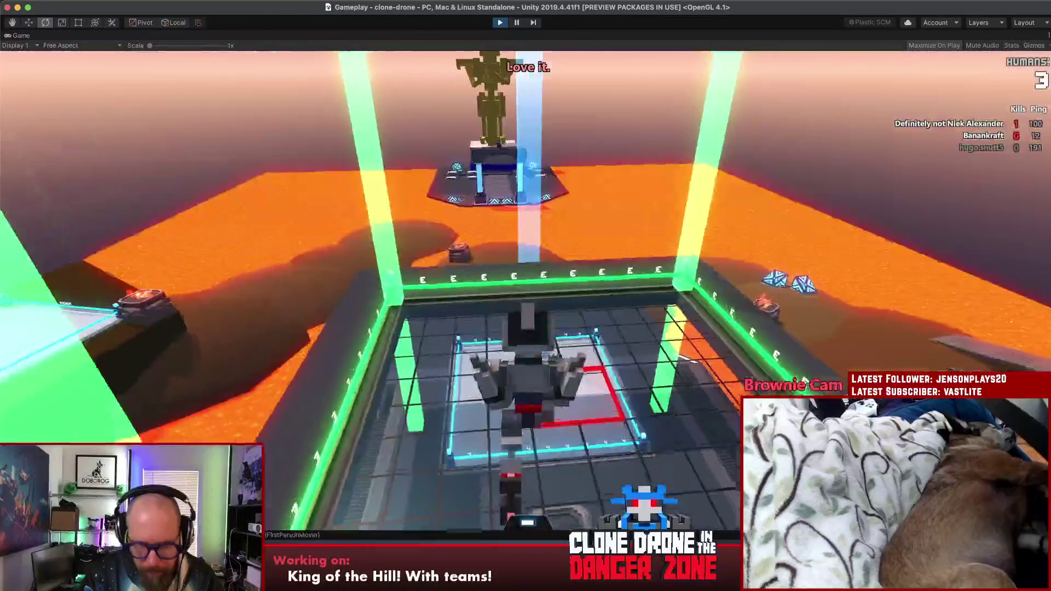
key(w)
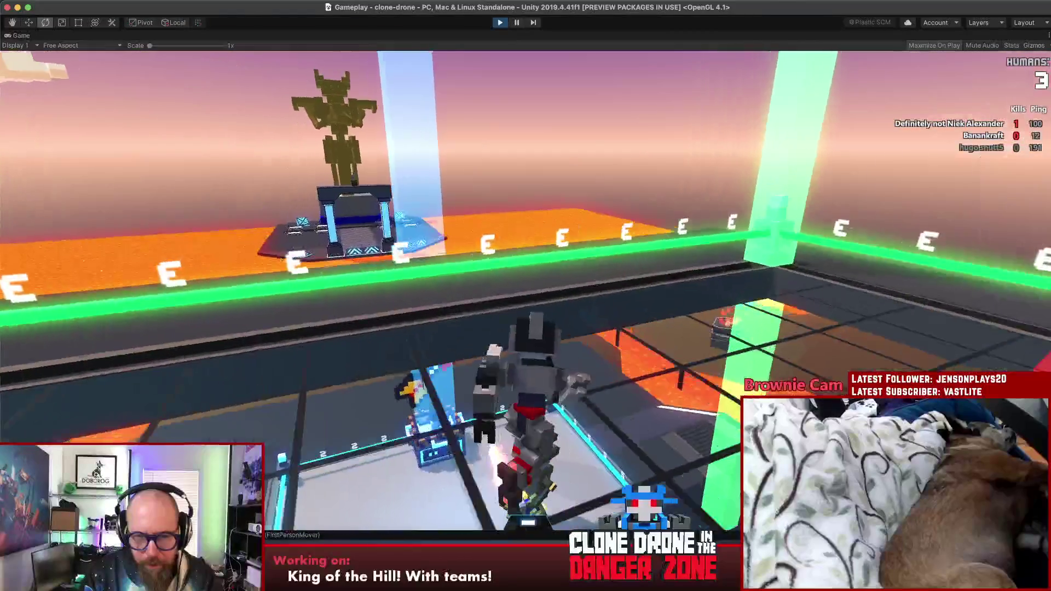
key(w)
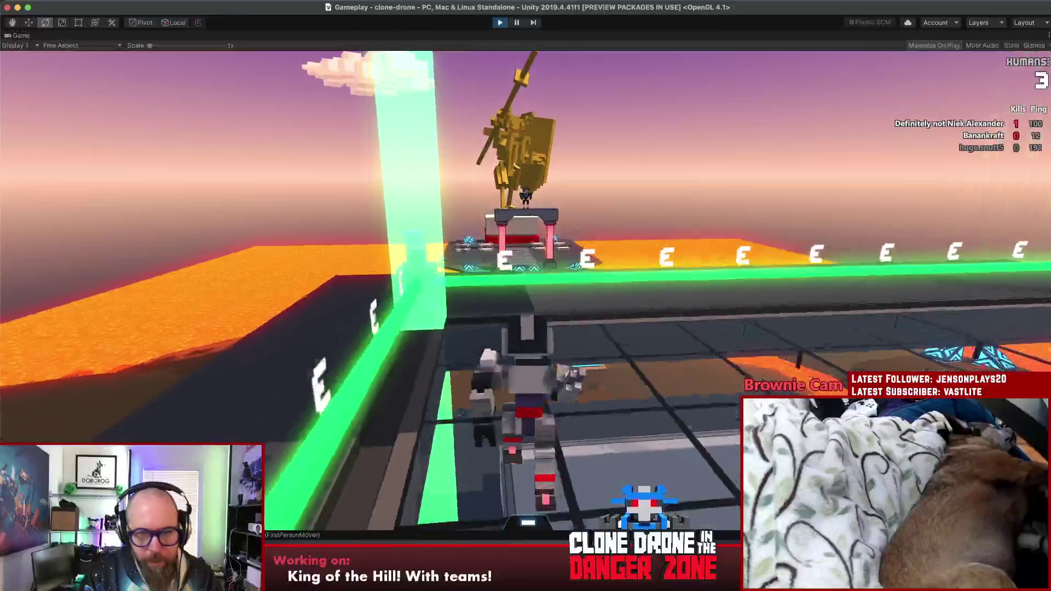
key(w)
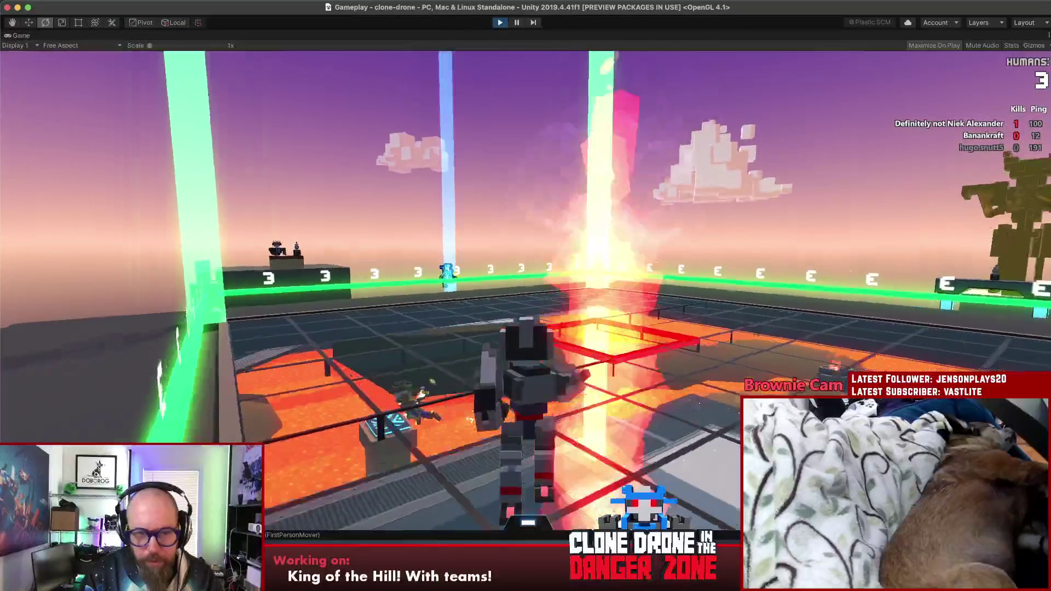
key(super+Tab)
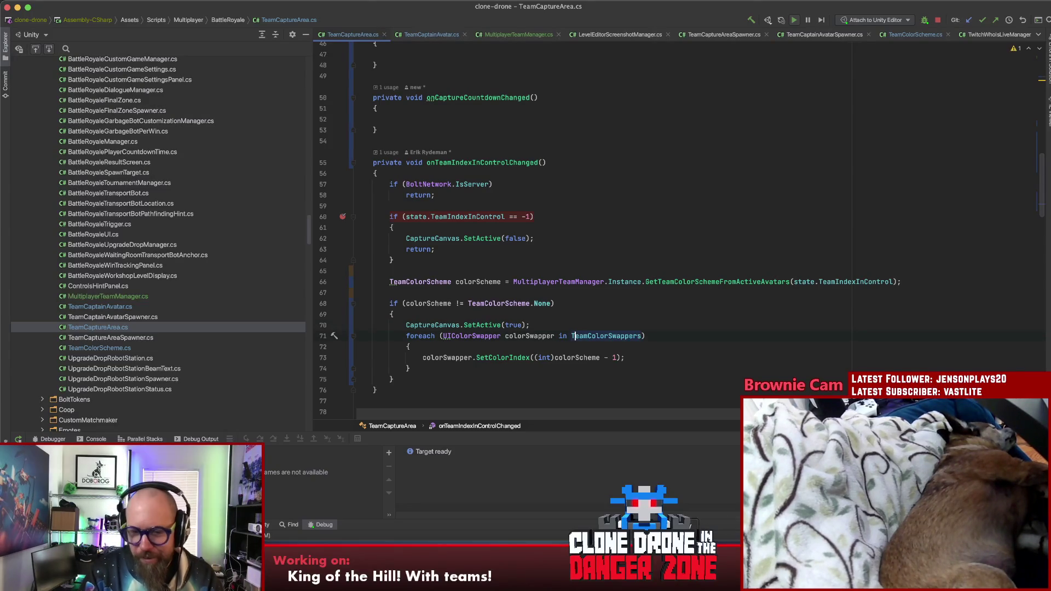
Switch back to the running Unity game and pause it
key(super+Tab)
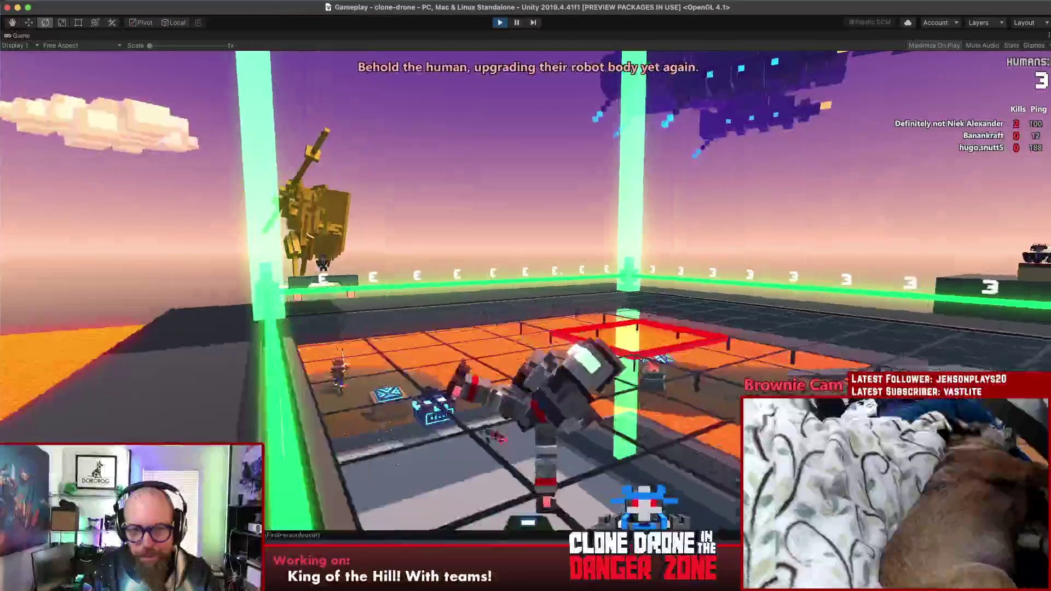
key(Escape)
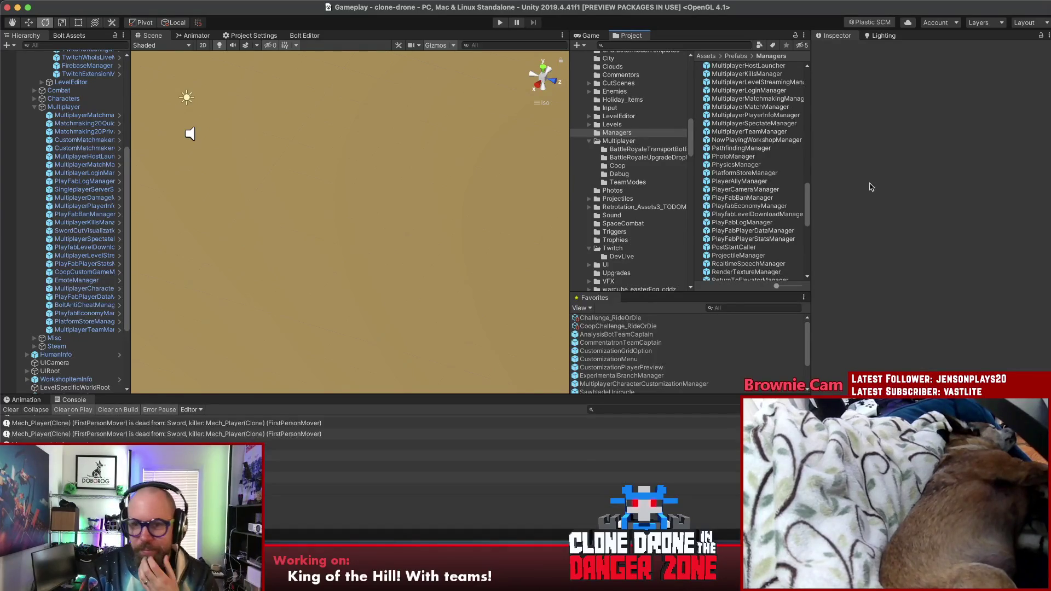
Relaunch the game in Play mode from the Unity toolbar
scroll(809, 191, up, 3)
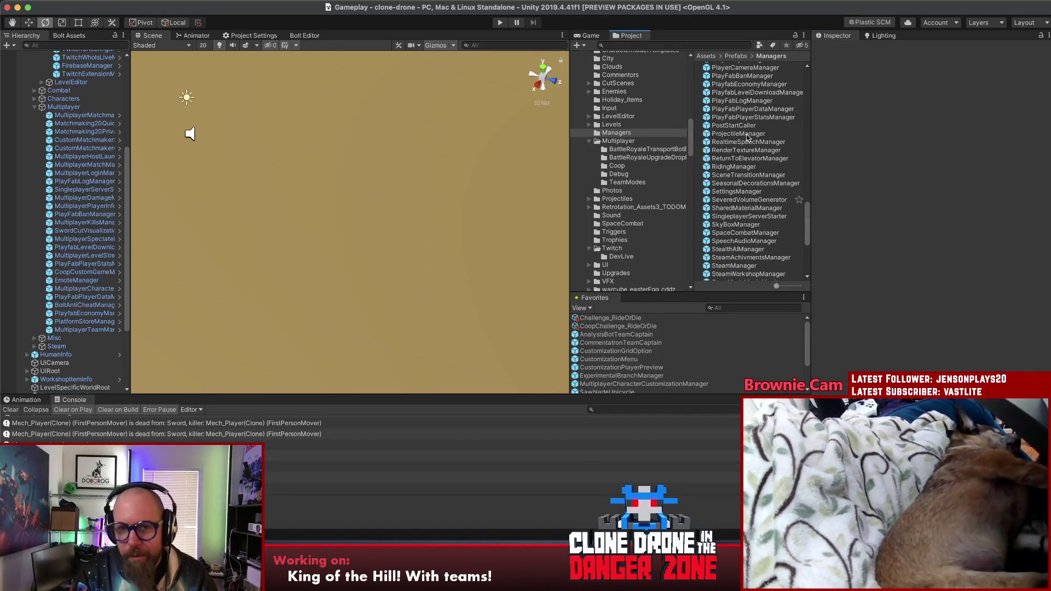
click(499, 23)
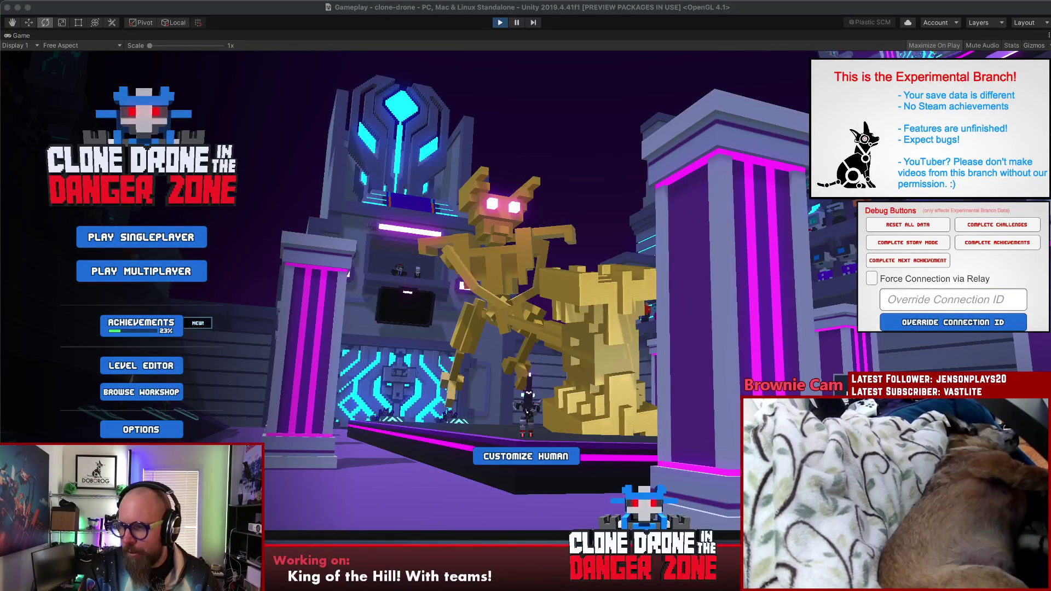
Enter multiplayer from the main menu and look at Private Duels before backing out
click(591, 301)
key(Return)
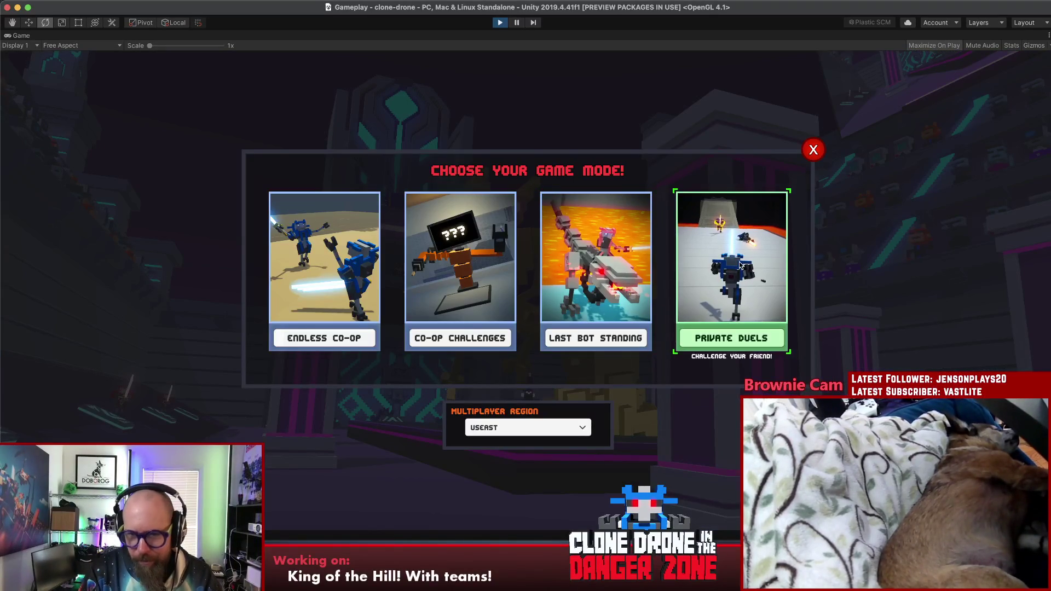
click(720, 266)
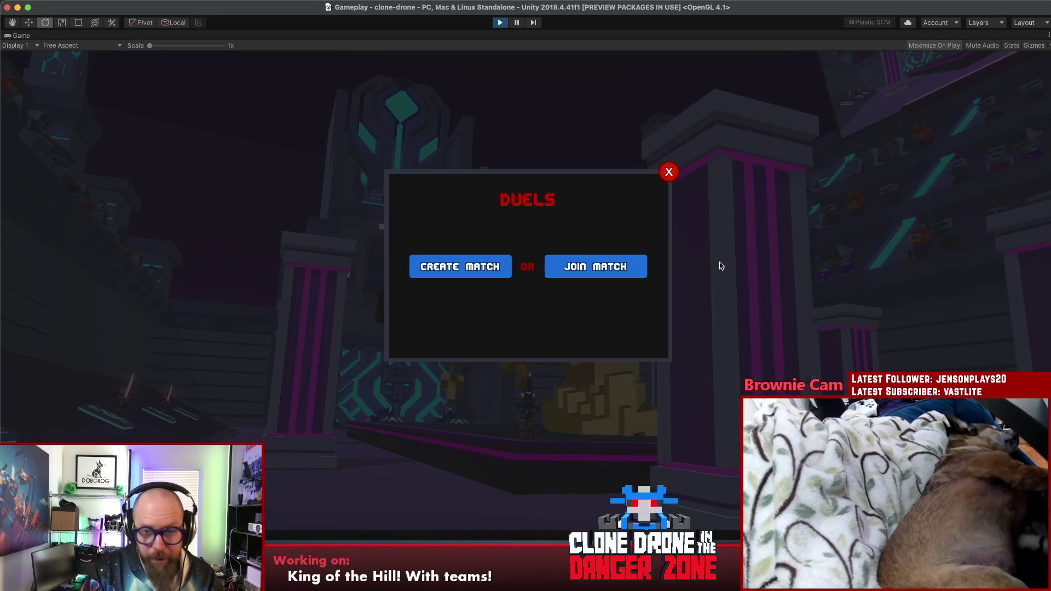
click(670, 173)
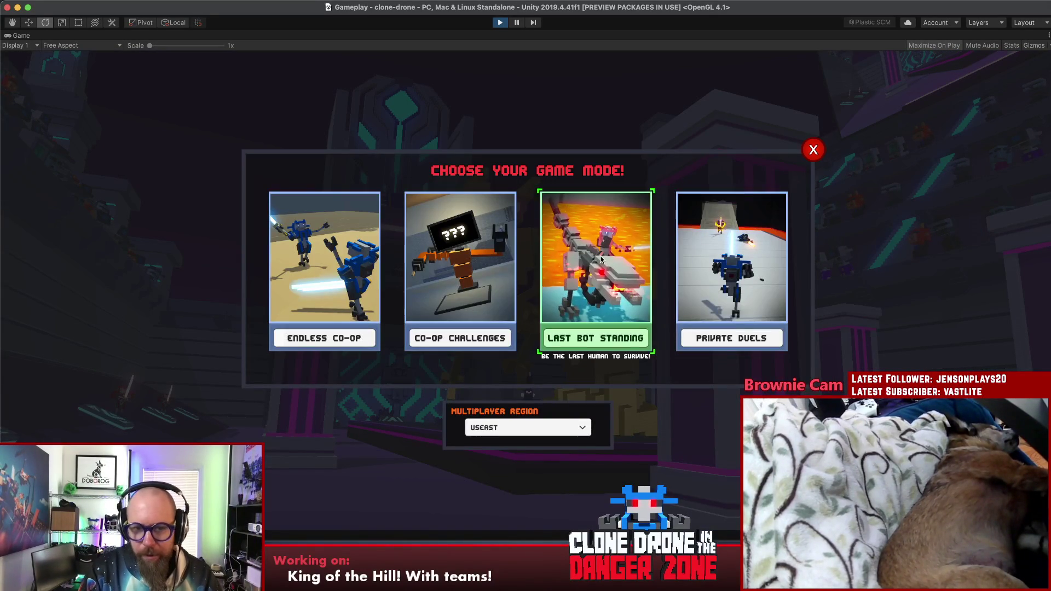
Choose Last Bot Standing as a private game and select the game-code field
click(619, 316)
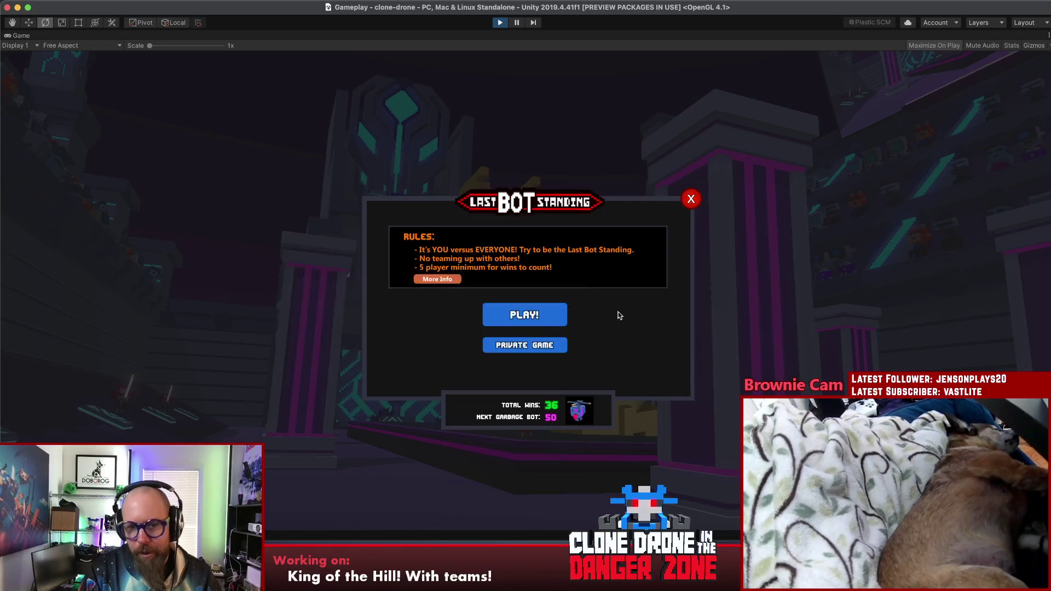
click(539, 343)
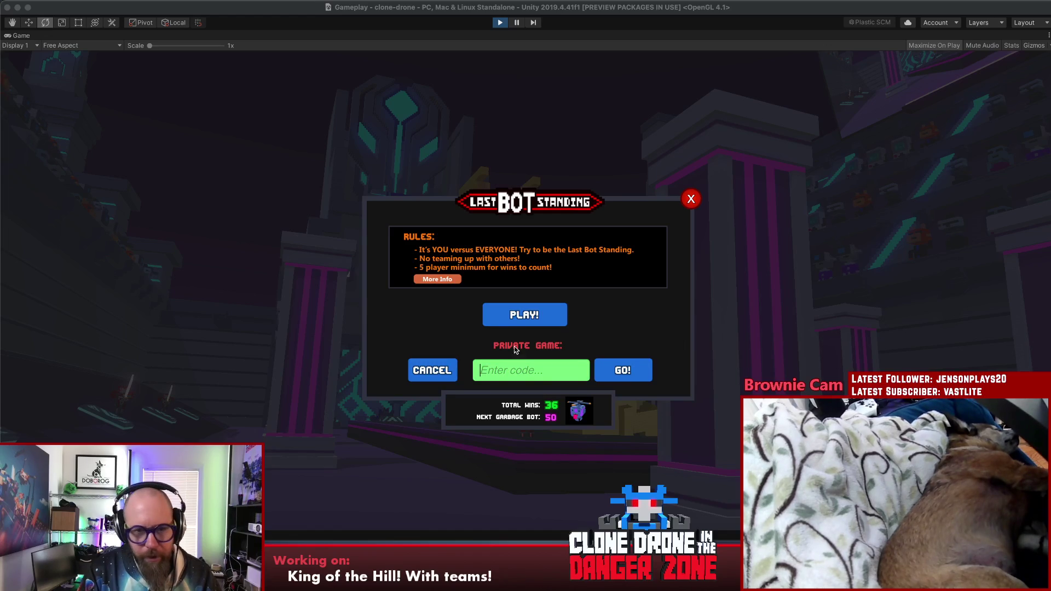
click(529, 376)
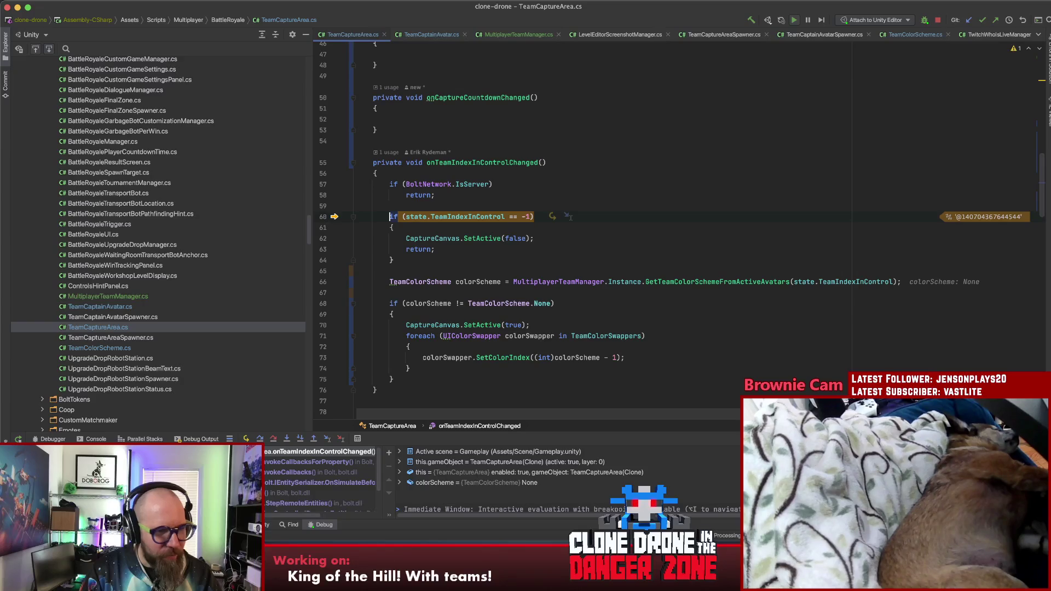
Resume execution past the TeamCaptureArea breakpoint and return to the running Unity match
key(super+alt+r)
key(super+Tab)
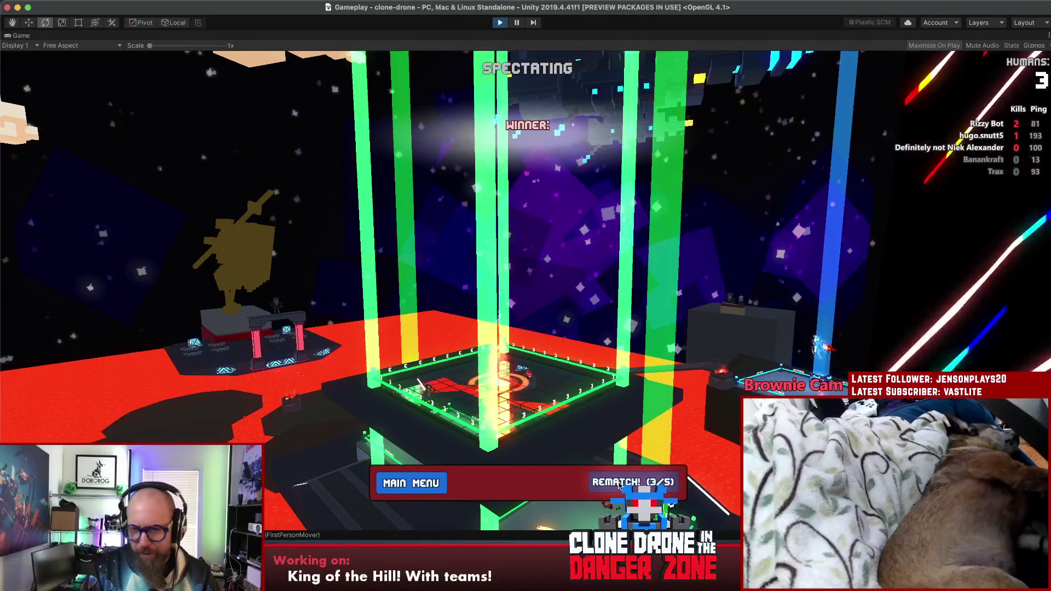
Vote for a rematch and buy Hammer, Hammer Size I and Energy Capacity I upgrades
click(619, 485)
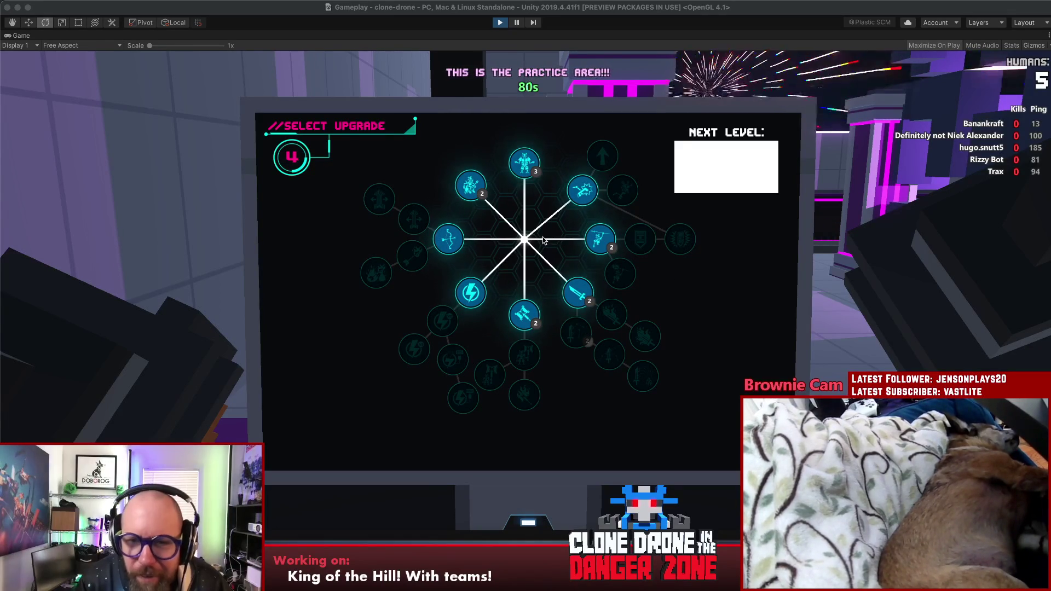
click(525, 316)
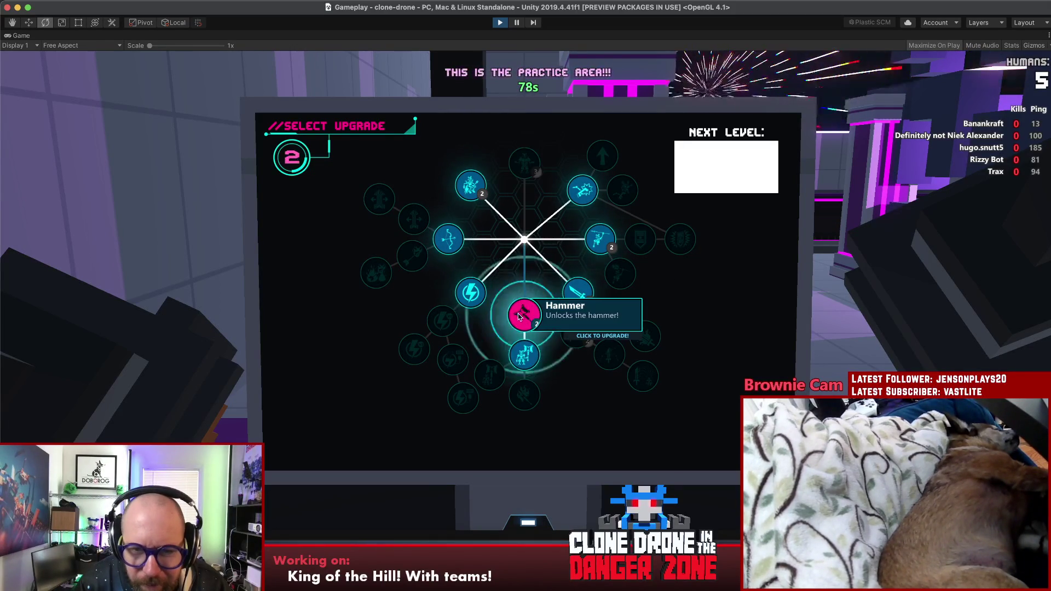
click(524, 353)
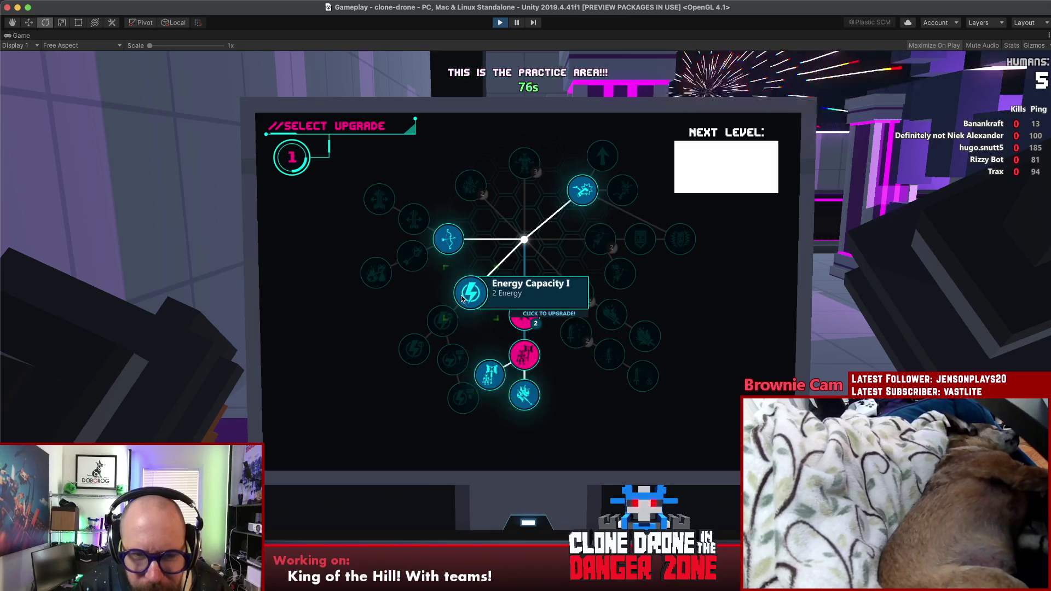
click(461, 297)
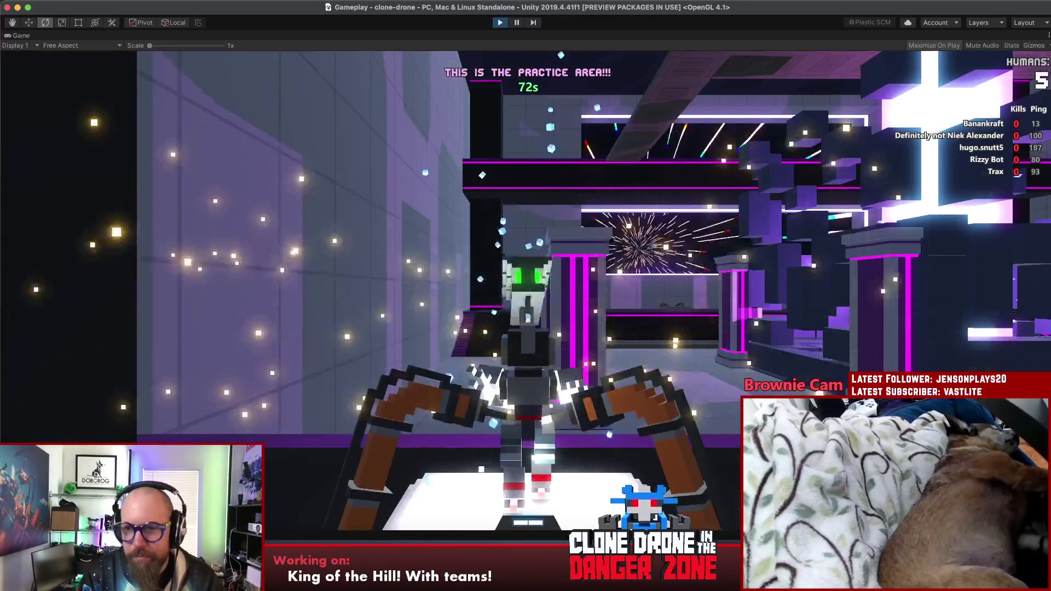
Move the robot down the corridor, play the Hello and Work hard emotes, then jump into another area
key(w)
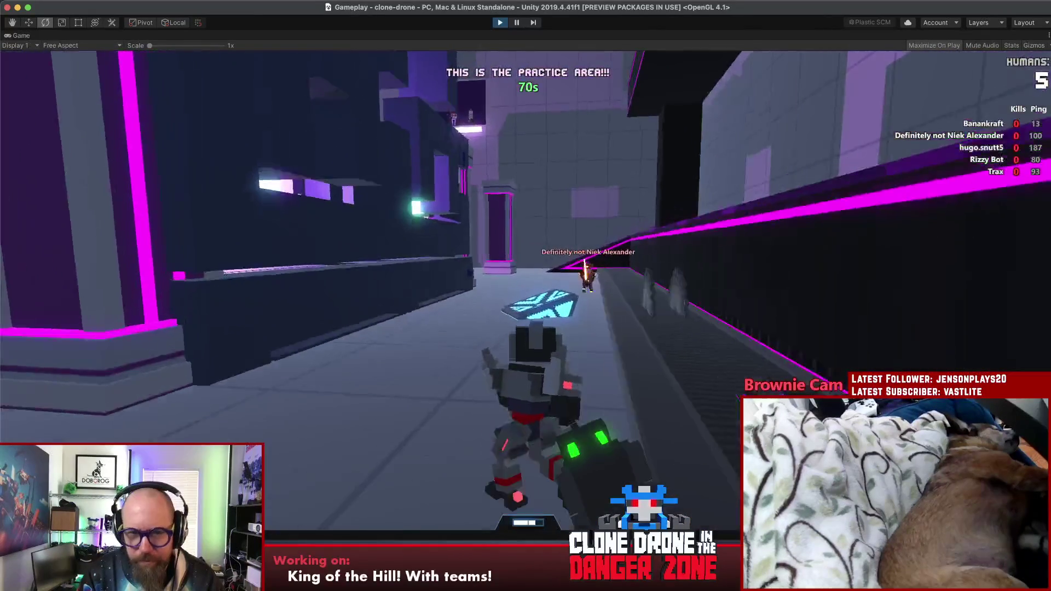
key(t)
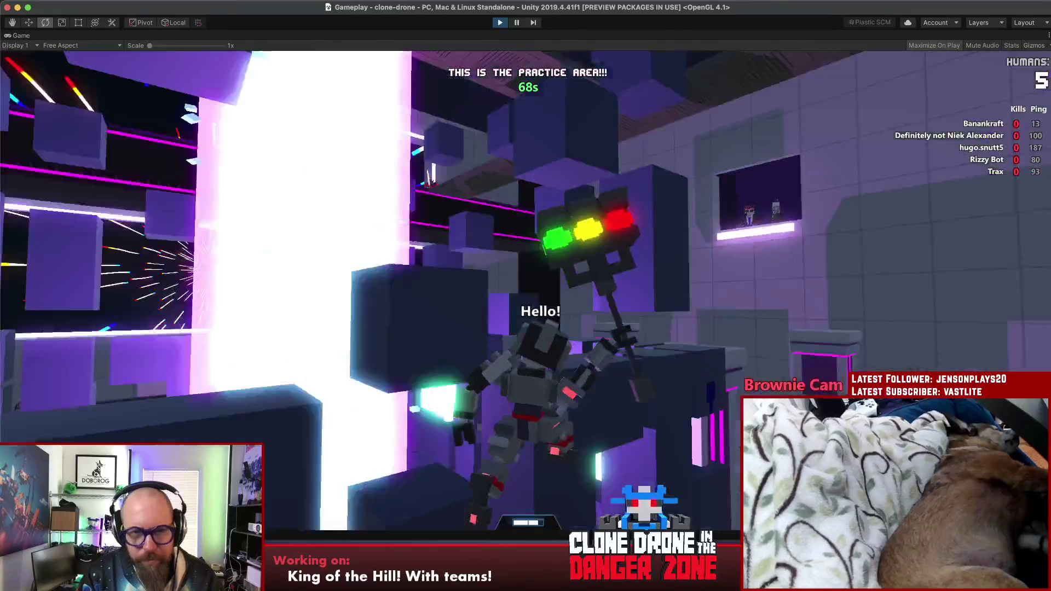
key(t)
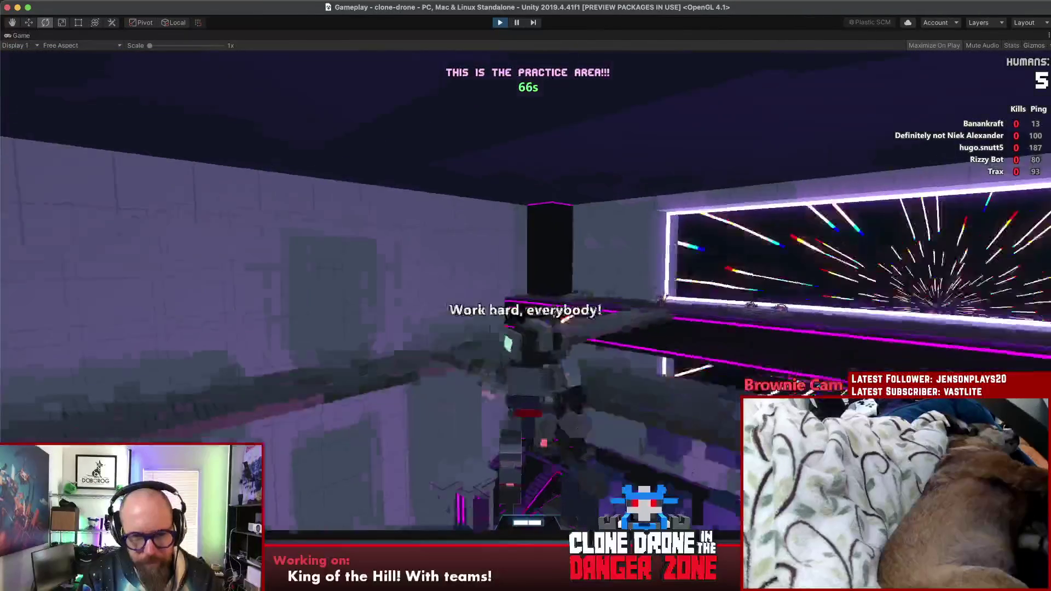
key(Escape)
key(Escape)
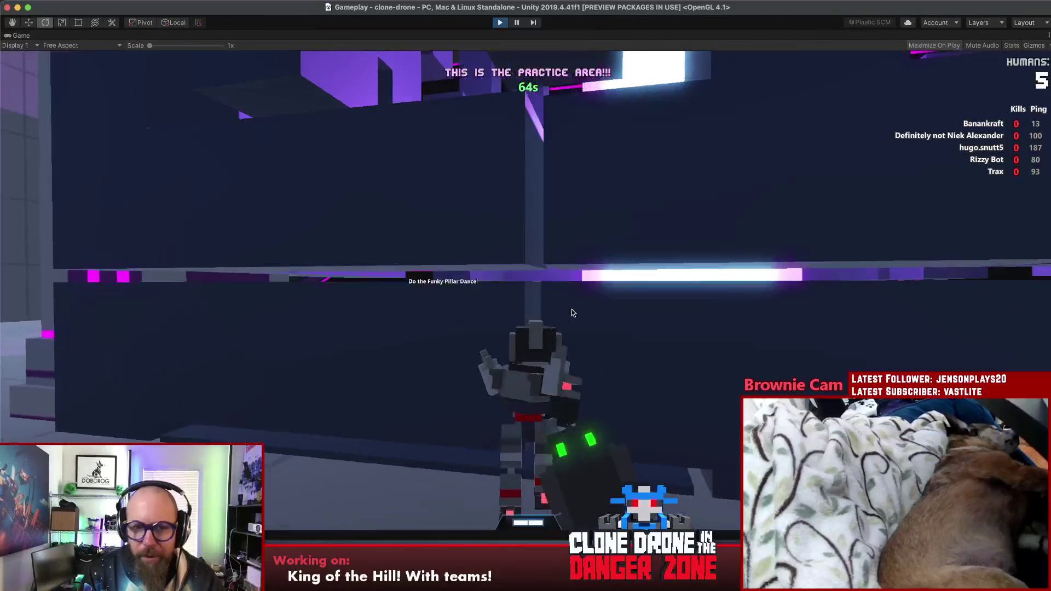
key(space)
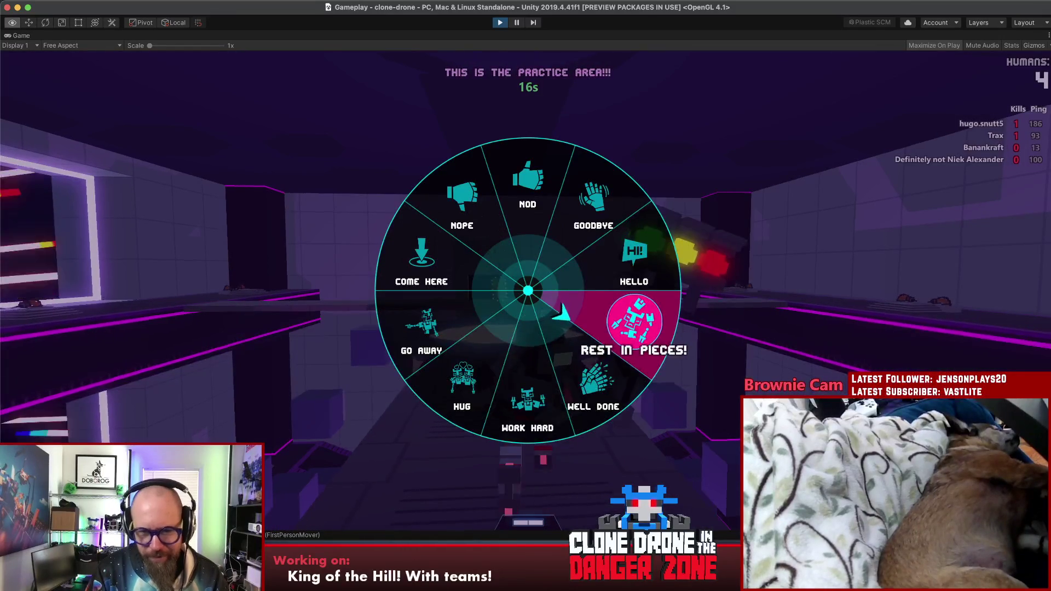
Play the 'Work hard, everybody' emote while waiting in the practice area
key(alt)
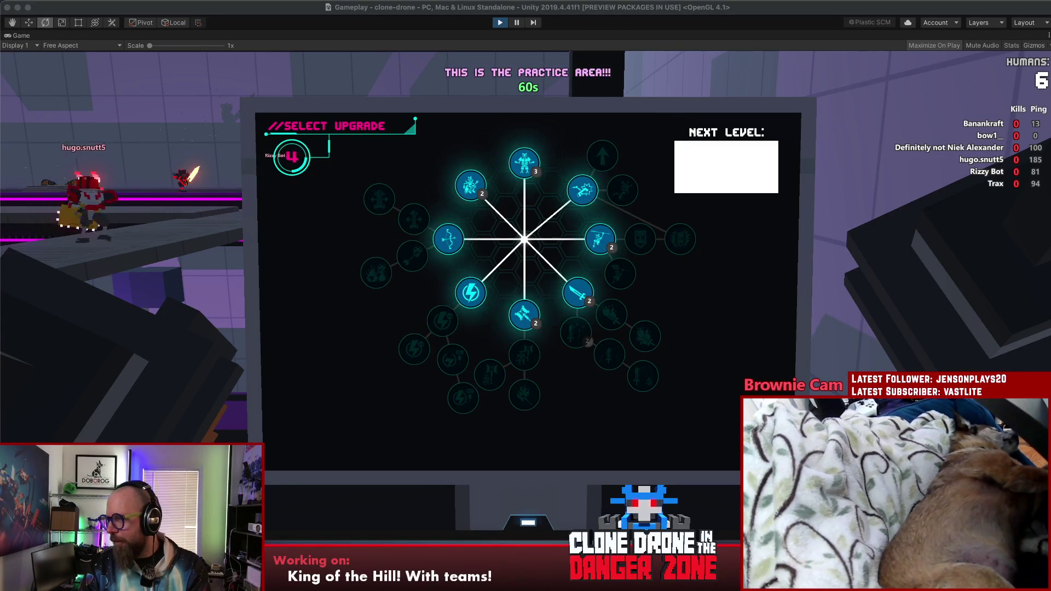
Refocus the game, choose the Fire Sword upgrade, and bring up the pause menu
click(693, 277)
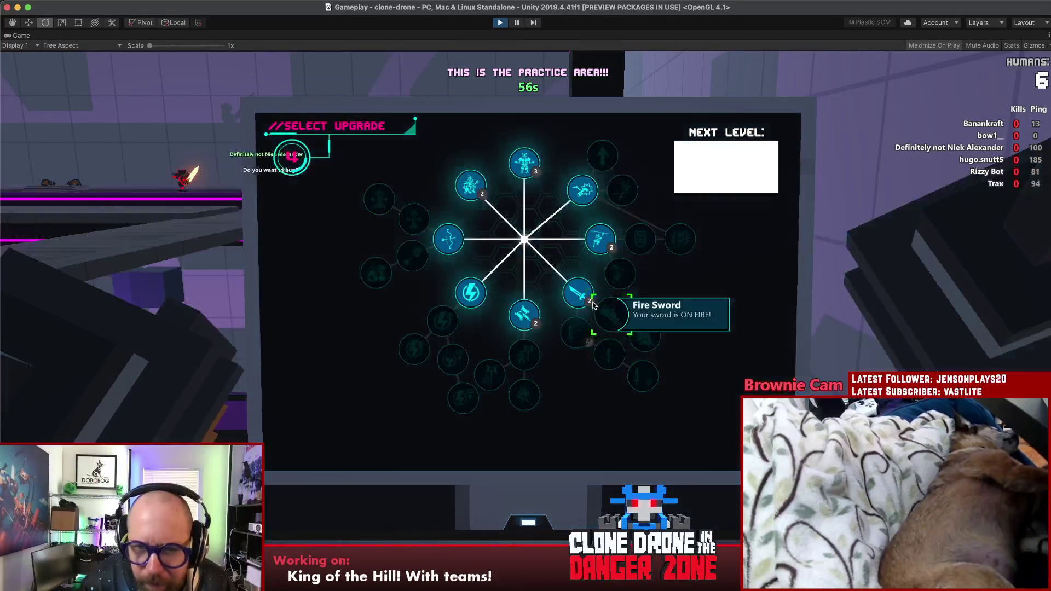
click(580, 291)
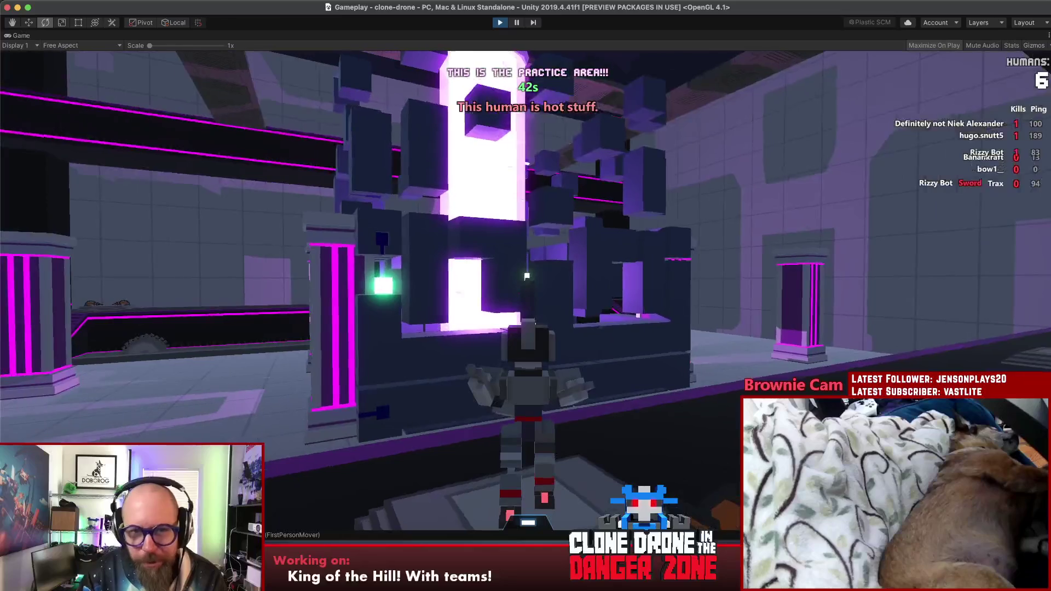
key(Escape)
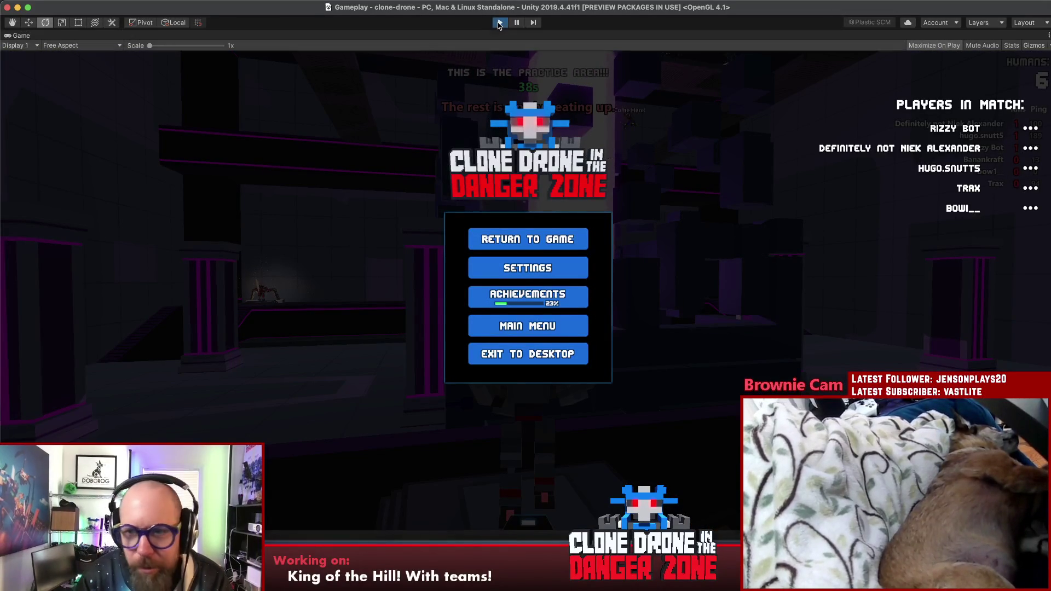
Stop play mode with Cmd+P and focus the empty Inspector area in the editor
key(super+p)
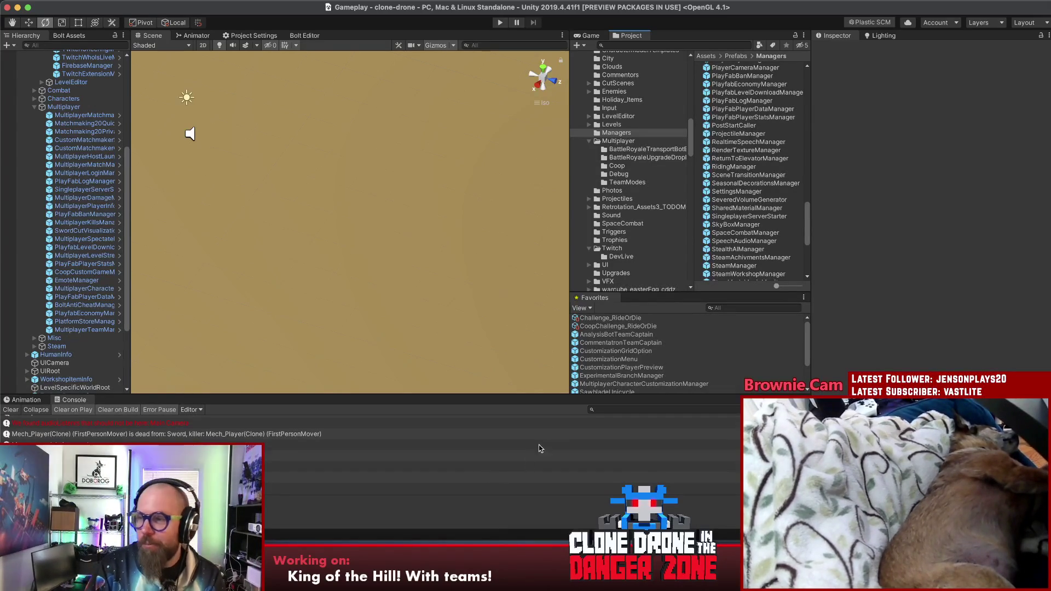
click(875, 294)
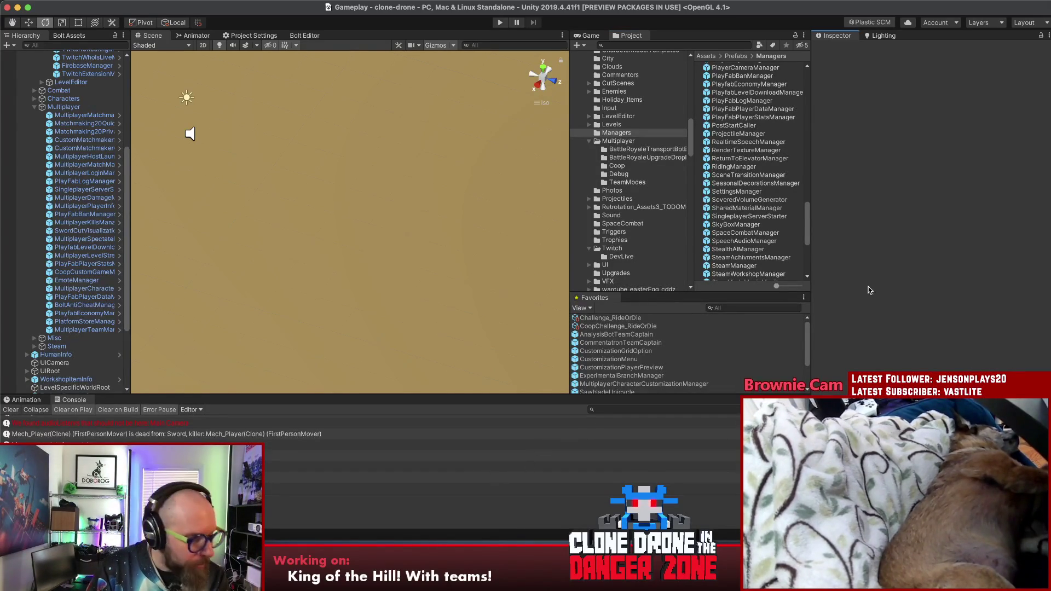
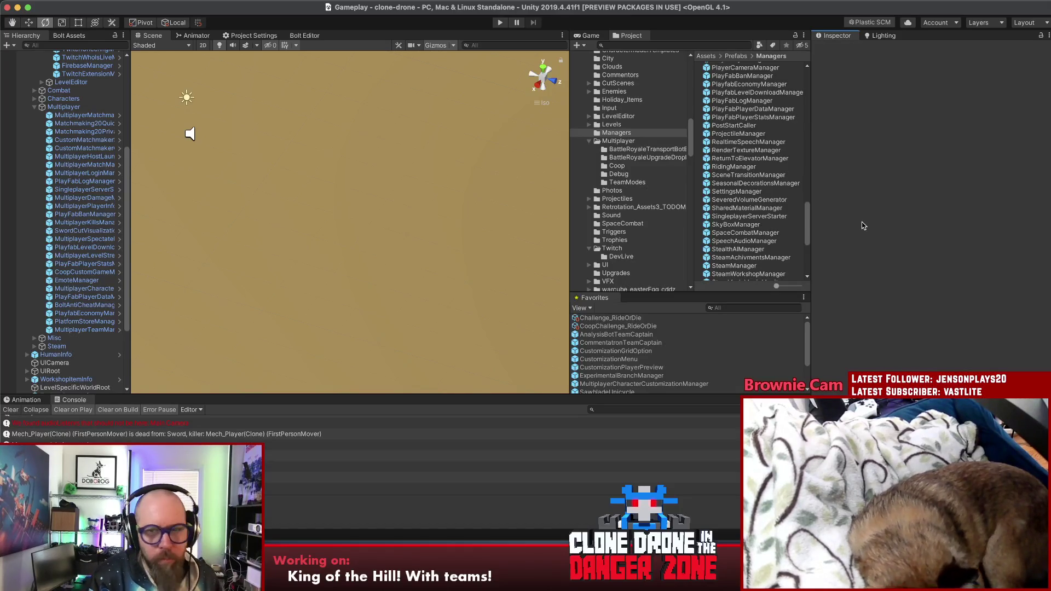
Search the project for 'teamcapt' and open the TeamCaptureArea prefab for editing
click(701, 46)
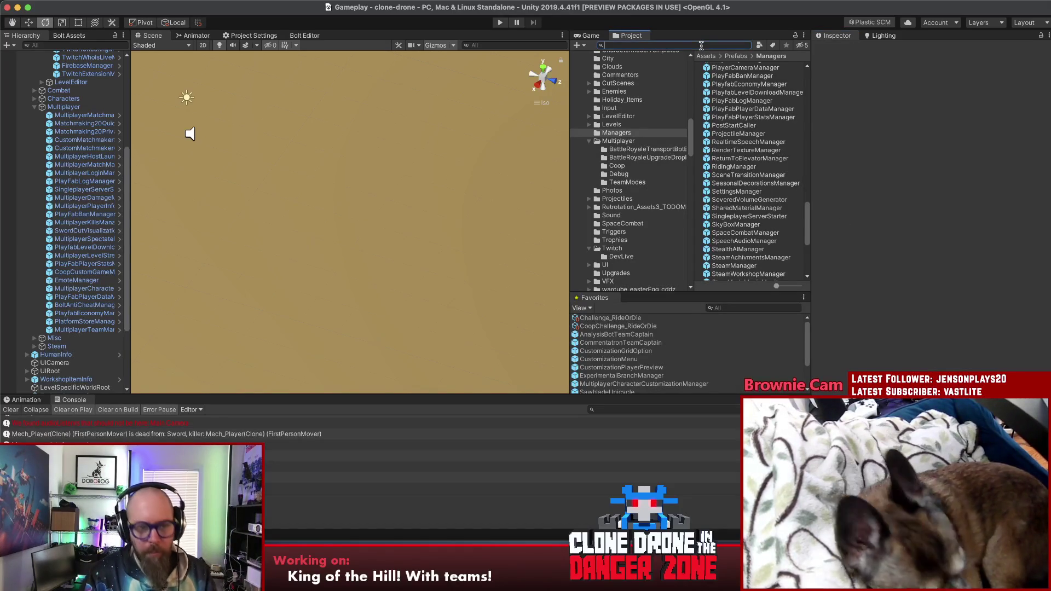
text(teamcapt)
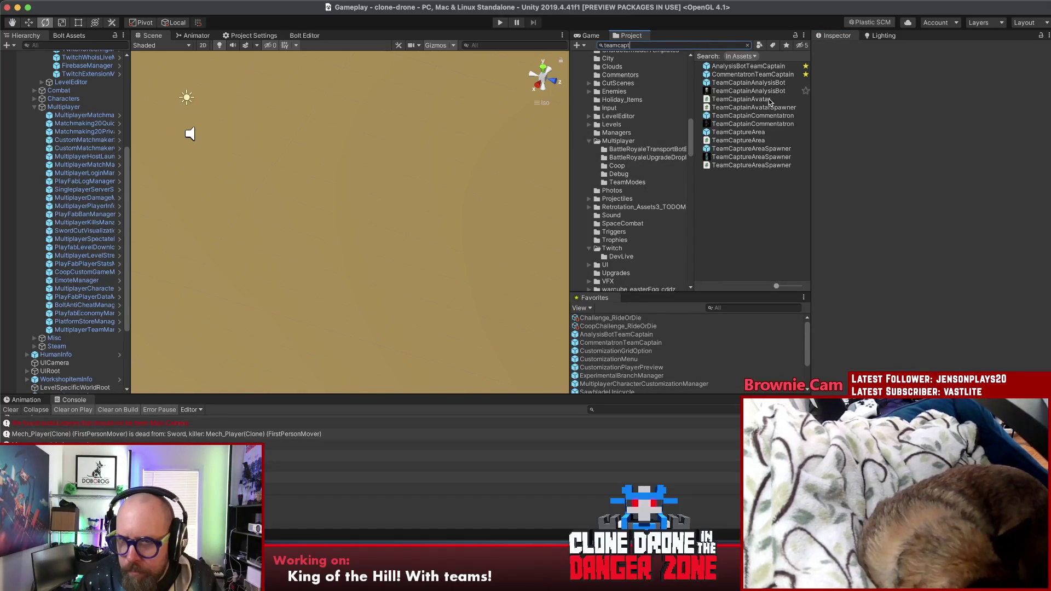
click(746, 133)
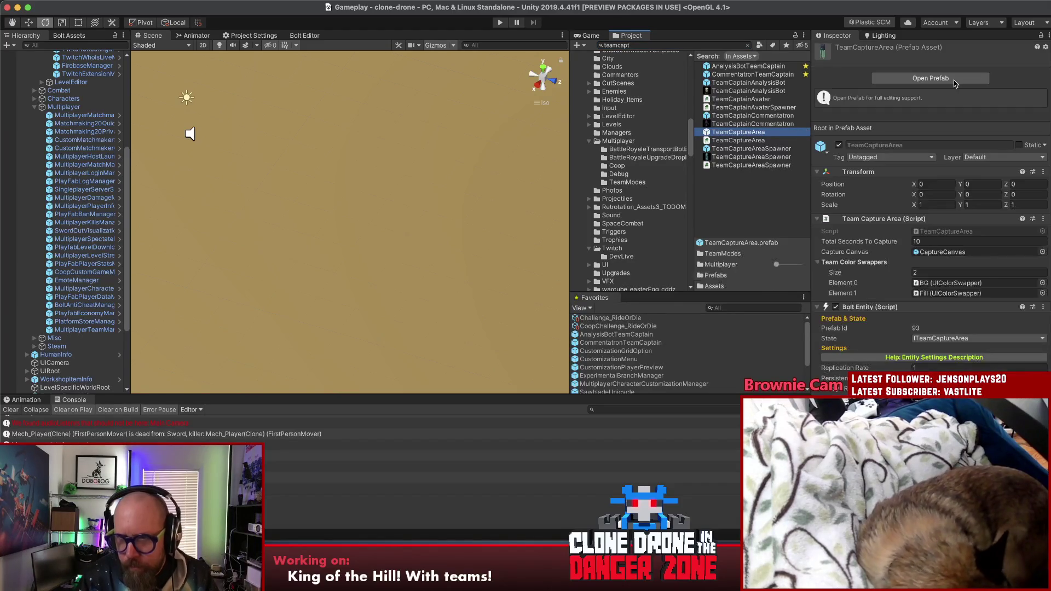
click(954, 79)
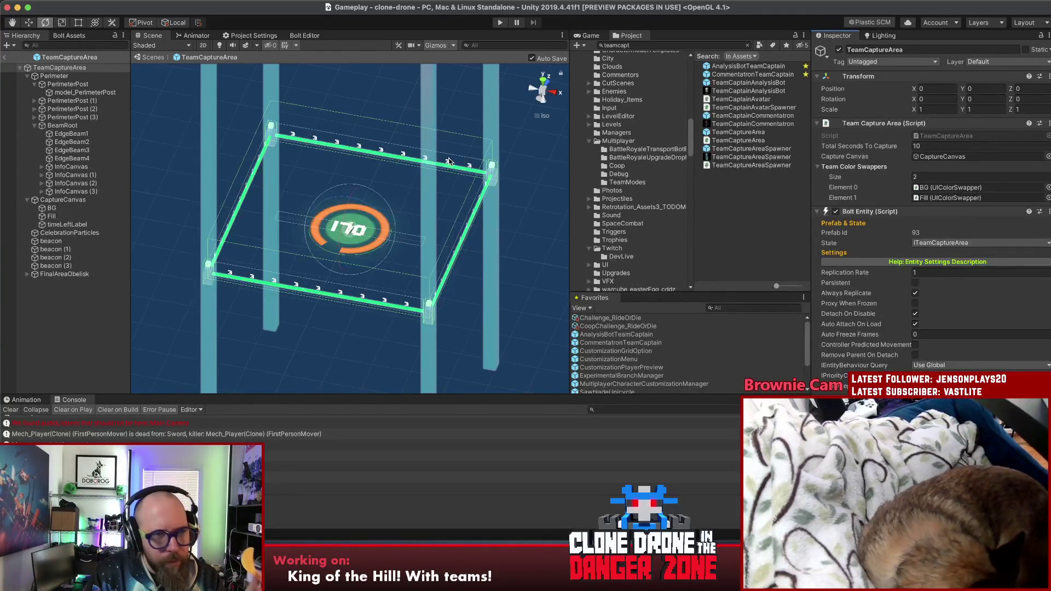
Inspect the InfoCanvas beam labels, then open the TeamCaptureArea script in Rider
click(381, 153)
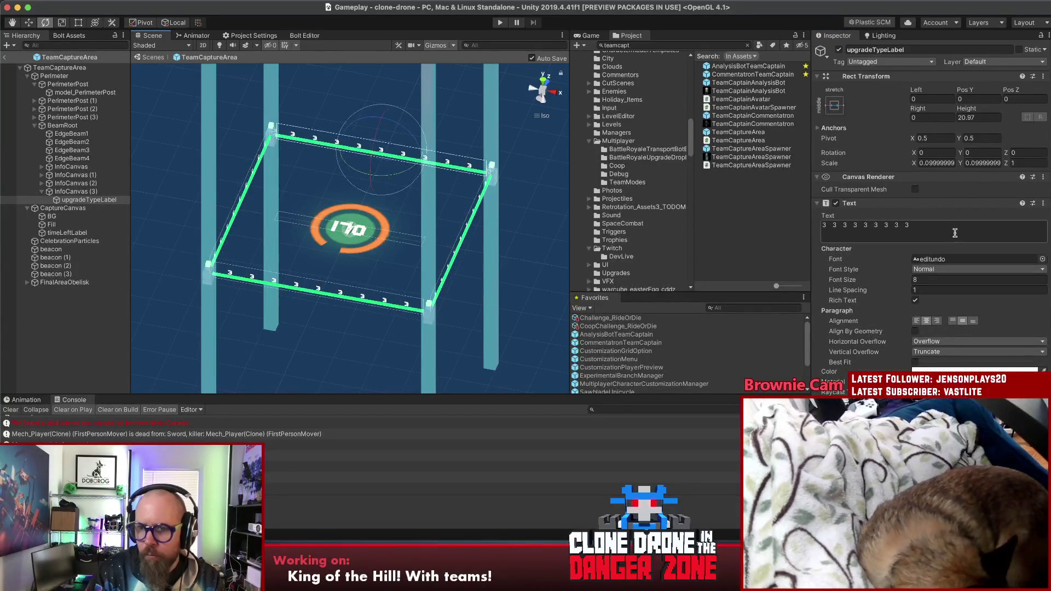
click(73, 193)
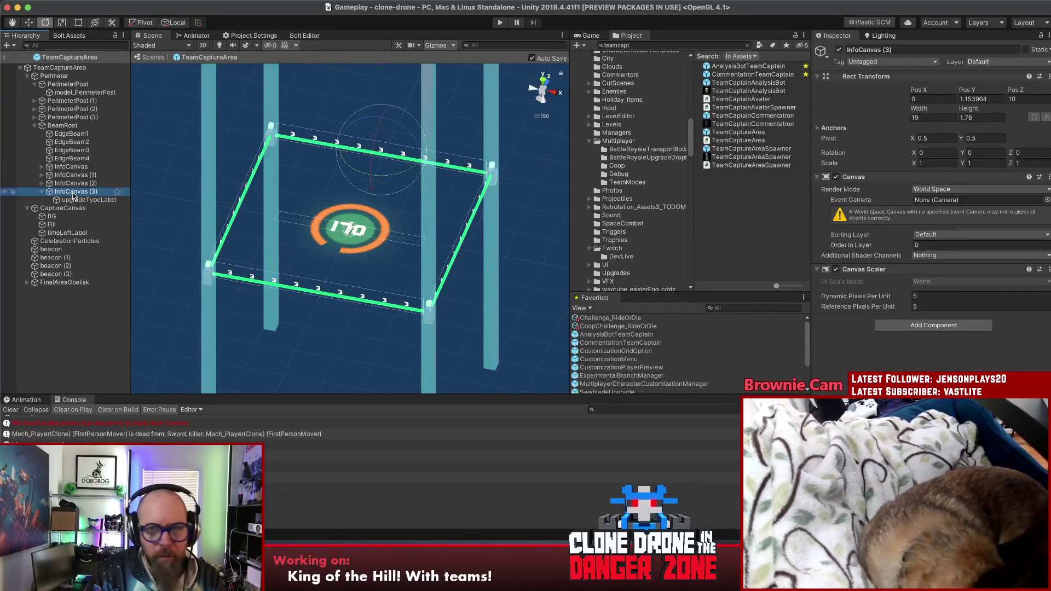
click(78, 201)
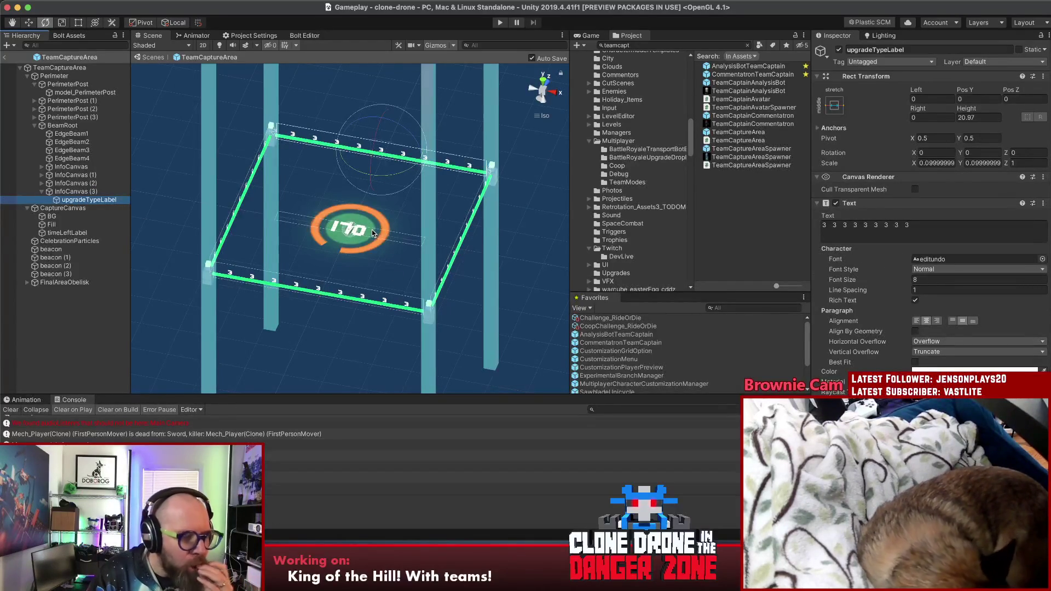
click(59, 67)
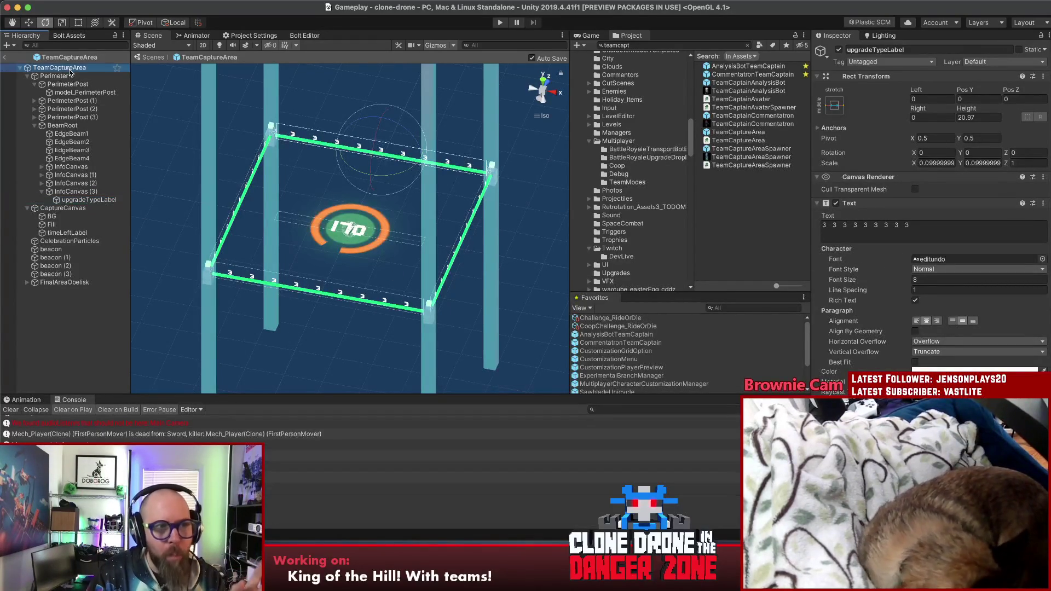
double_click(955, 135)
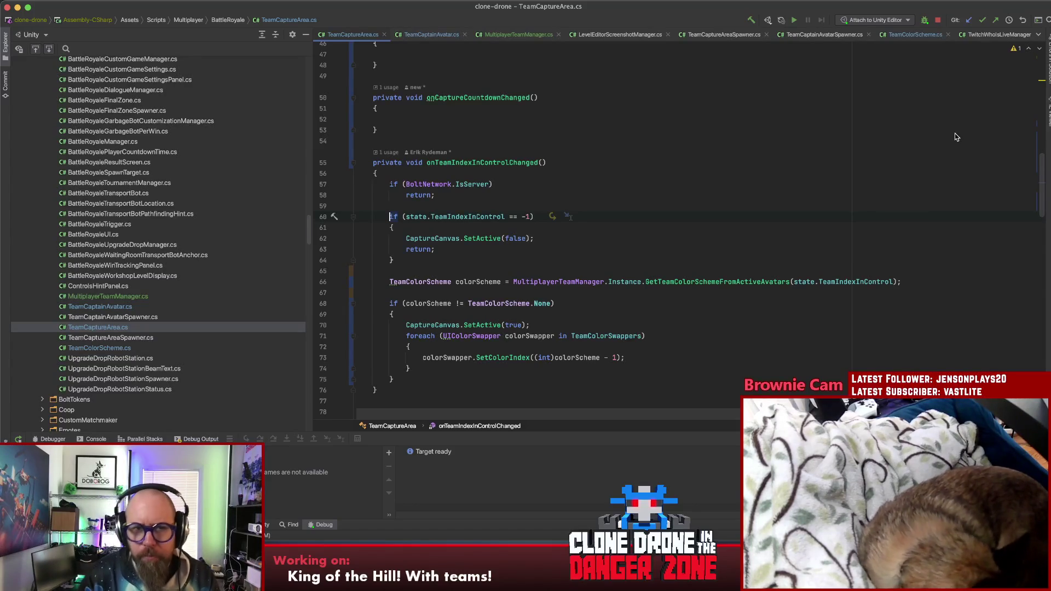
Declare 'public List<Text> CaptureCountdownTextFields', importing UnityEngine.UI.Text via Alt+Enter
scroll(711, 195, up, 15)
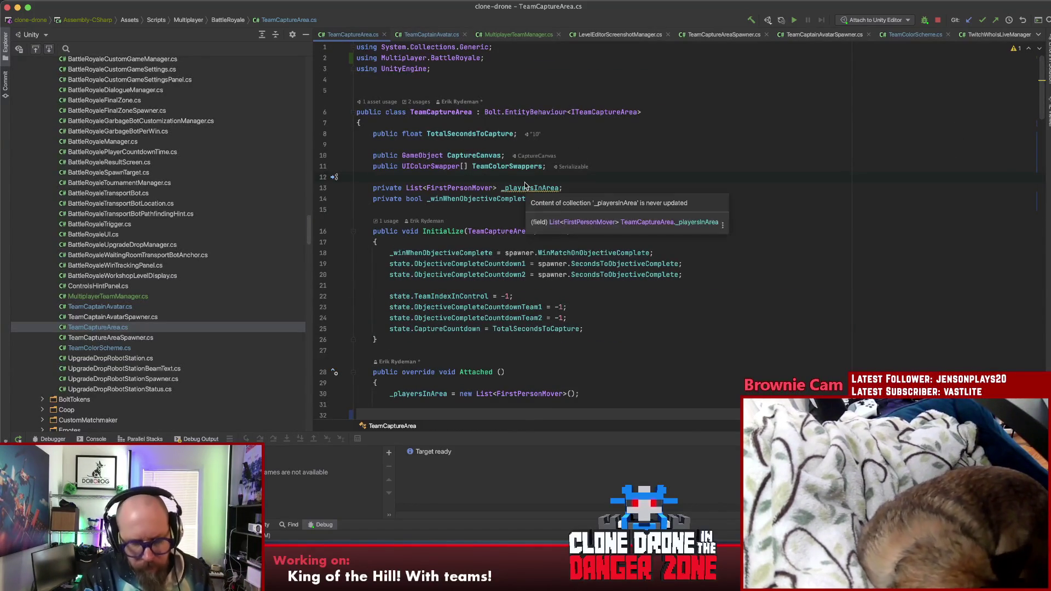
key(Return)
key(Return)
key(Return)
click(373, 188)
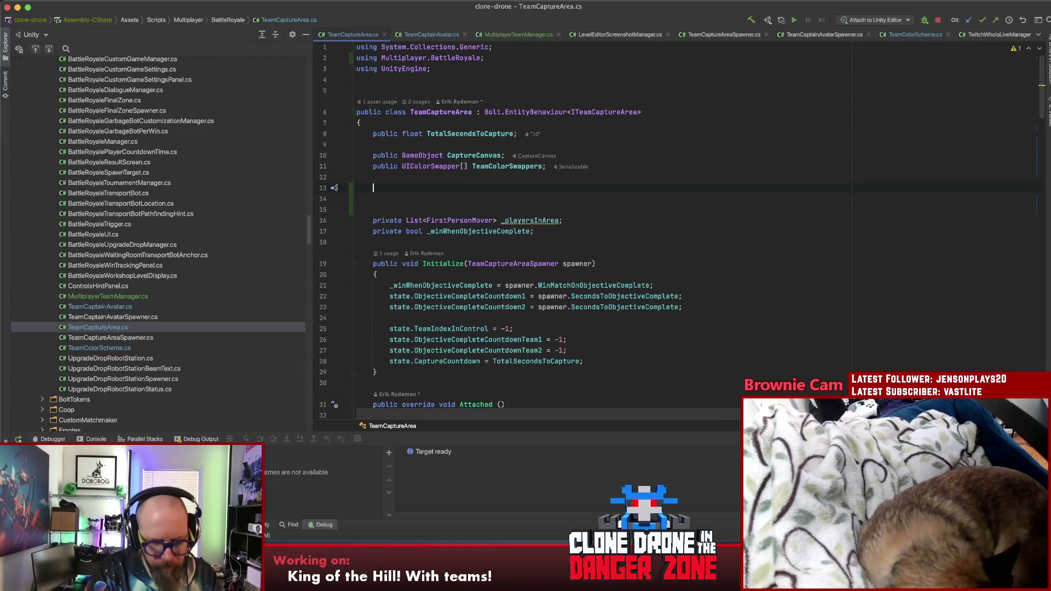
text(public )
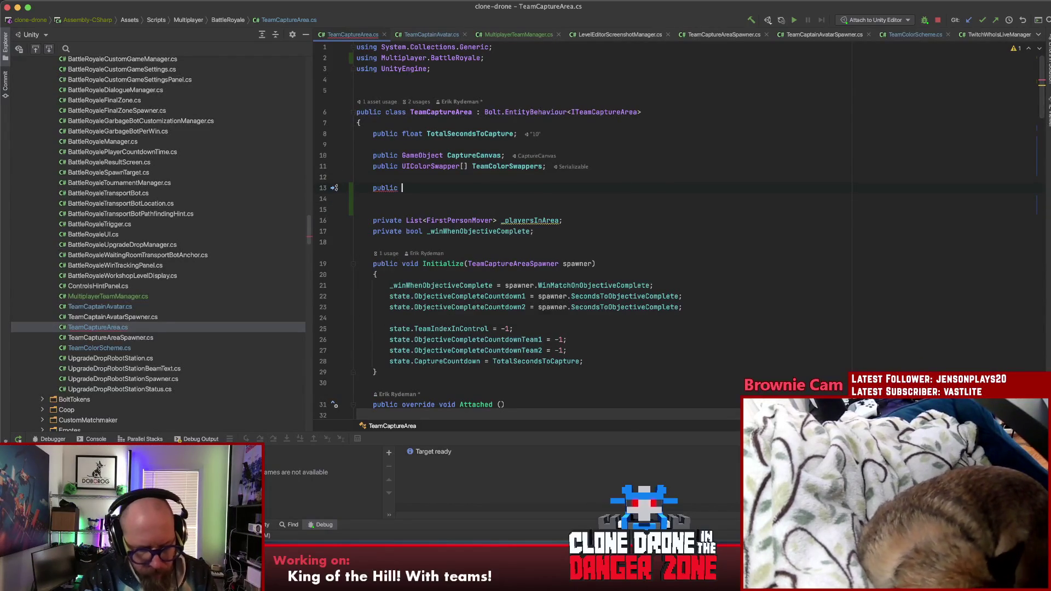
text(List<Text>)
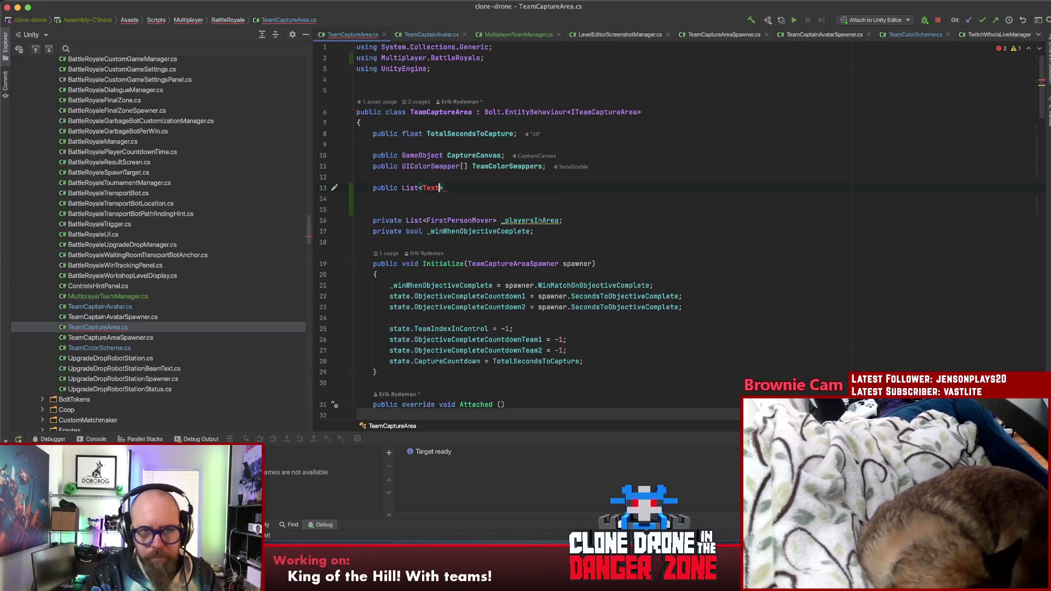
key(alt+Return)
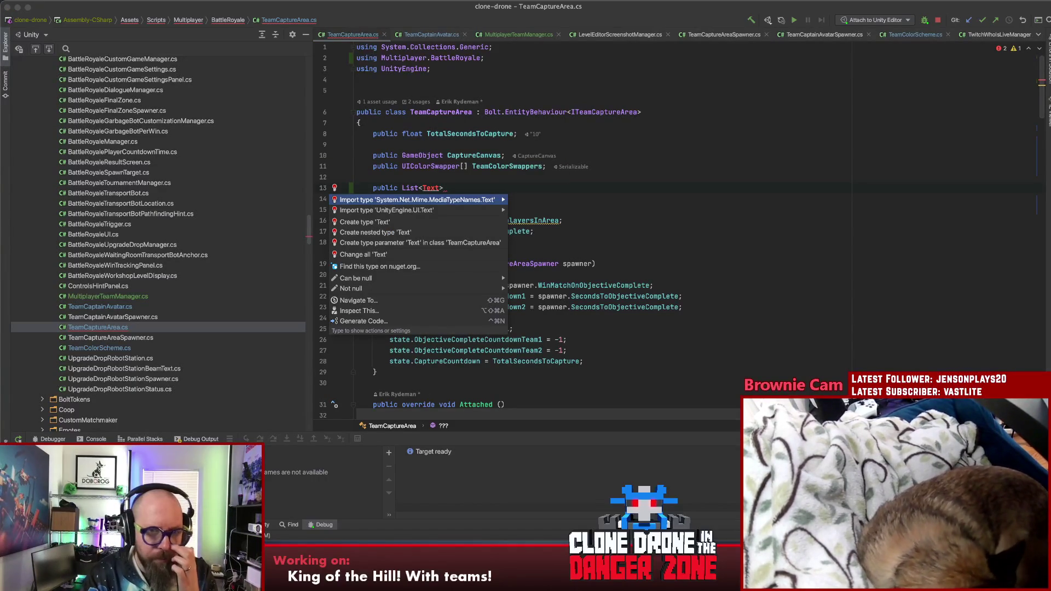
key(Down)
key(Return)
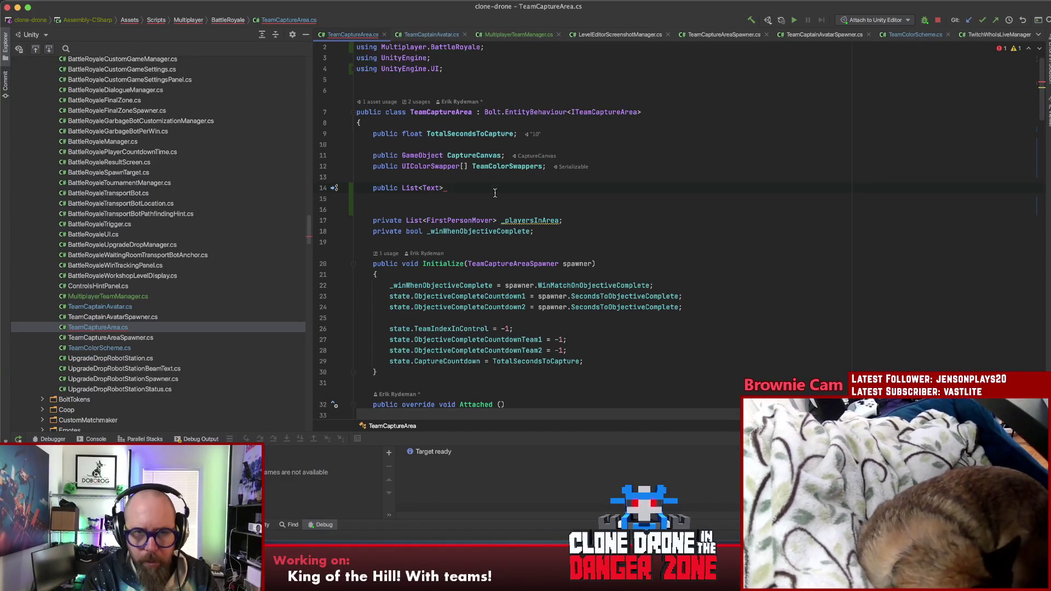
text(Count)
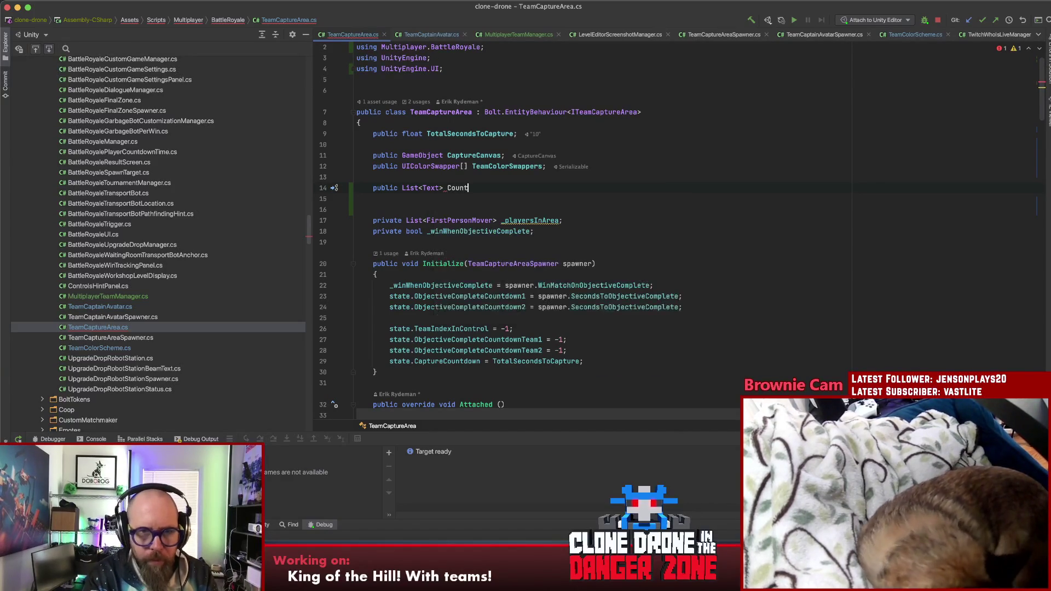
text(downTextFields)
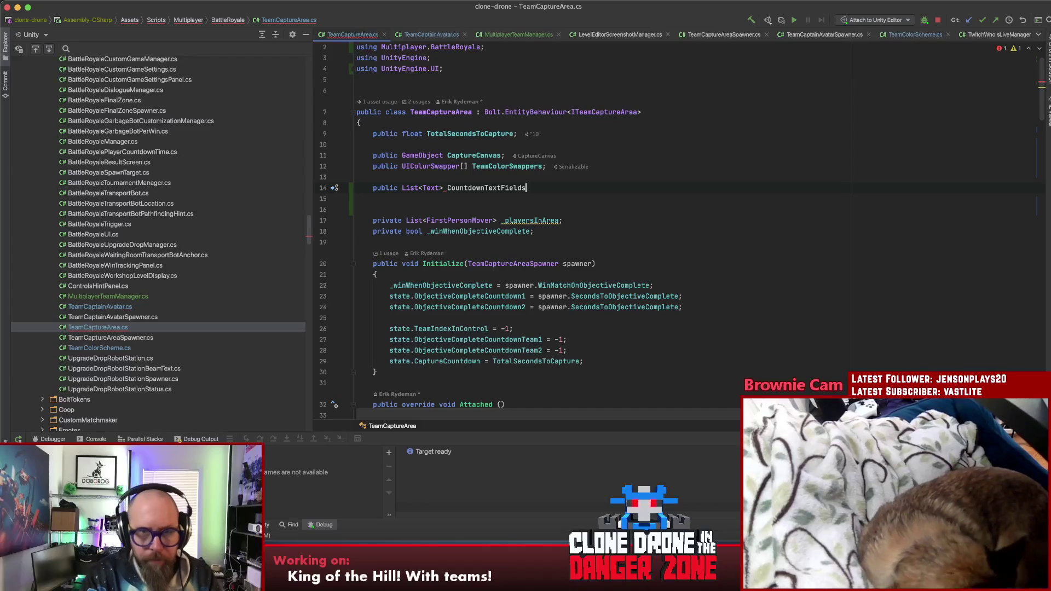
click(448, 187)
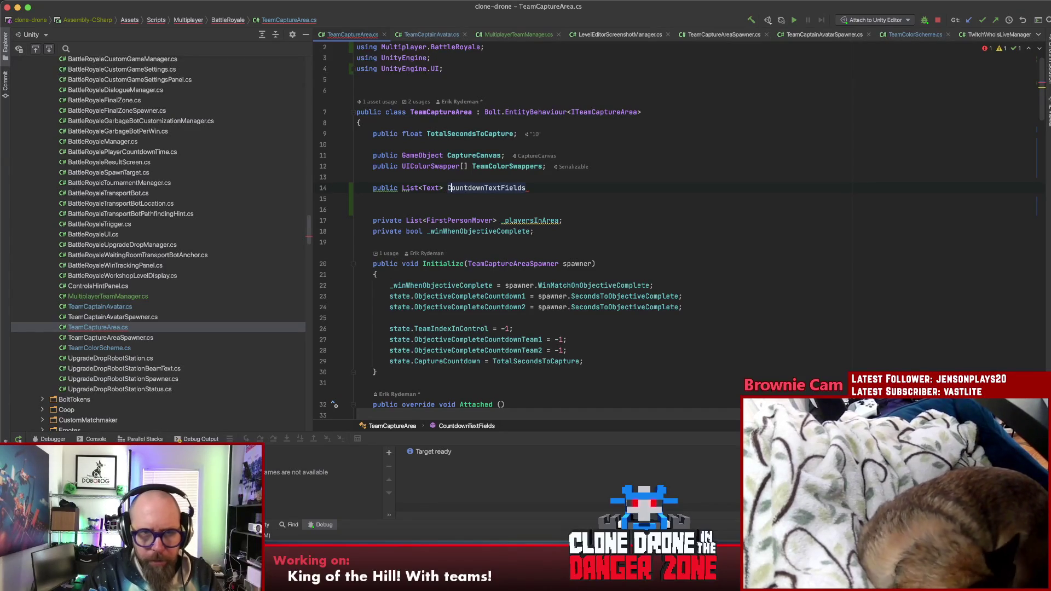
text(CaptureC)
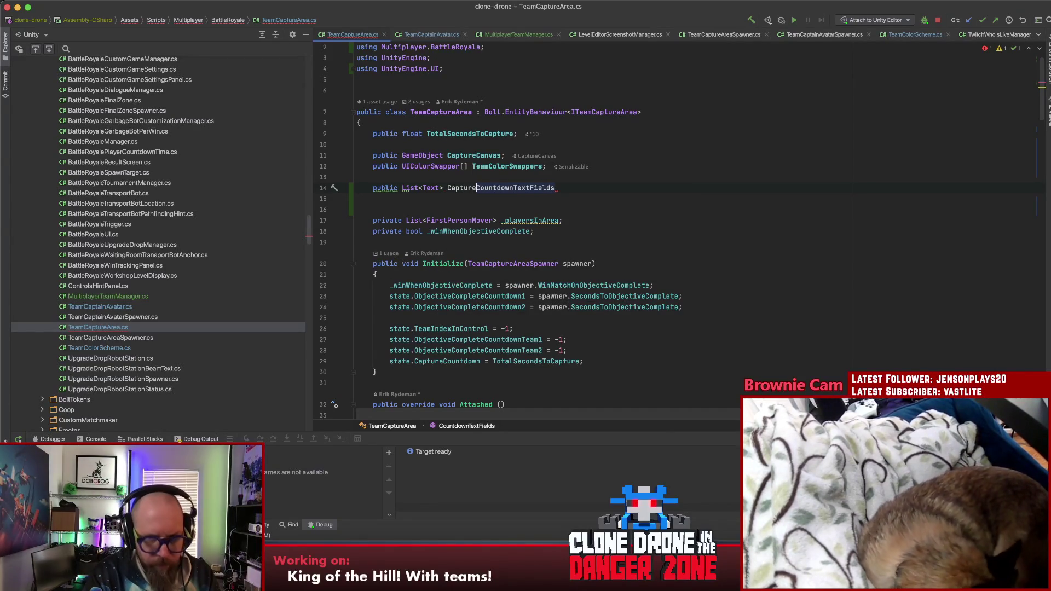
text(;)
click(556, 188)
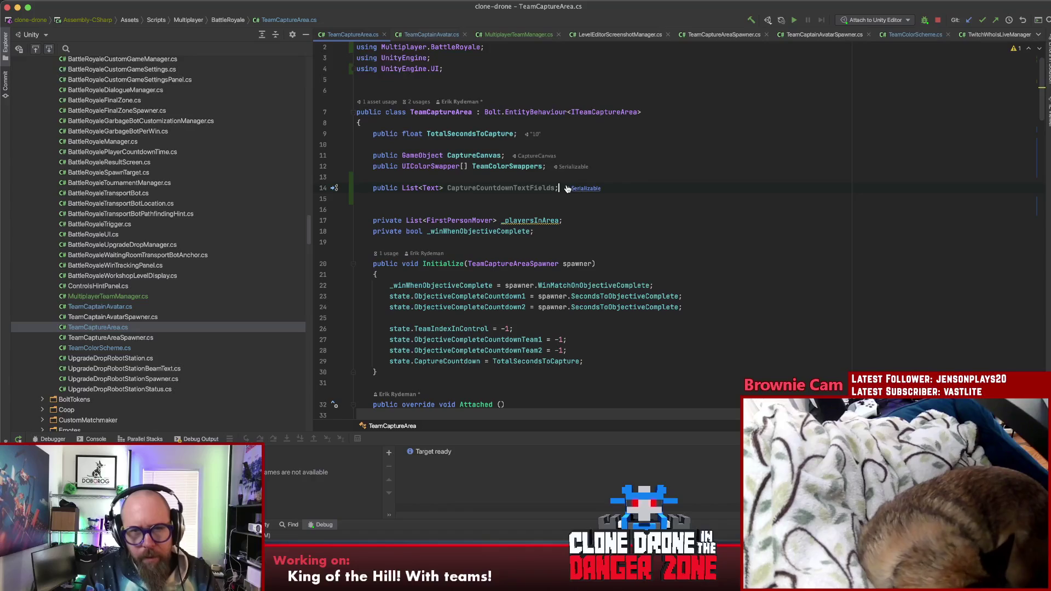
Start a public Text field below the list and rename the list to CaptureCountdownLables
key(Return)
text(pu)
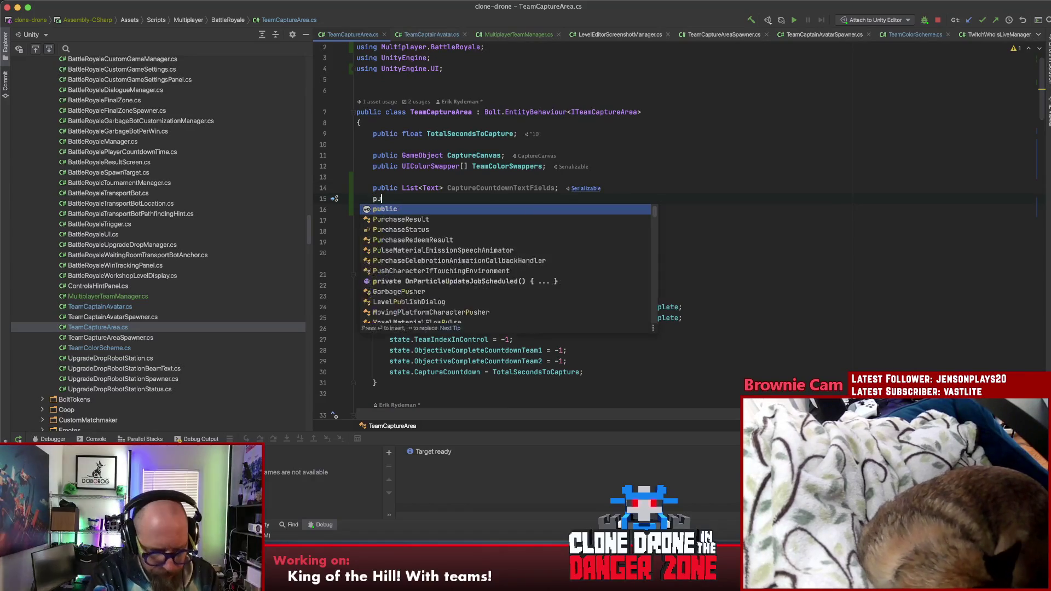
text(blic Text V)
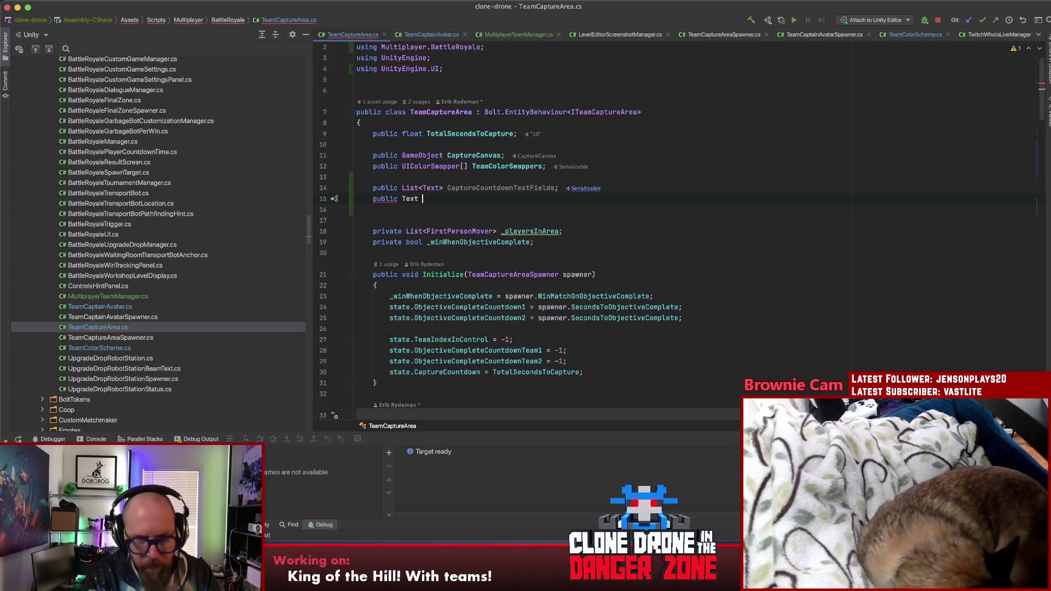
key(BackSpace)
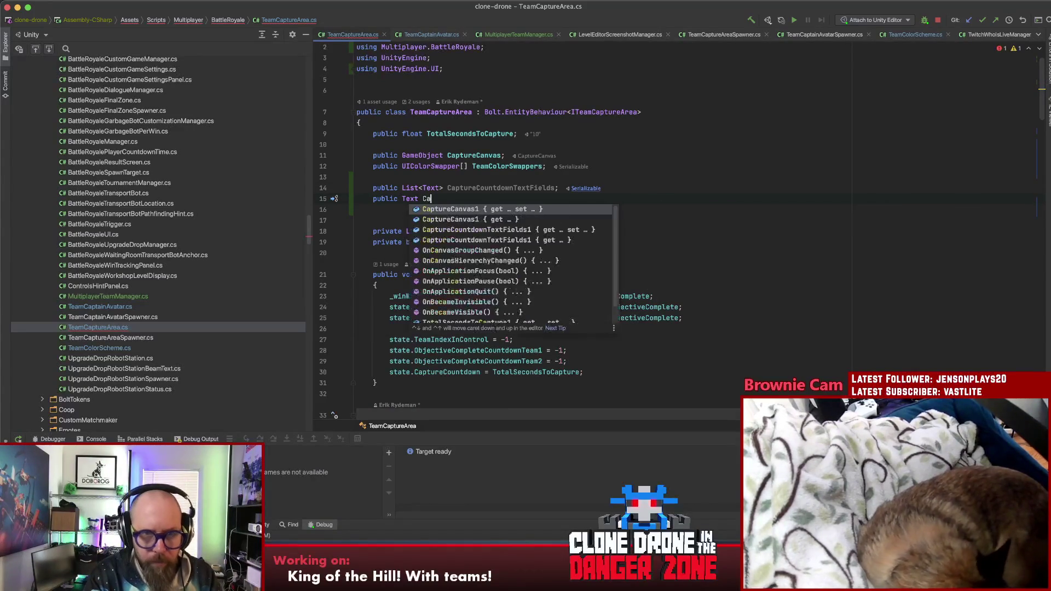
text(Capture)
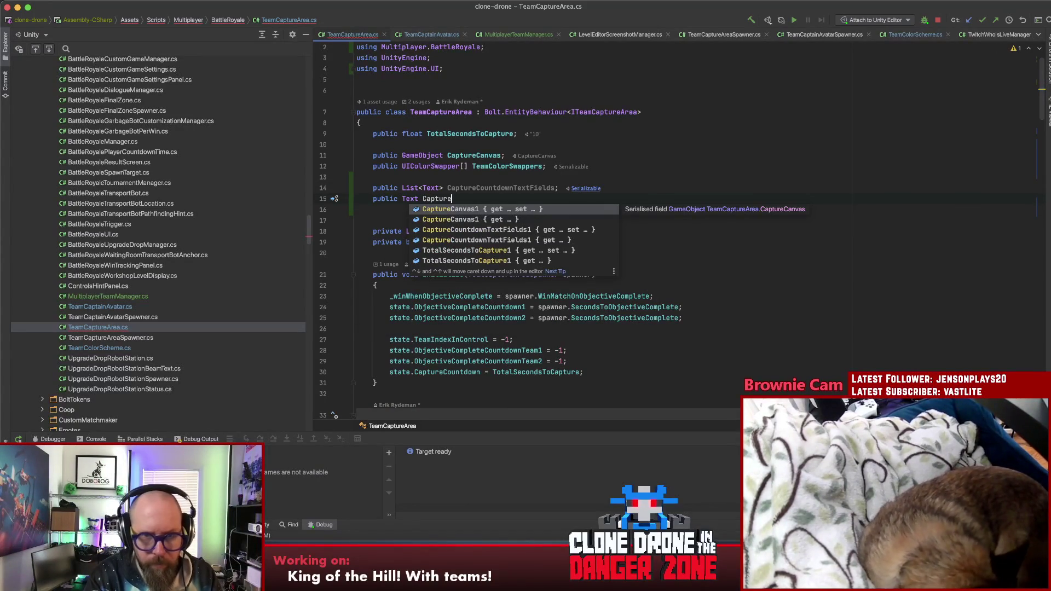
text(Label)
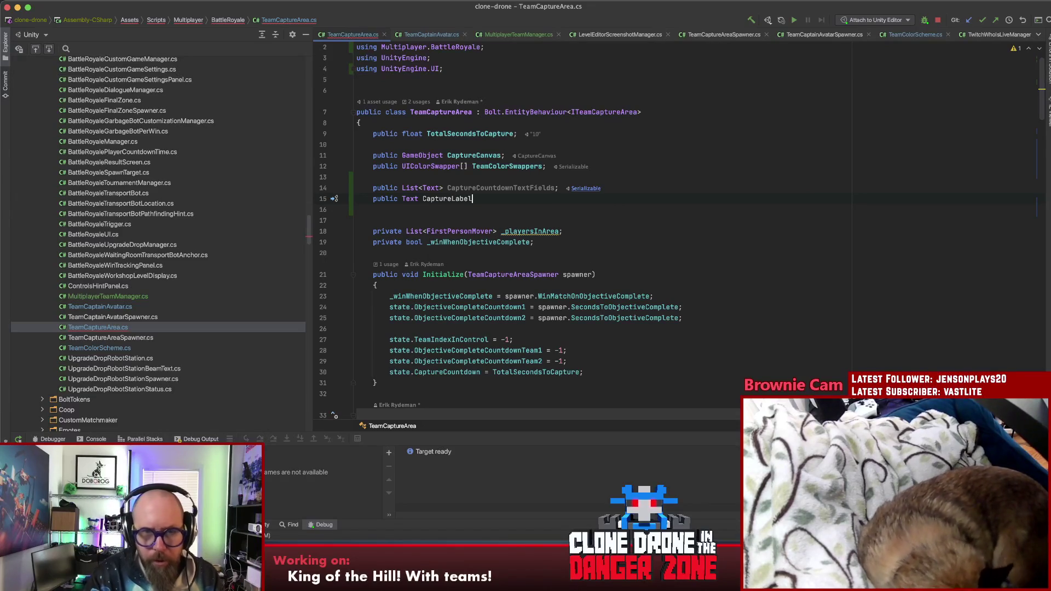
click(531, 188)
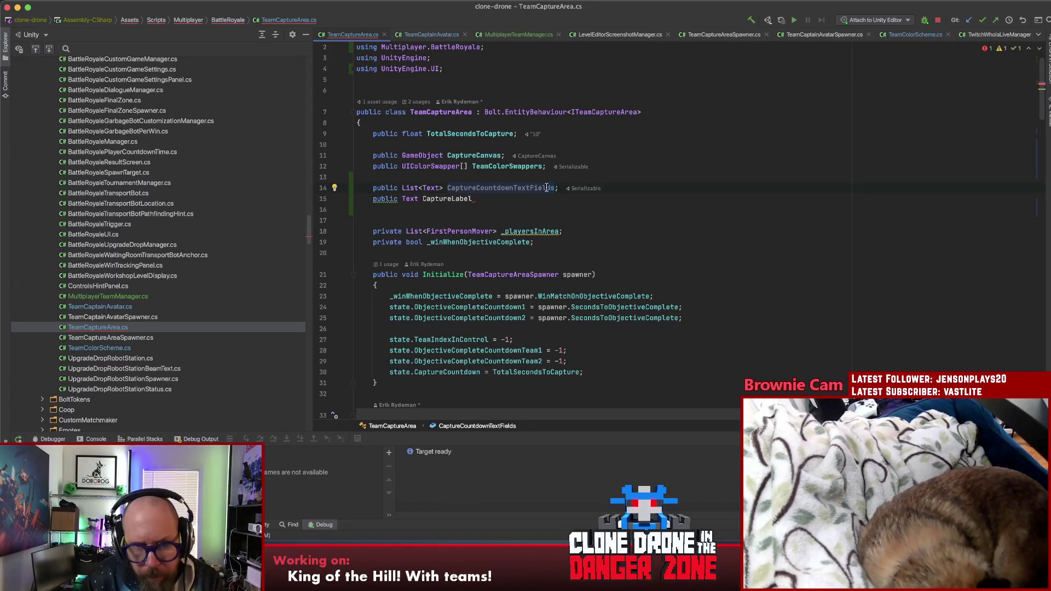
drag(513, 188, 555, 188)
text(La)
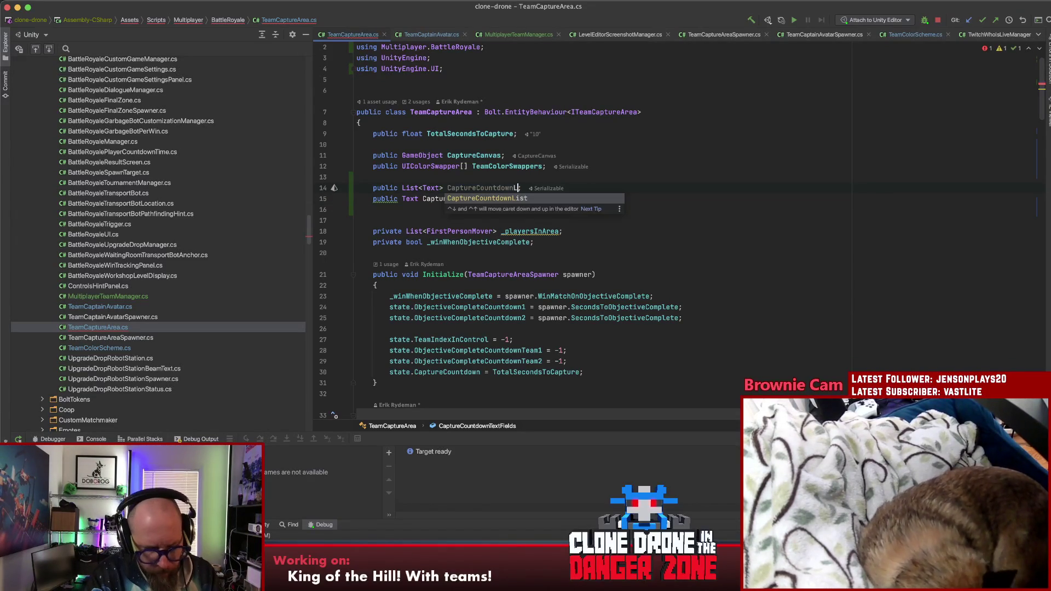
text(bles)
Name the new Text field CaptureCountdownLabel
click(473, 199)
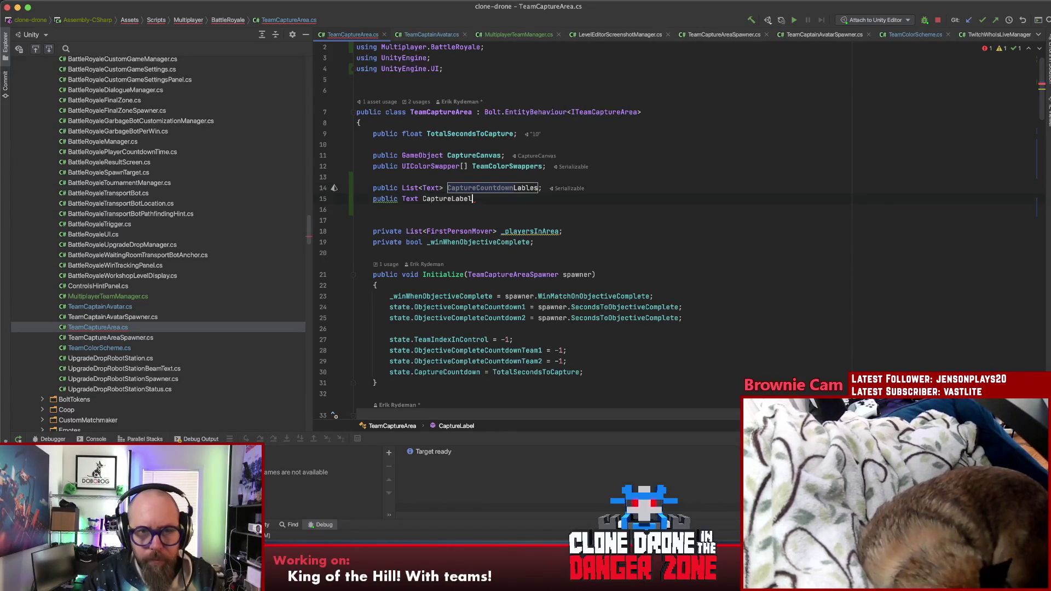
click(447, 199)
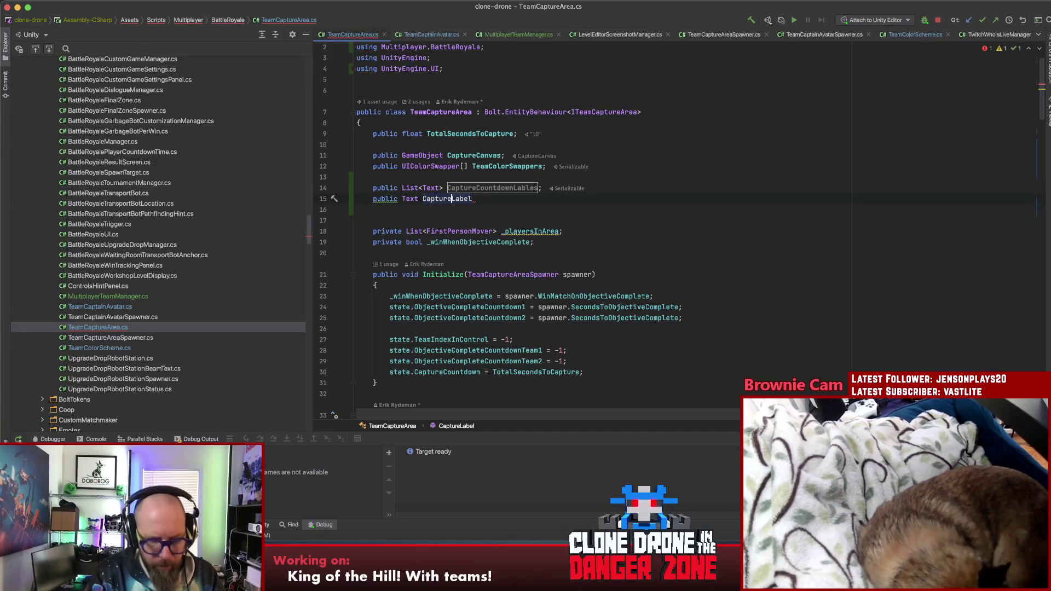
text(CountdownLabel)
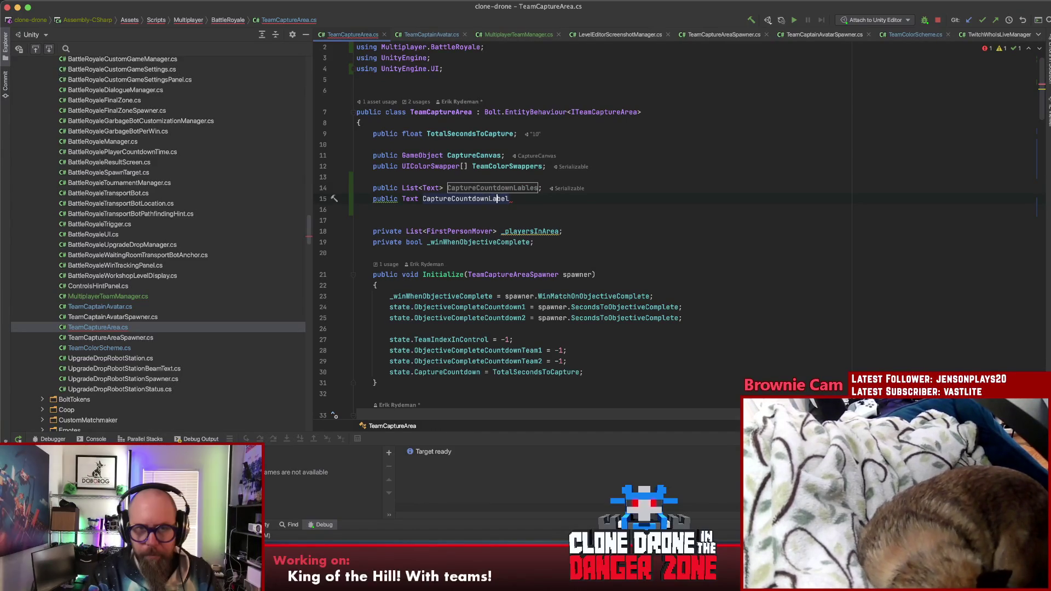
text(;)
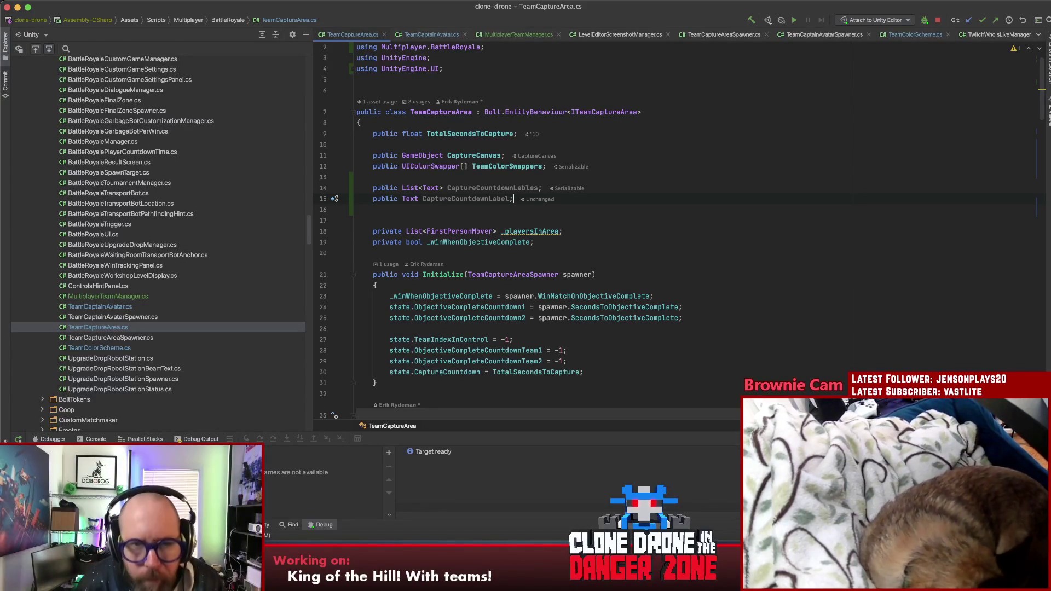
click(481, 216)
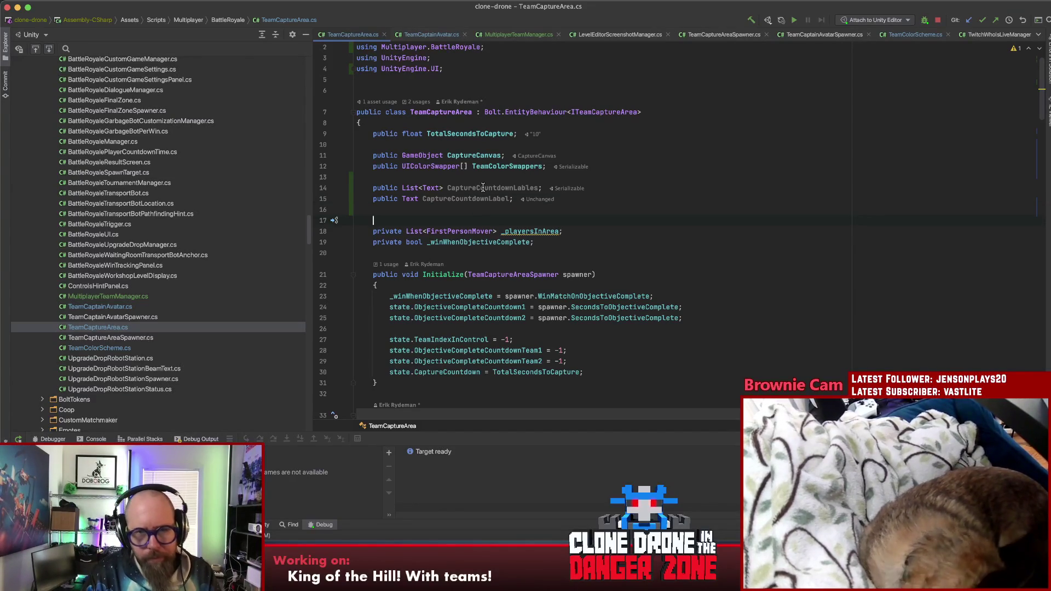
click(473, 200)
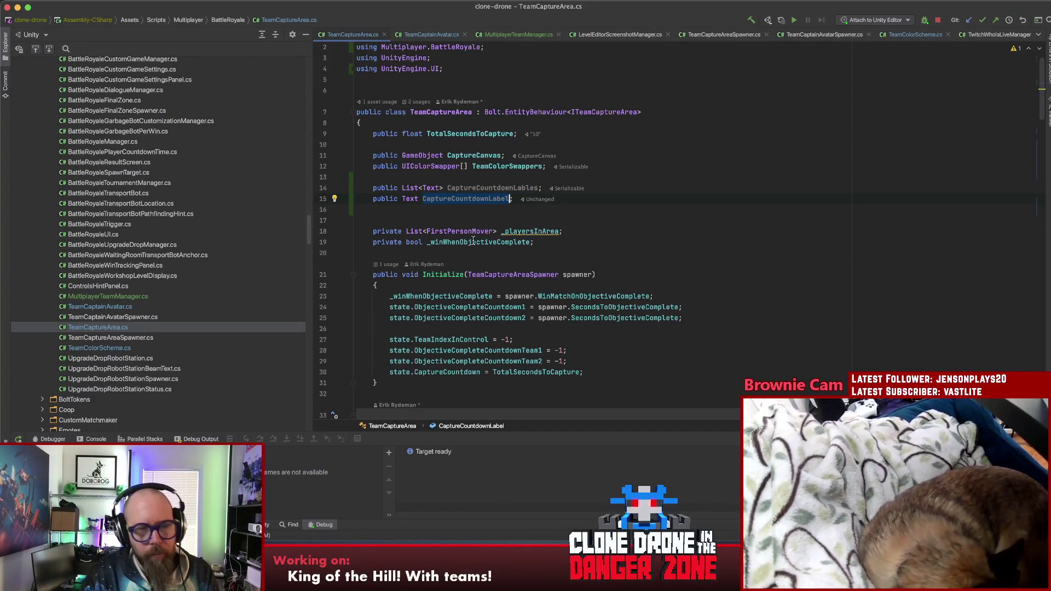
In onObjectiveCountdown1Changed, assign state.ObjectiveCompleteCountdown1 to CaptureCountdownLabel.text
scroll(430, 206, down, 5)
scroll(438, 220, down, 2)
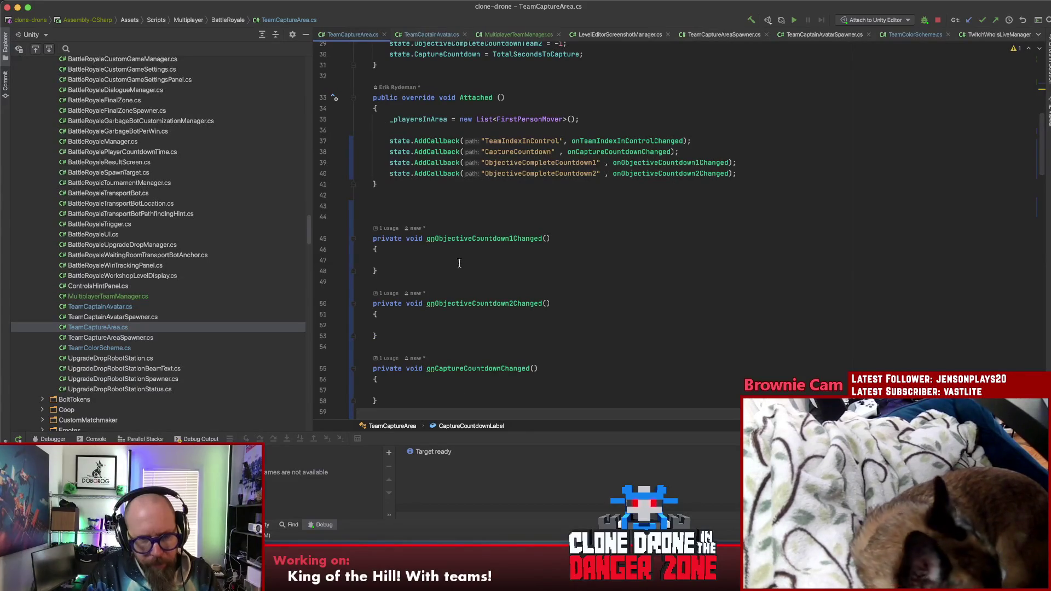
click(461, 333)
click(459, 259)
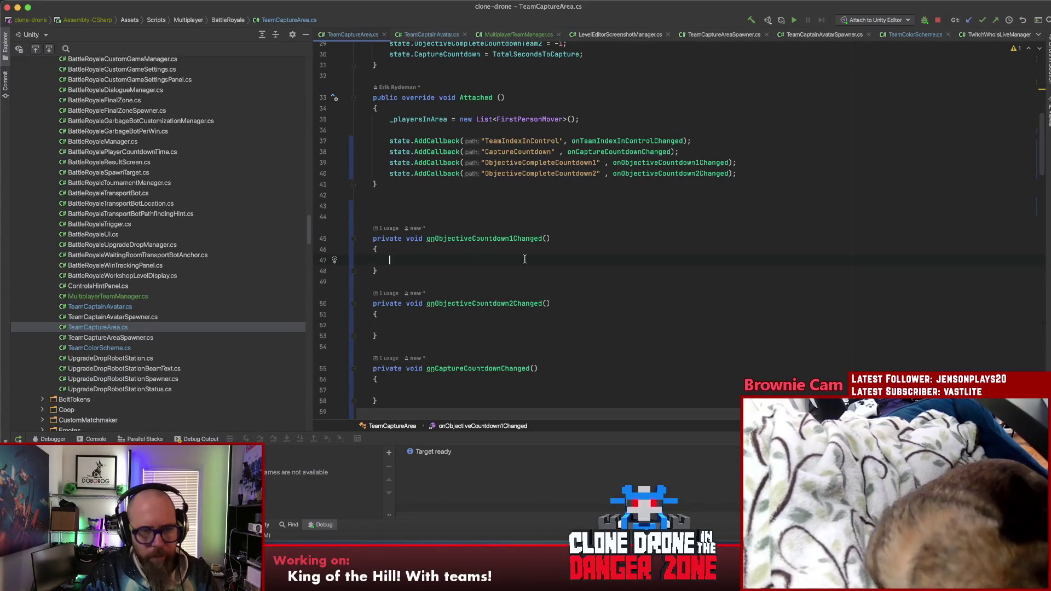
text(CaptureCountdownLabel.text )
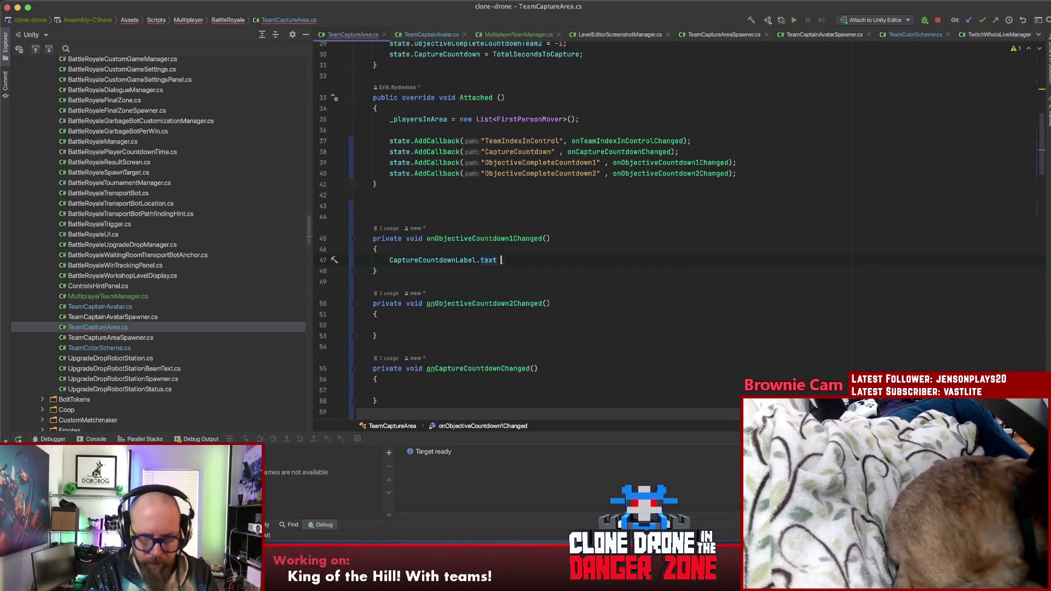
text(= state.)
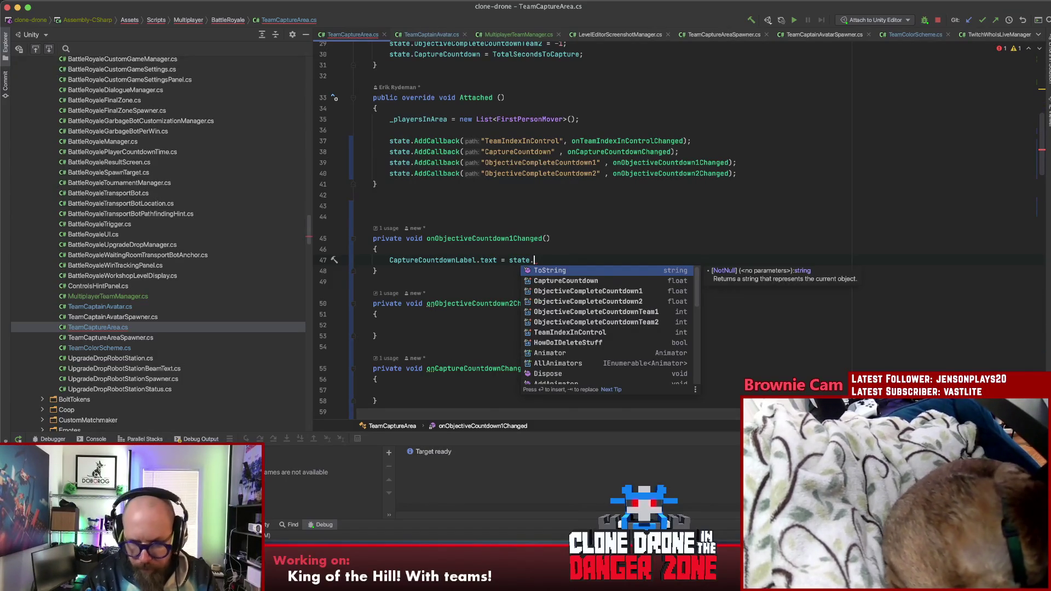
key(Down)
key(Down)
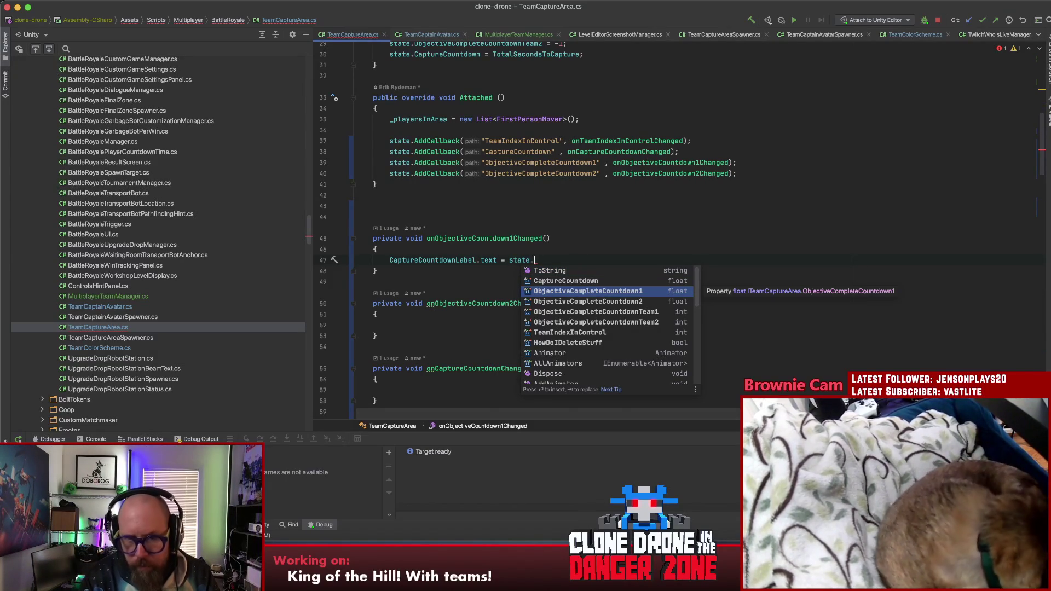
key(Return)
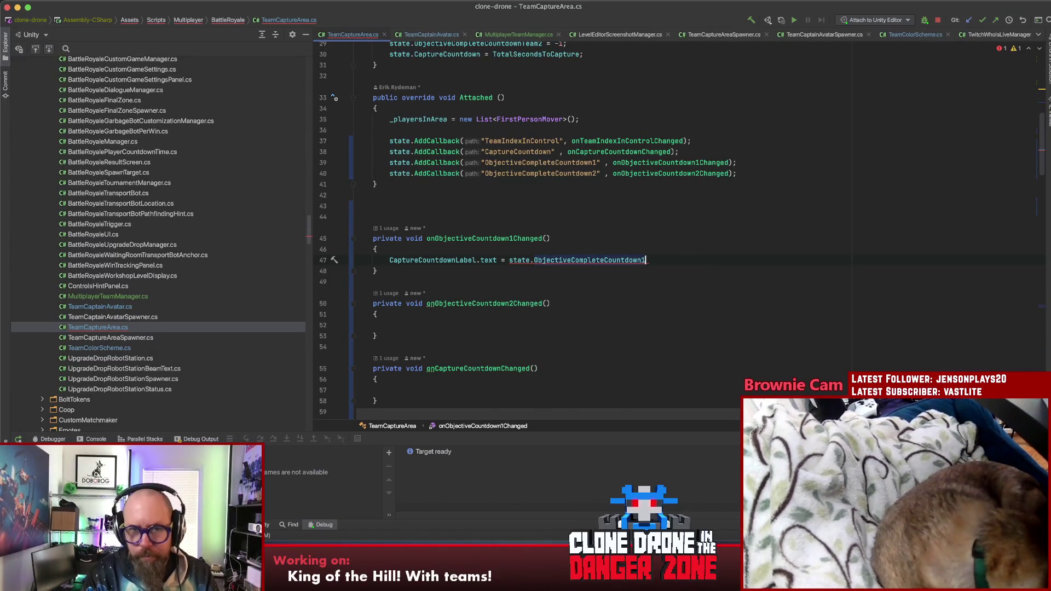
text(.To)
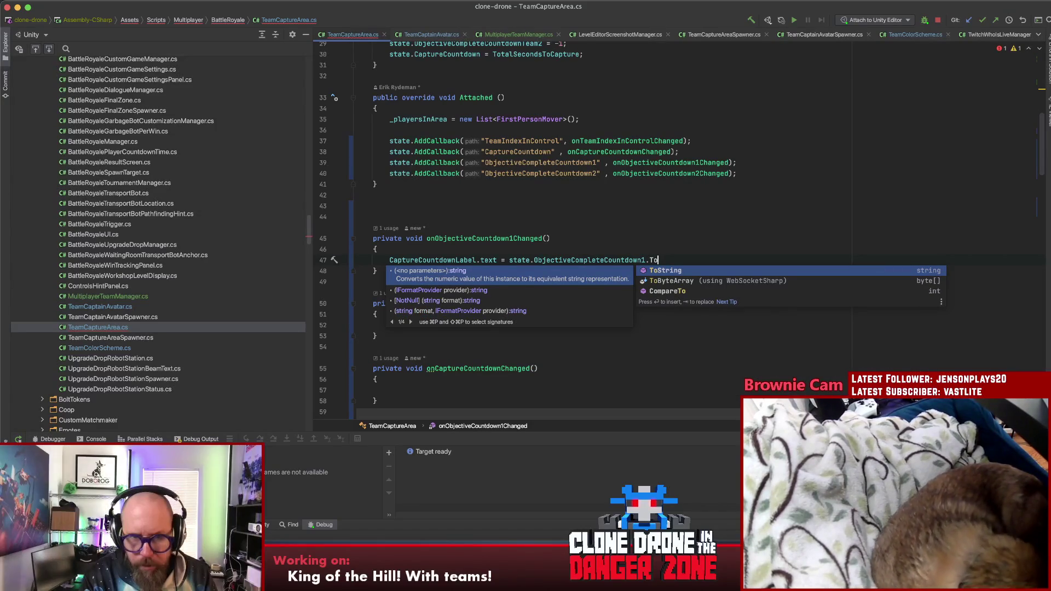
key(Return)
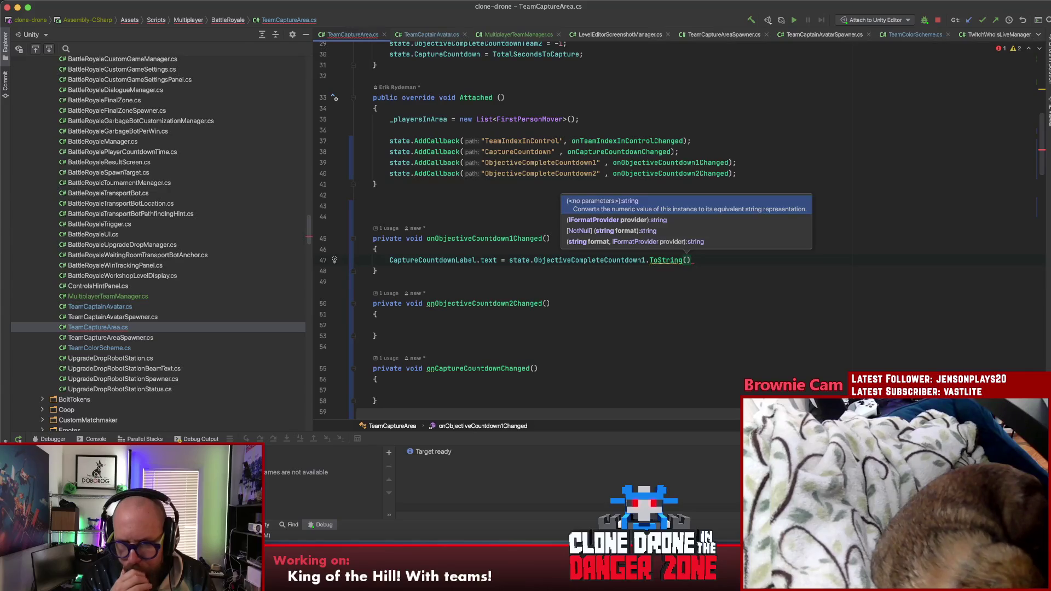
key(Escape)
key(alt+shift+Left)
key(BackSpace)
key(BackSpace)
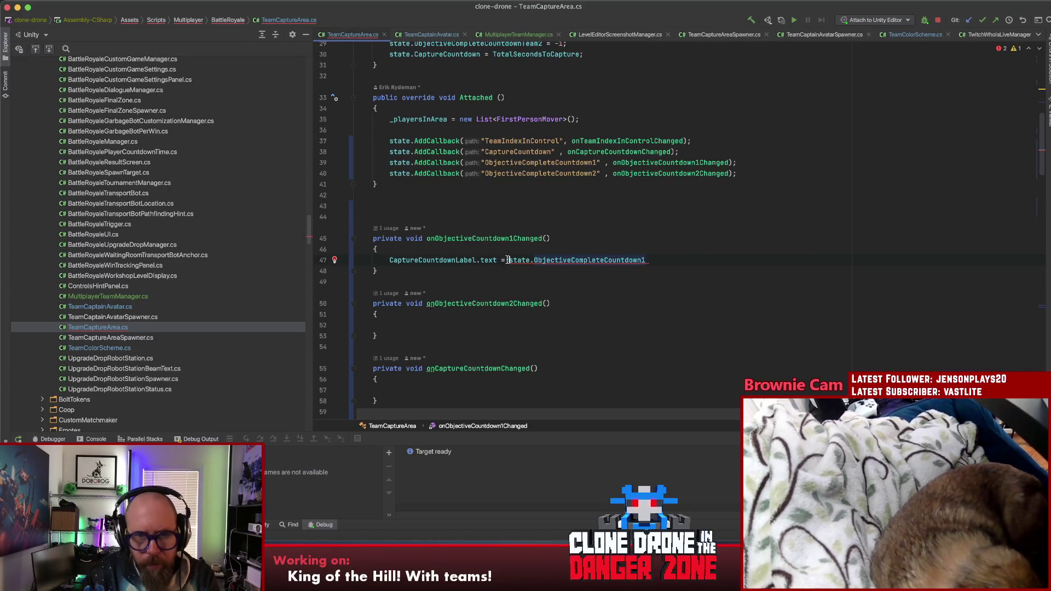
Wrap the countdown in Mathf.CeilToInt and convert the result with ToString()
mouse_move(519, 260)
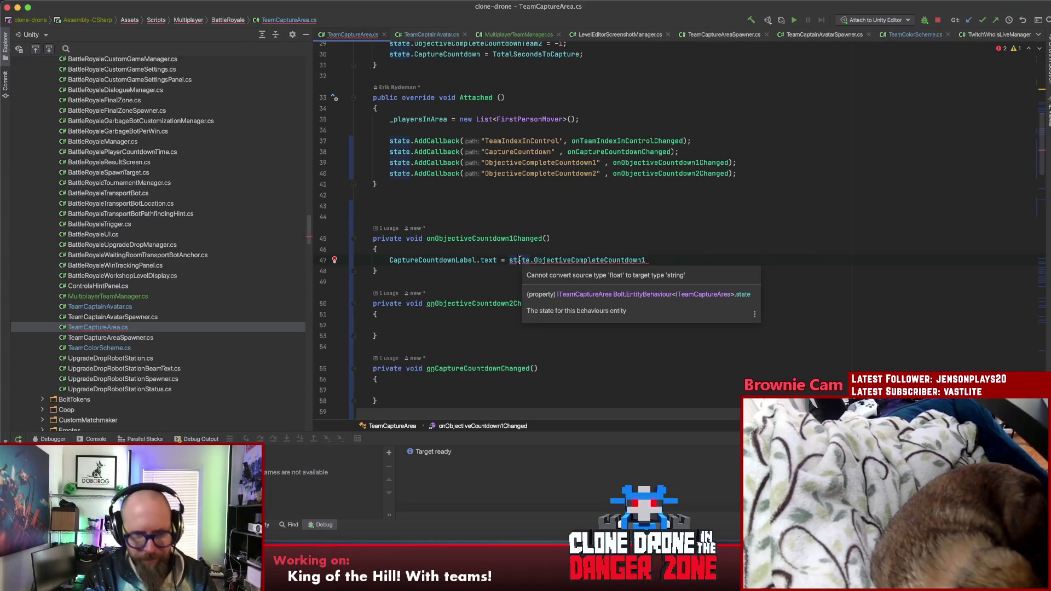
key(alt+Left)
key(alt+Left)
text(Mathf.CeilToInt)
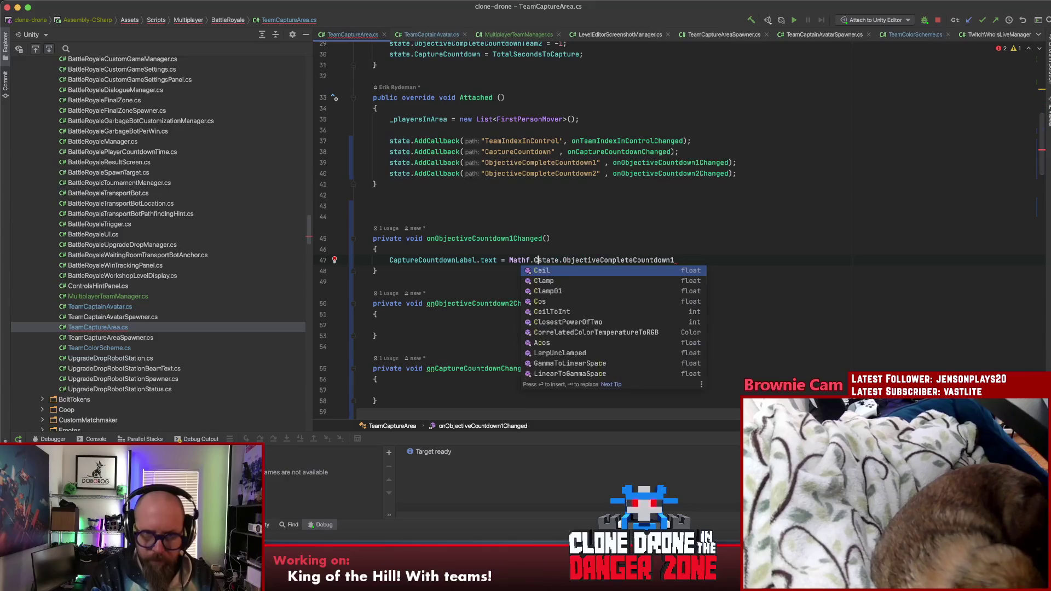
text(()
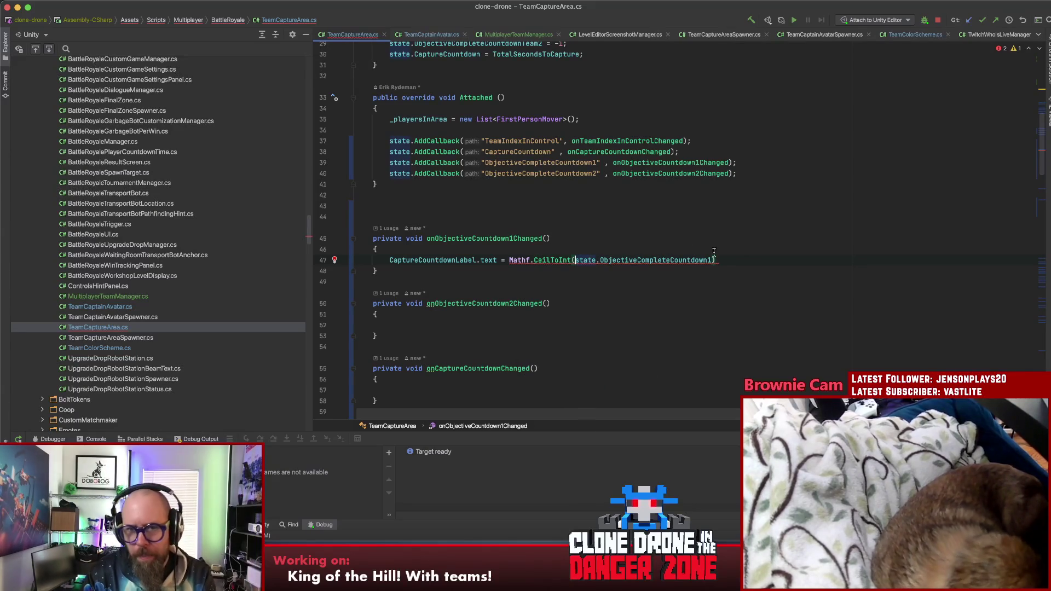
click(744, 259)
text();)
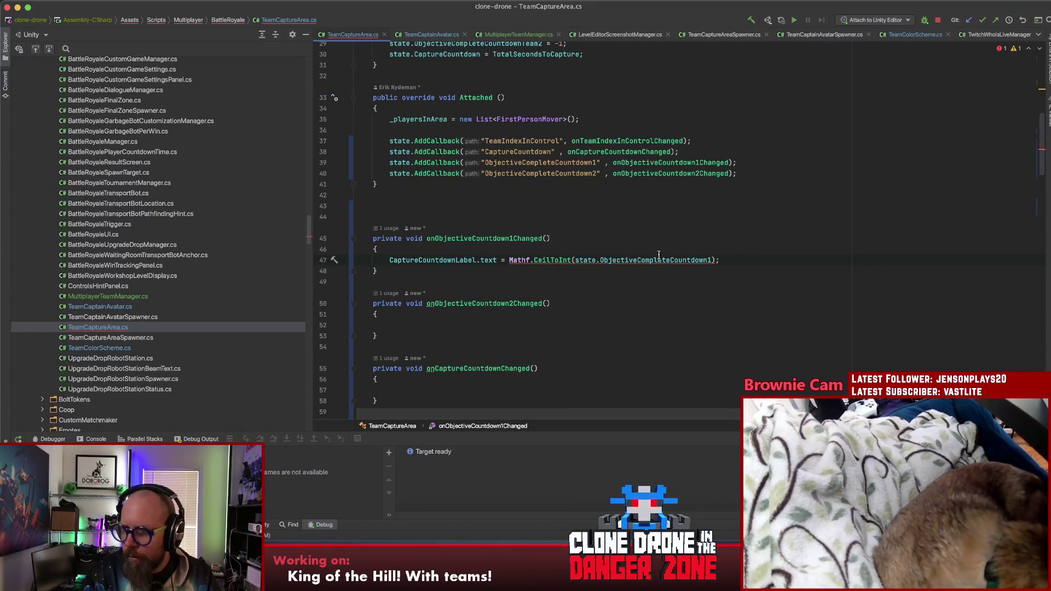
mouse_move(661, 260)
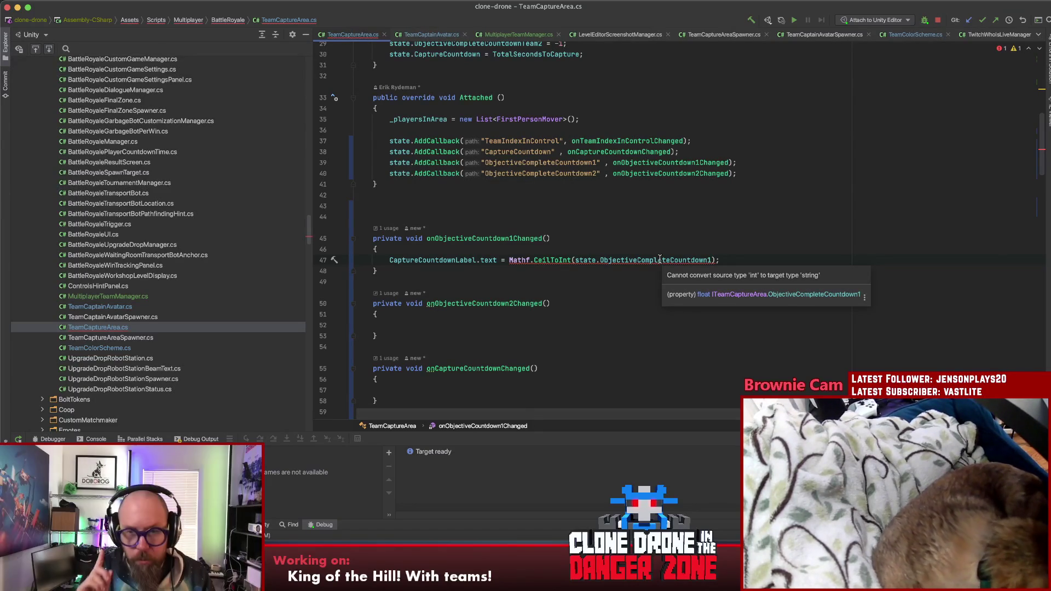
key(Left)
text(.ToS)
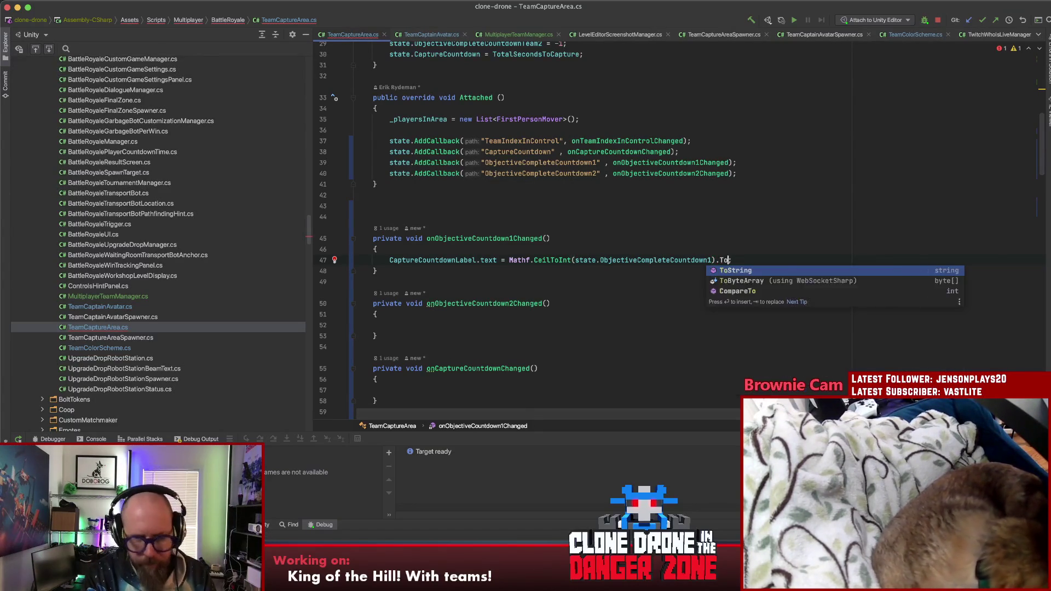
key(Return)
Copy the assignment into onObjectiveCountdown2Changed, using ObjectiveCompleteCountdown2 instead
drag(766, 259, 389, 259)
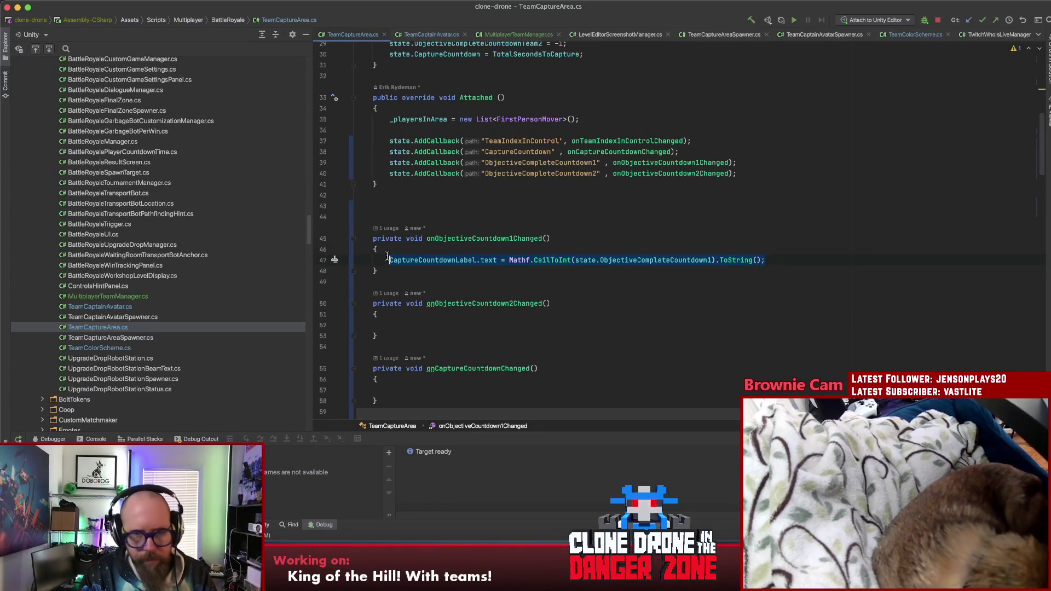
text(CaptureCountdownLabel.text = Mathf.CeilToInt(state.ObjectiveCompleteCountdown1).ToString();)
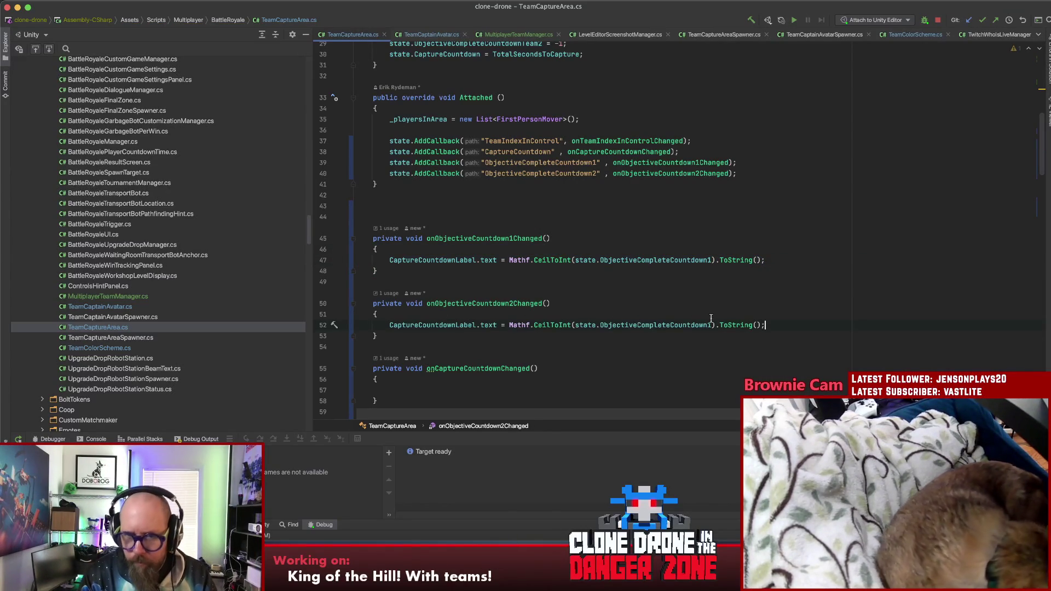
key(BackSpace)
text(2)
click(789, 325)
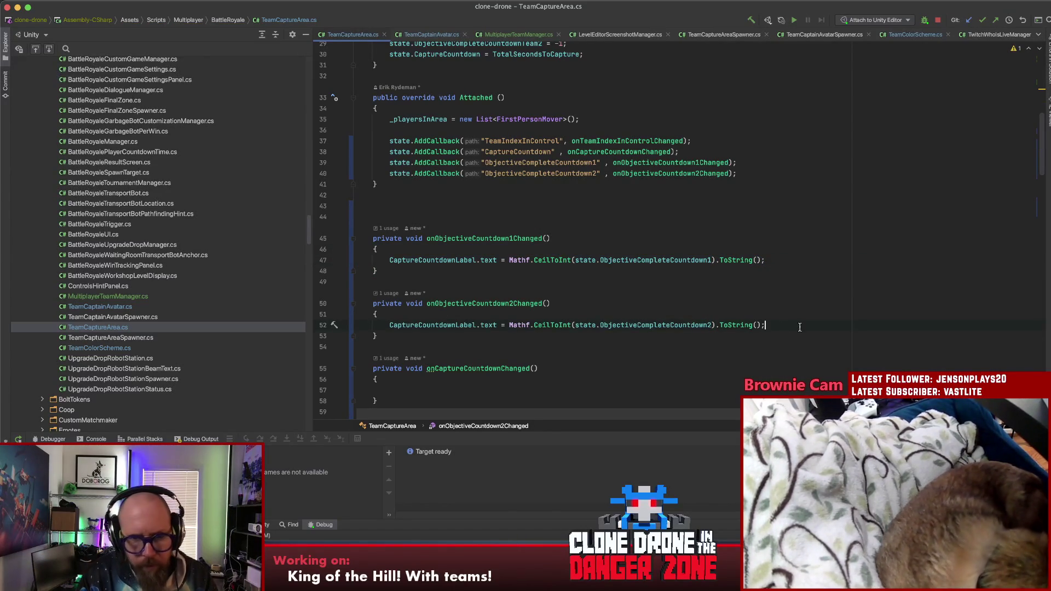
scroll(778, 323, down, 3)
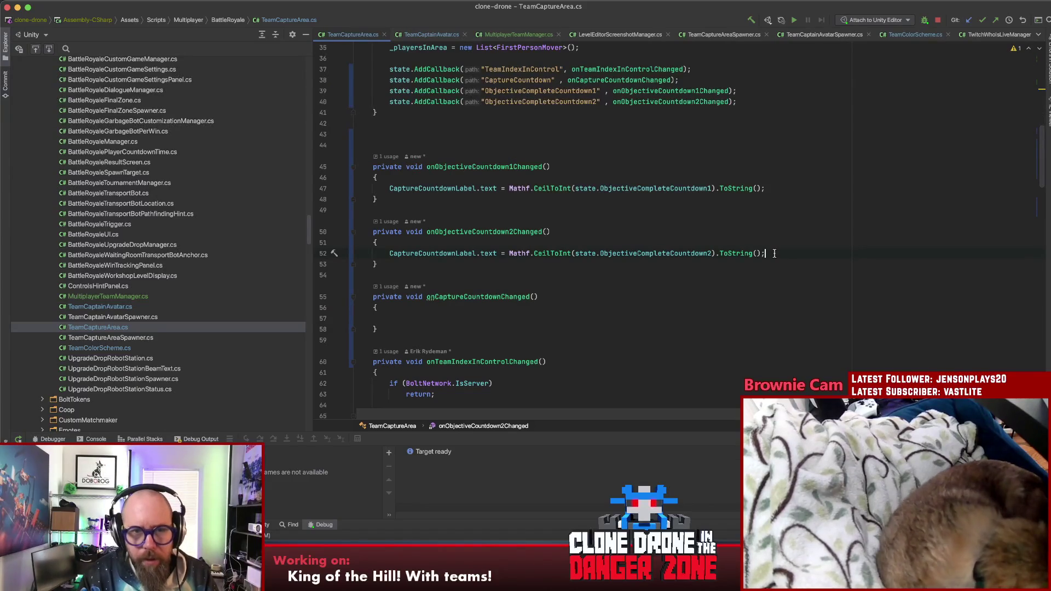
Stop the debug session and search everywhere for 'upgradedrop'
click(436, 318)
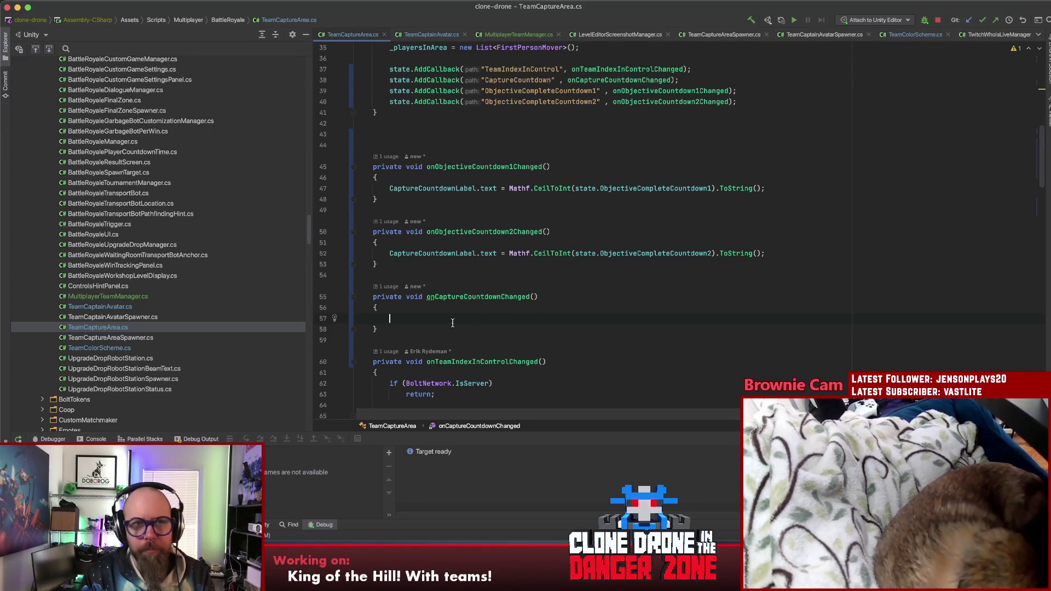
click(938, 20)
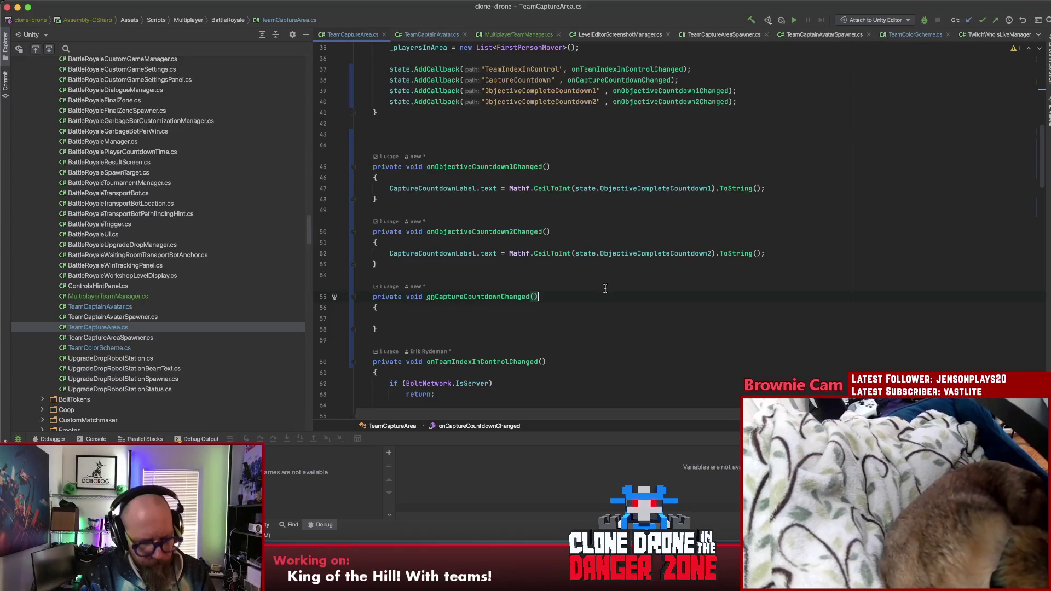
key(shift)
key(shift)
text(upgradedrop)
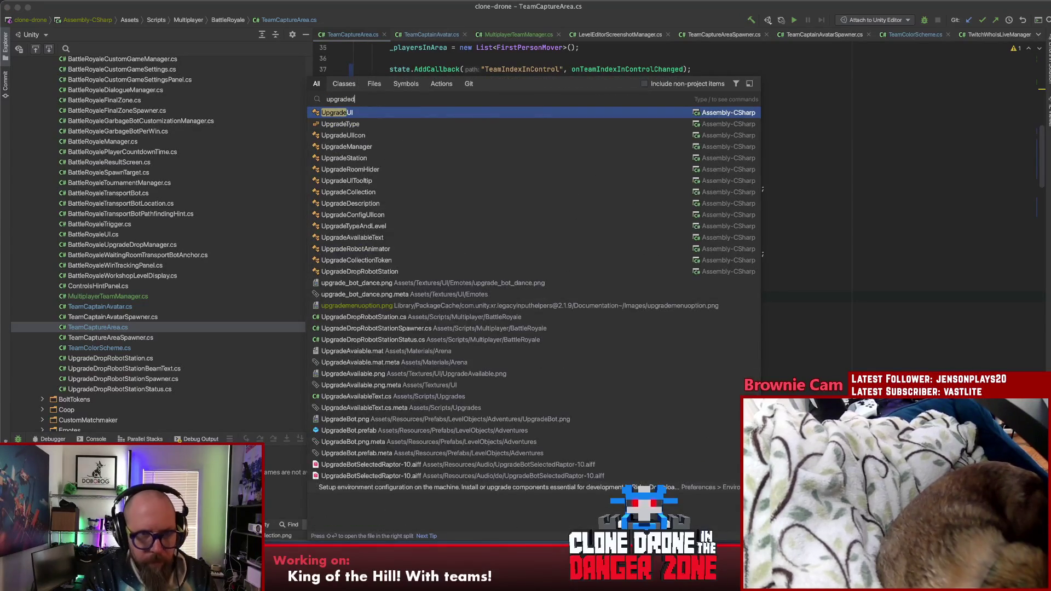
Open UpgradeDropRobotStation.cs and find all usages of its BeamTextLabels field
key(Return)
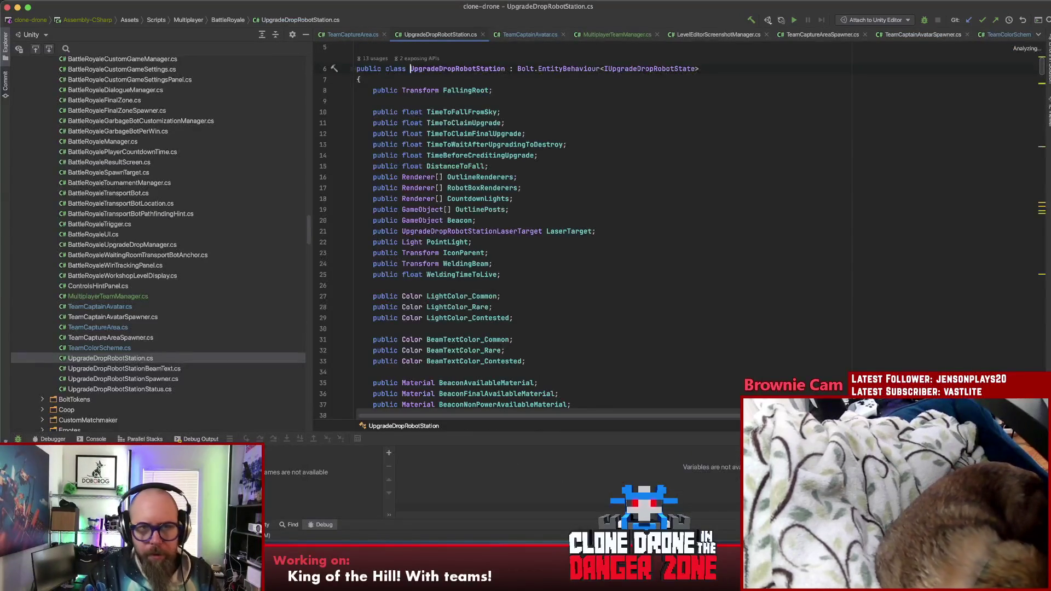
click(704, 264)
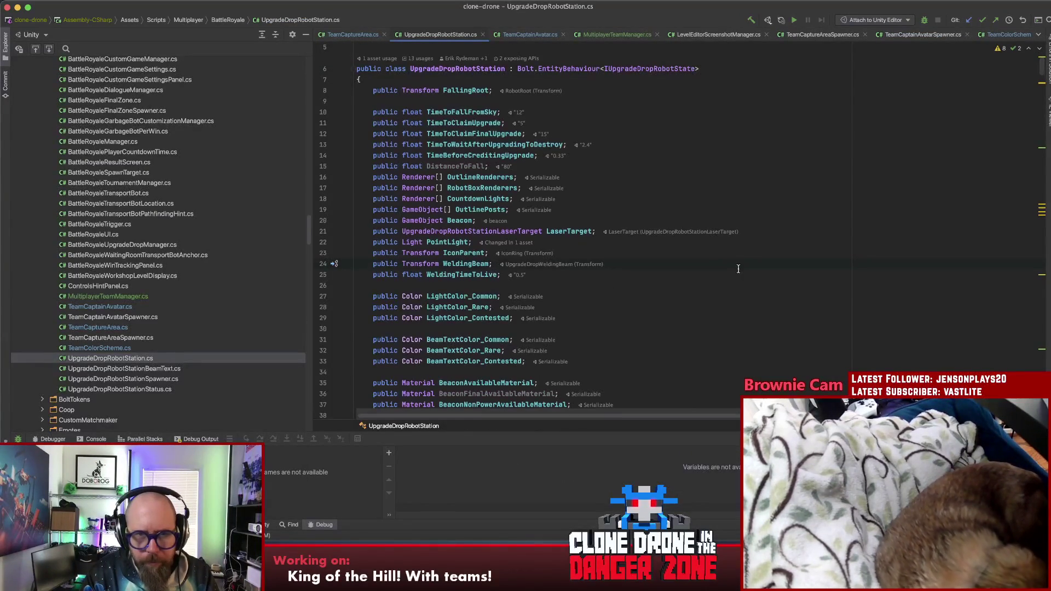
click(476, 188)
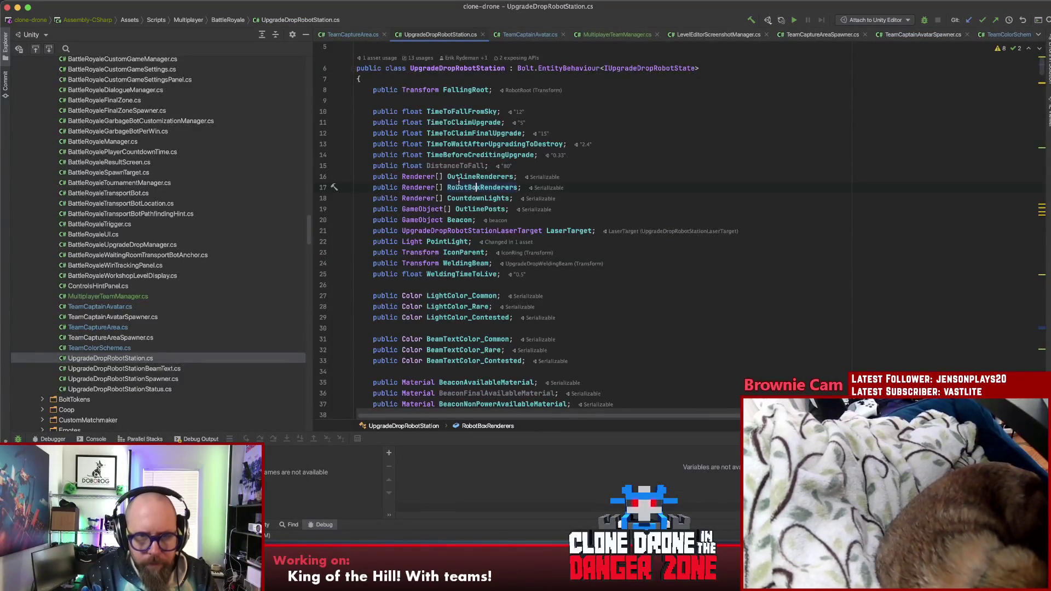
scroll(461, 149, down, 8)
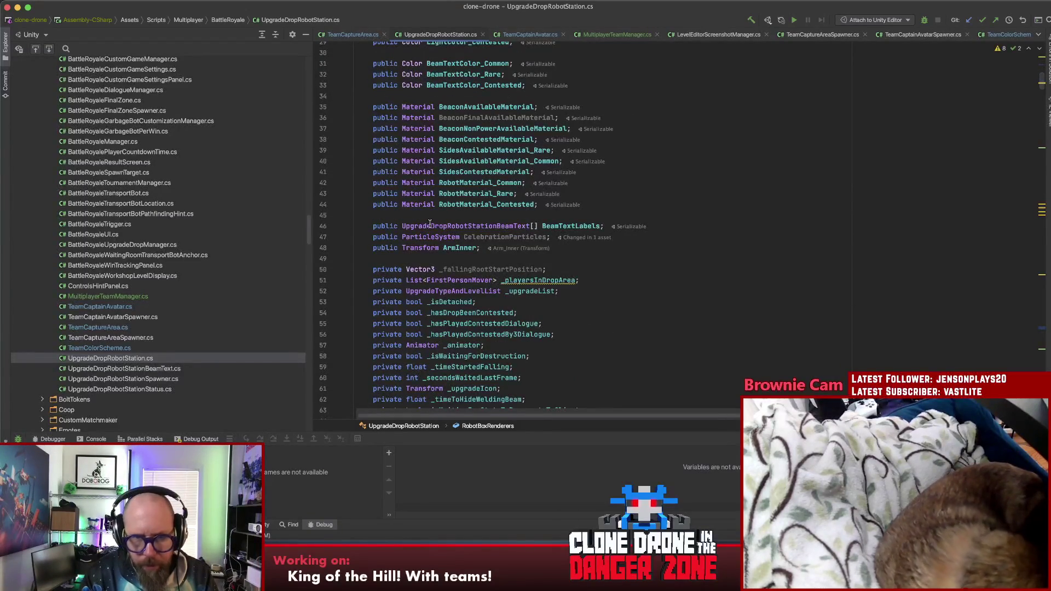
click(557, 227)
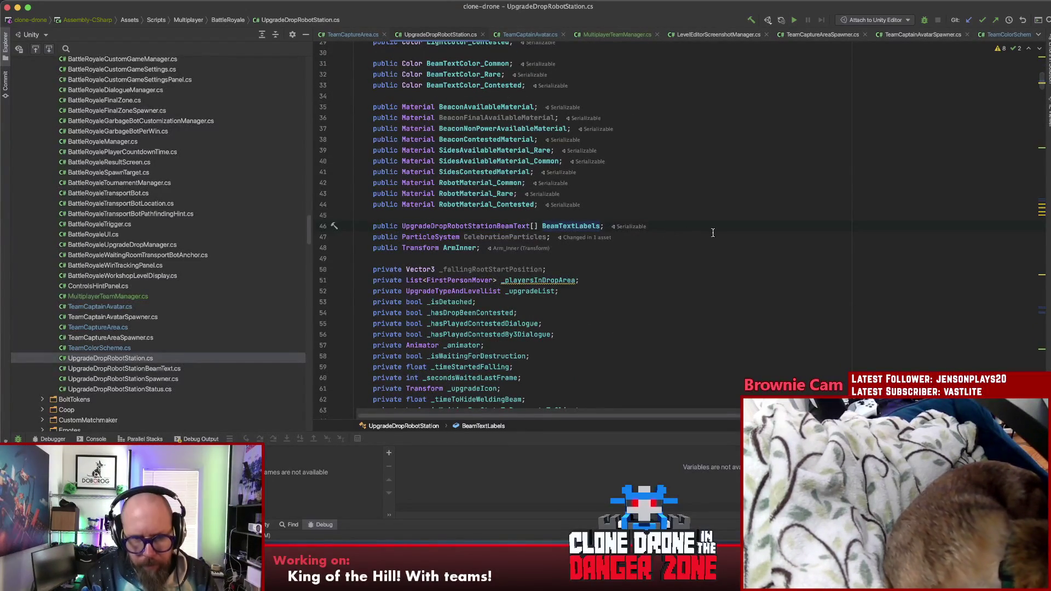
key(alt+F7)
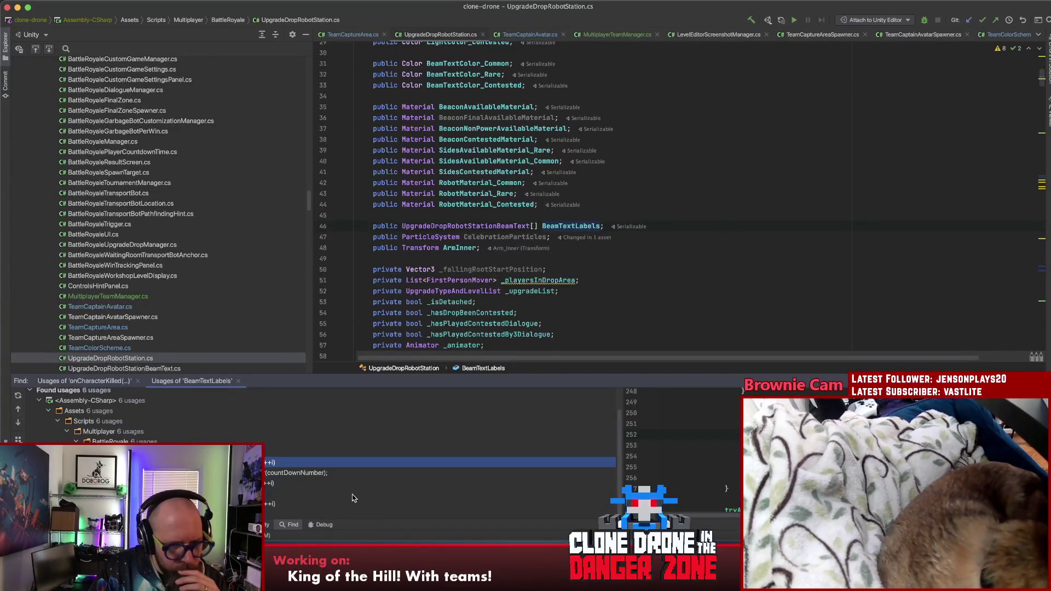
Follow BeamTextLabels into setBeamText and list setBeamText's calls at lines 272 and 418
click(438, 493)
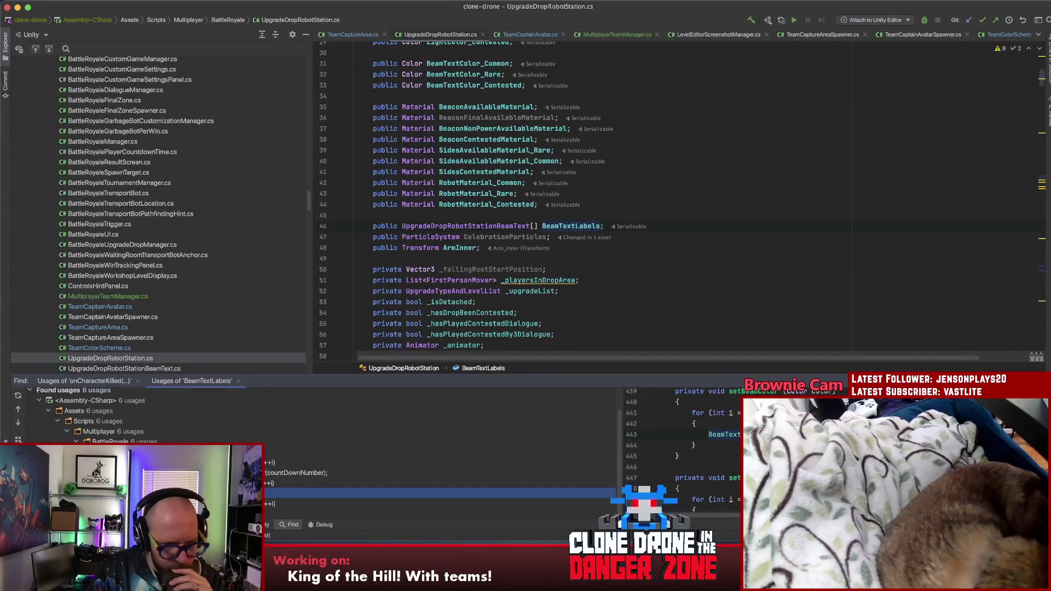
double_click(438, 504)
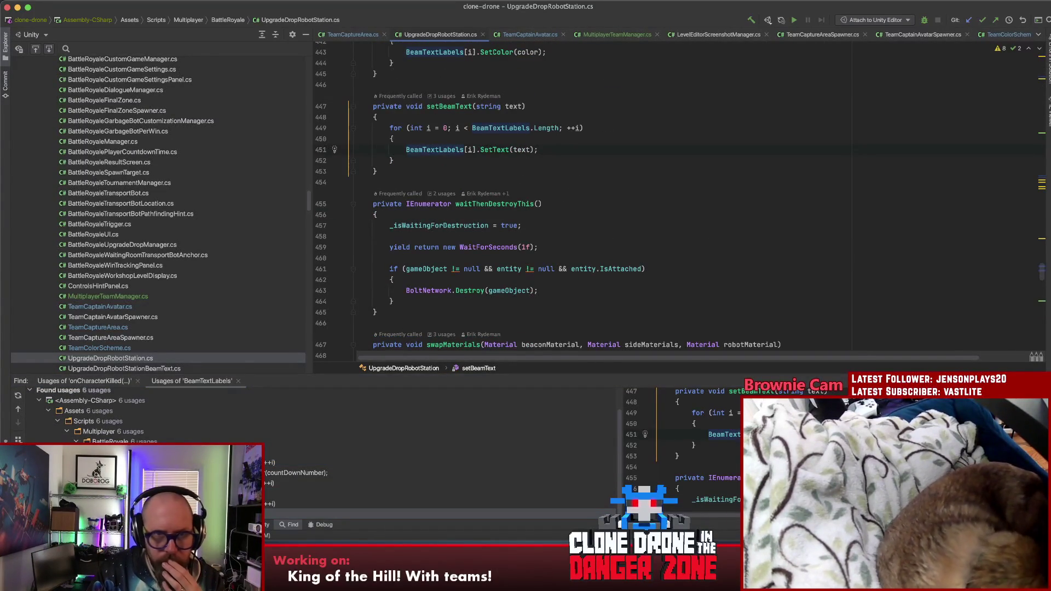
click(438, 106)
key(alt+F7)
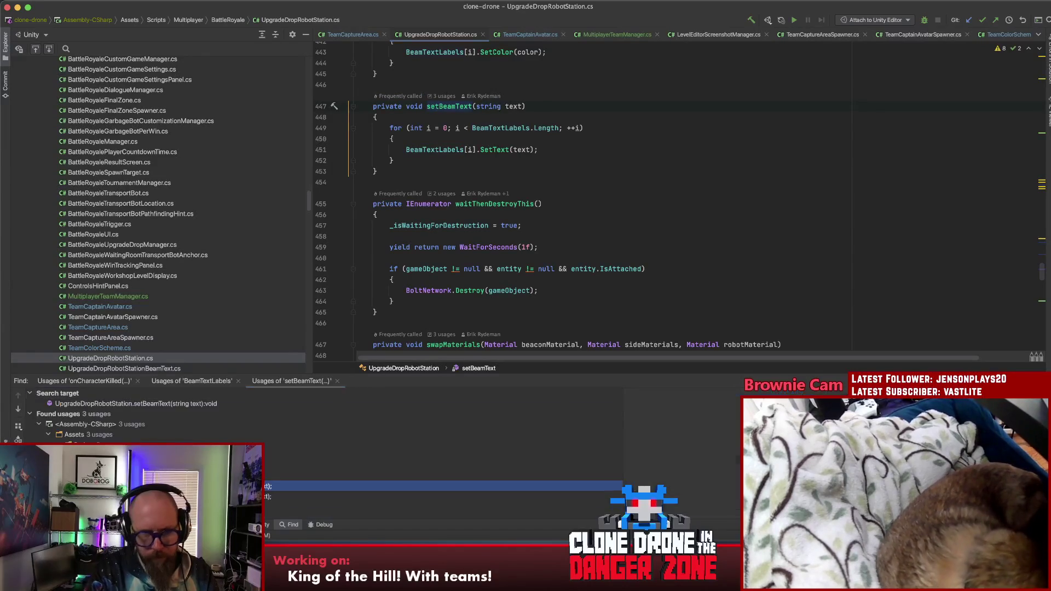
key(Return)
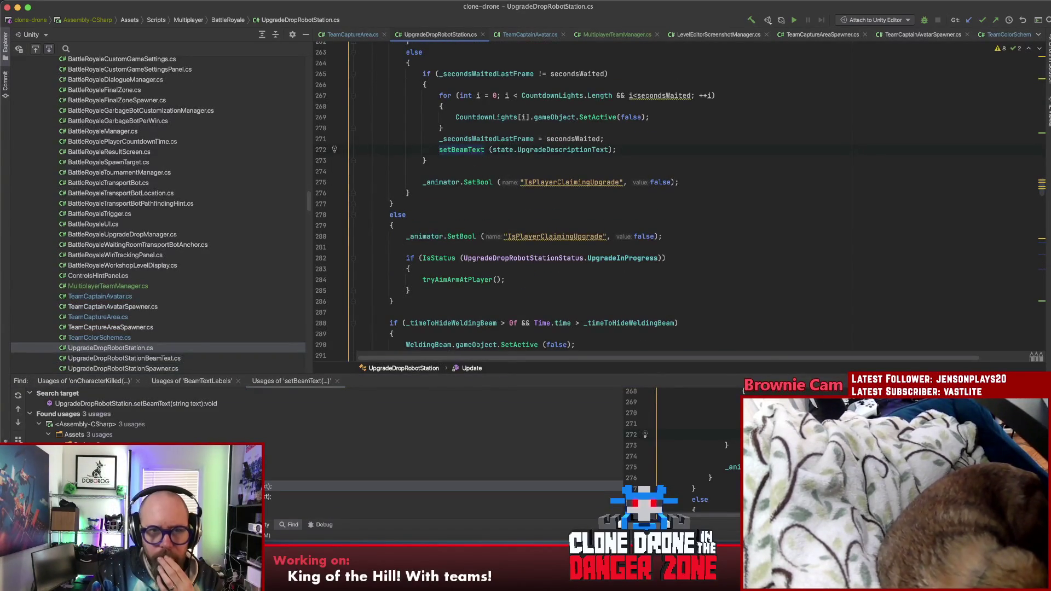
key(super+alt+Down)
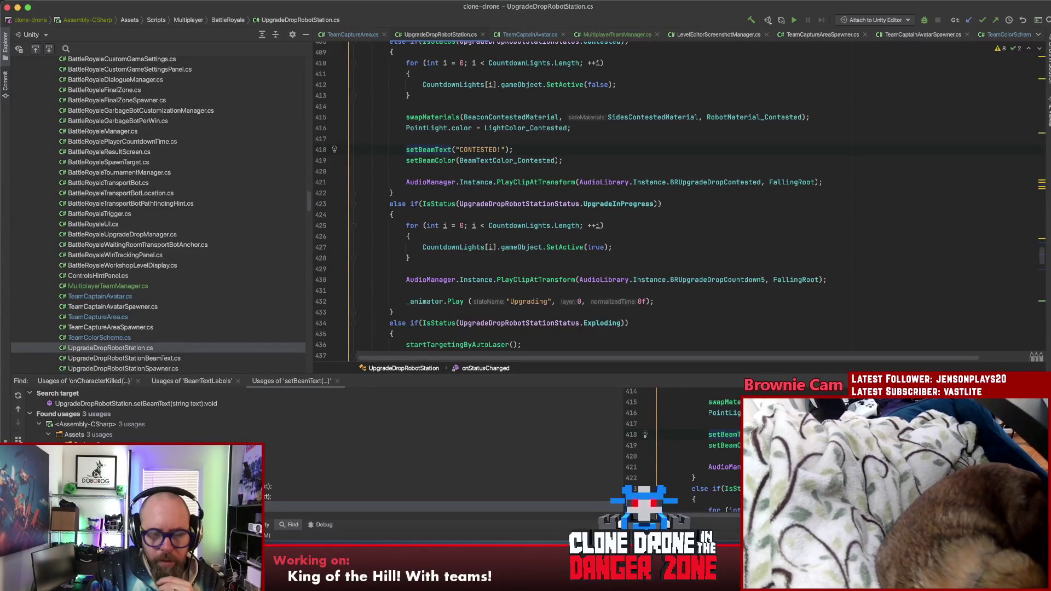
Jump to playCountDownClip's call site, then go to the SetCountDownNumber declaration
scroll(572, 183, up, 5)
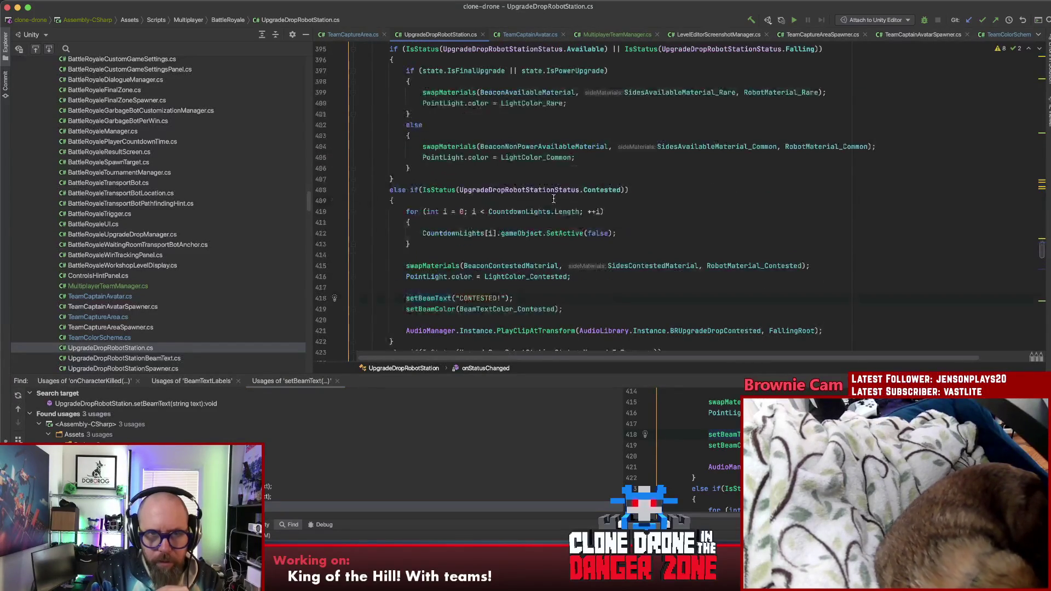
scroll(575, 241, up, 15)
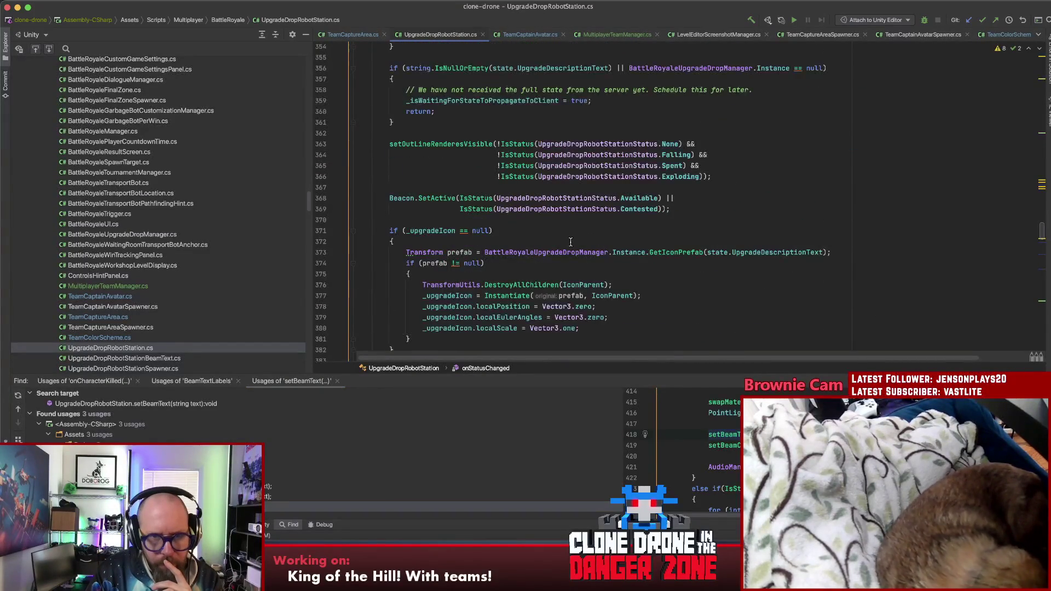
scroll(573, 246, up, 20)
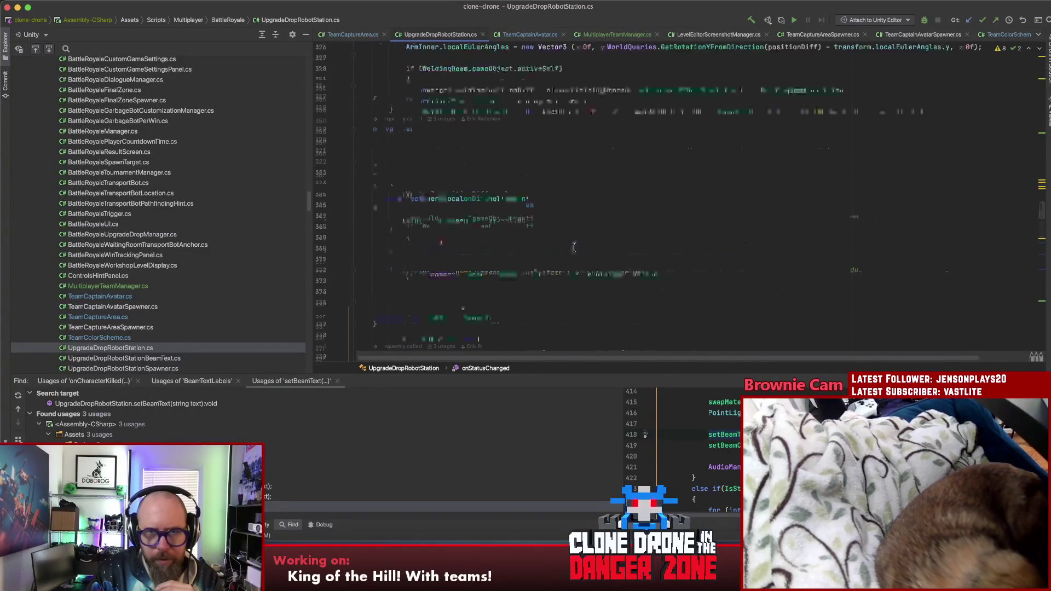
scroll(569, 250, down, 20)
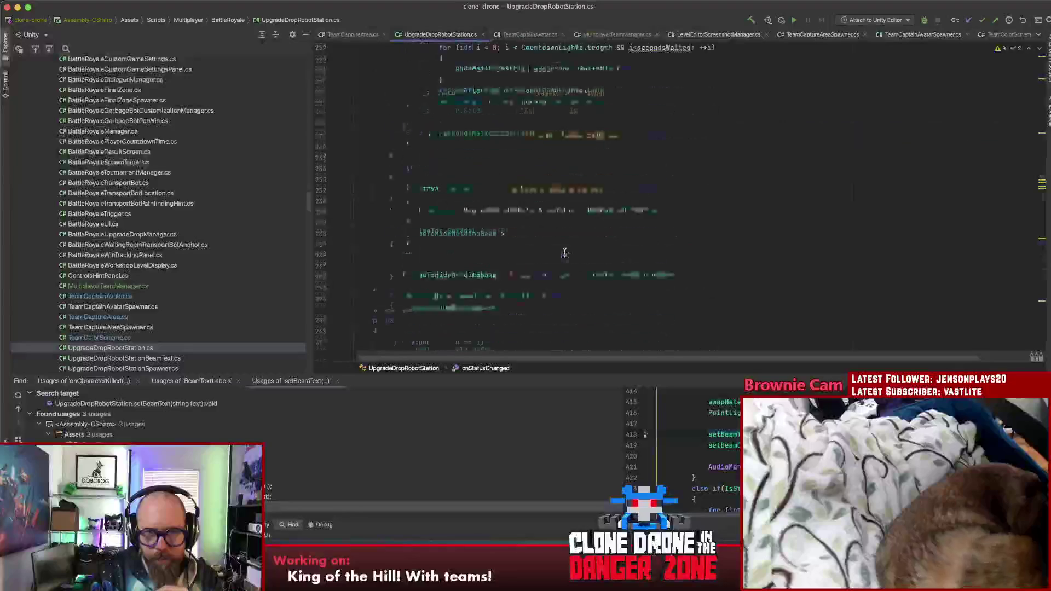
mouse_move(565, 253)
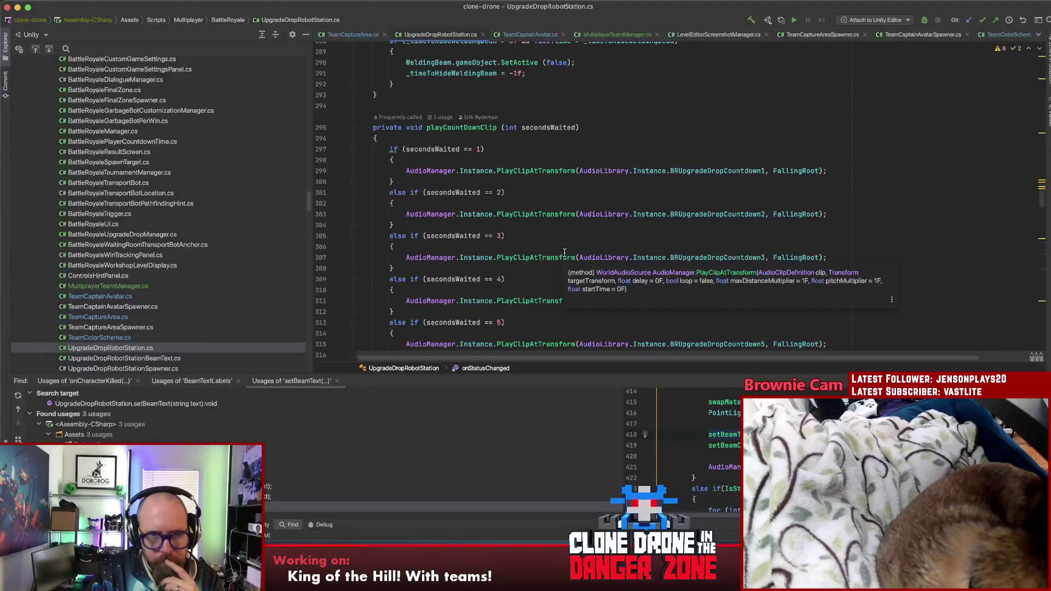
scroll(580, 250, down, 3)
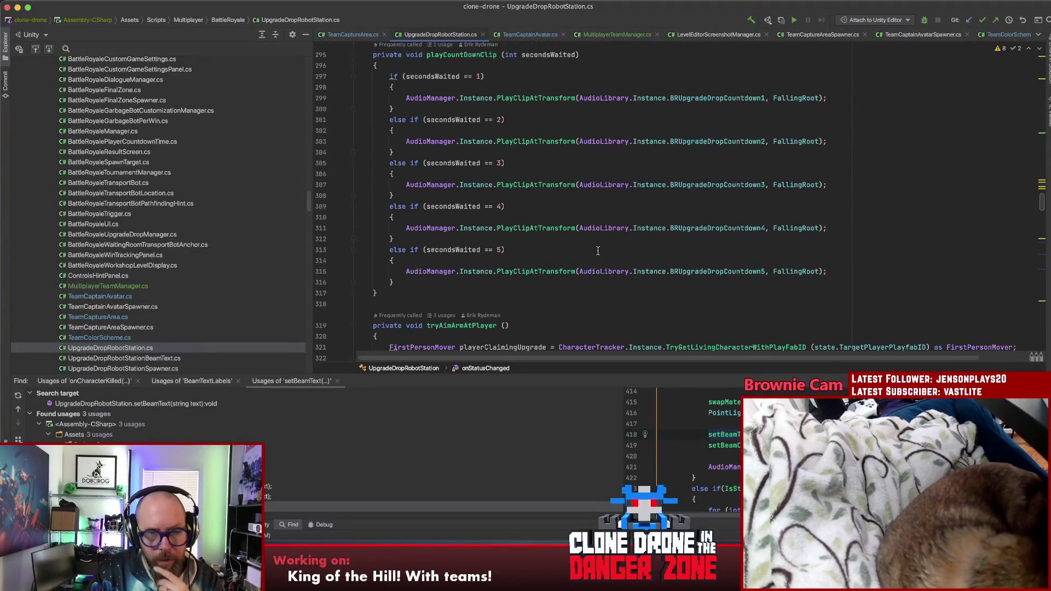
scroll(596, 247, up, 1)
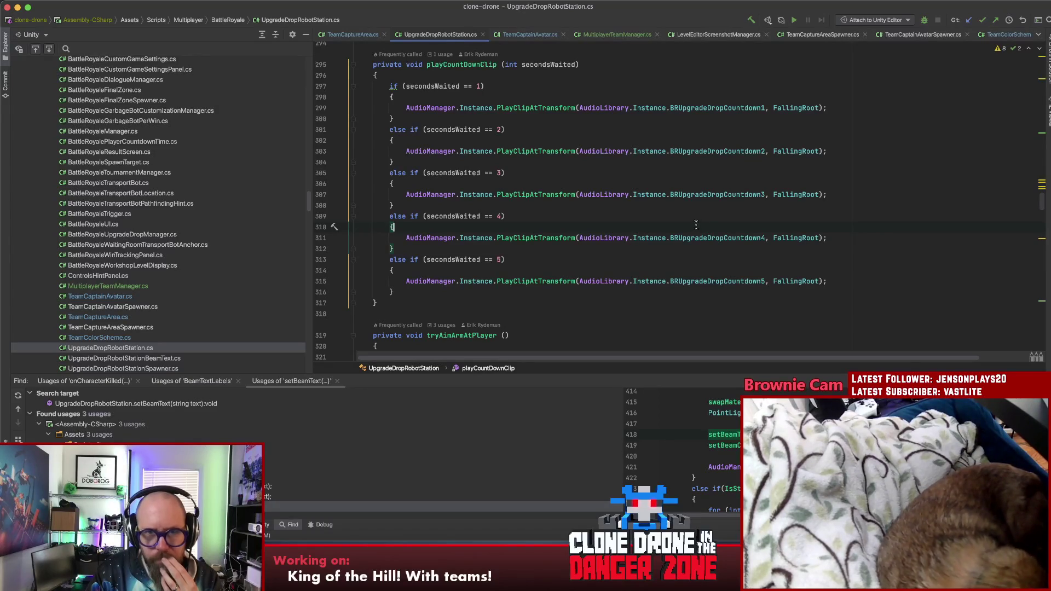
super+click(467, 64)
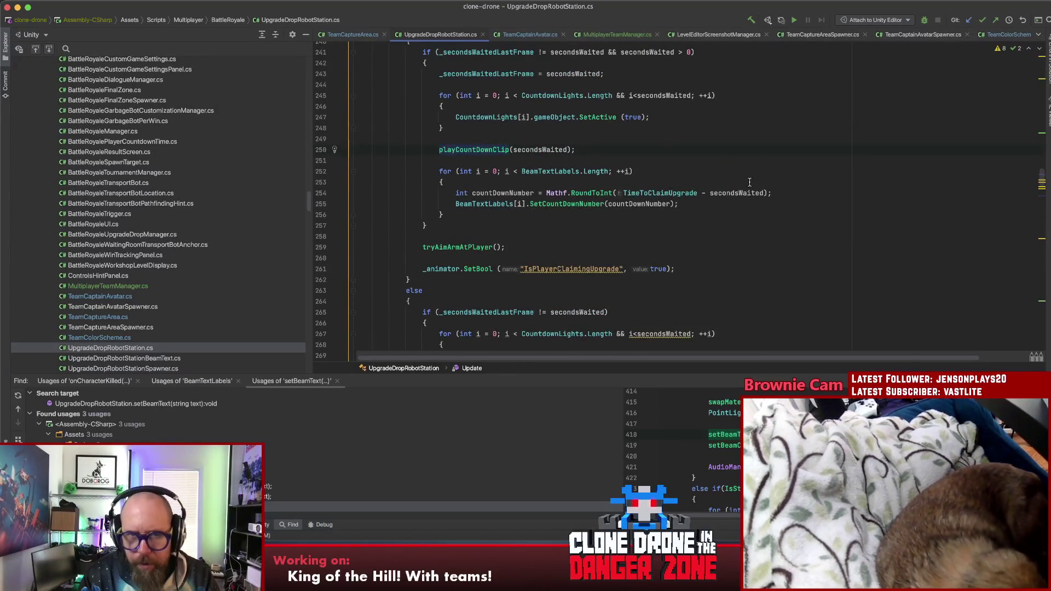
scroll(740, 183, up, 3)
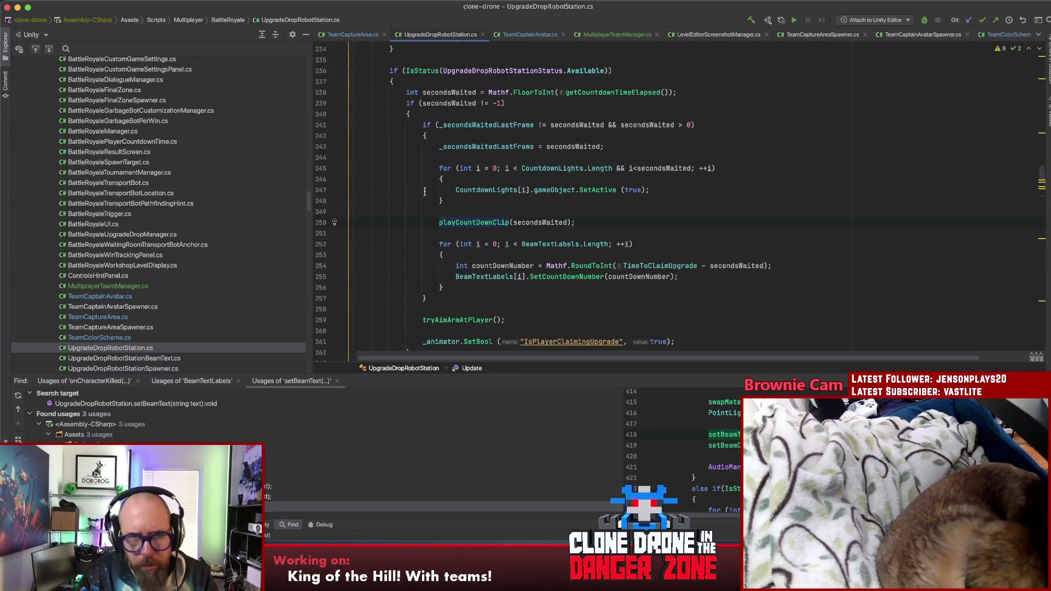
scroll(426, 193, down, 3)
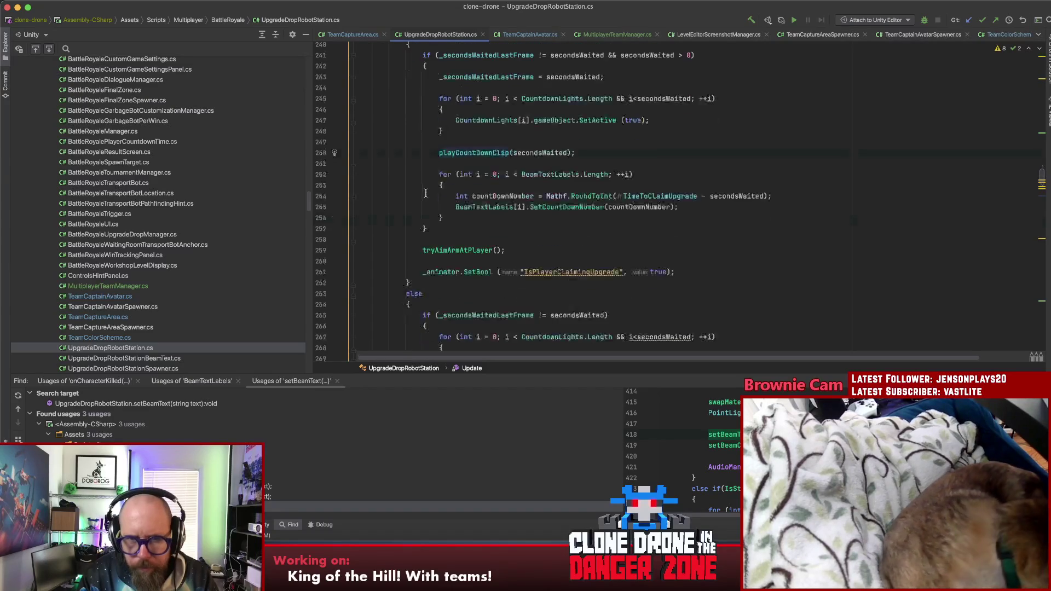
click(564, 206)
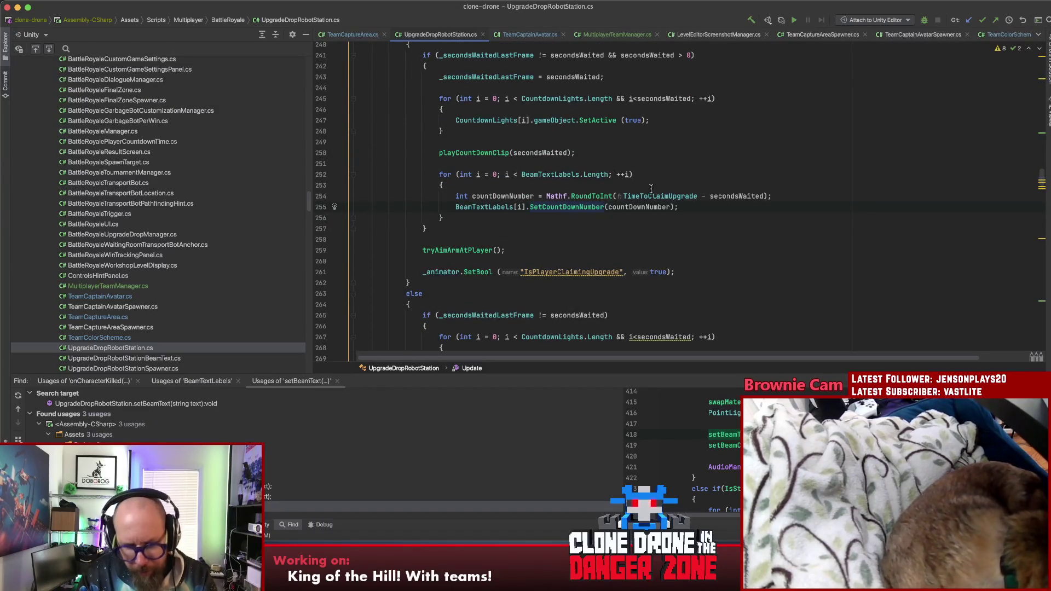
key(super+b)
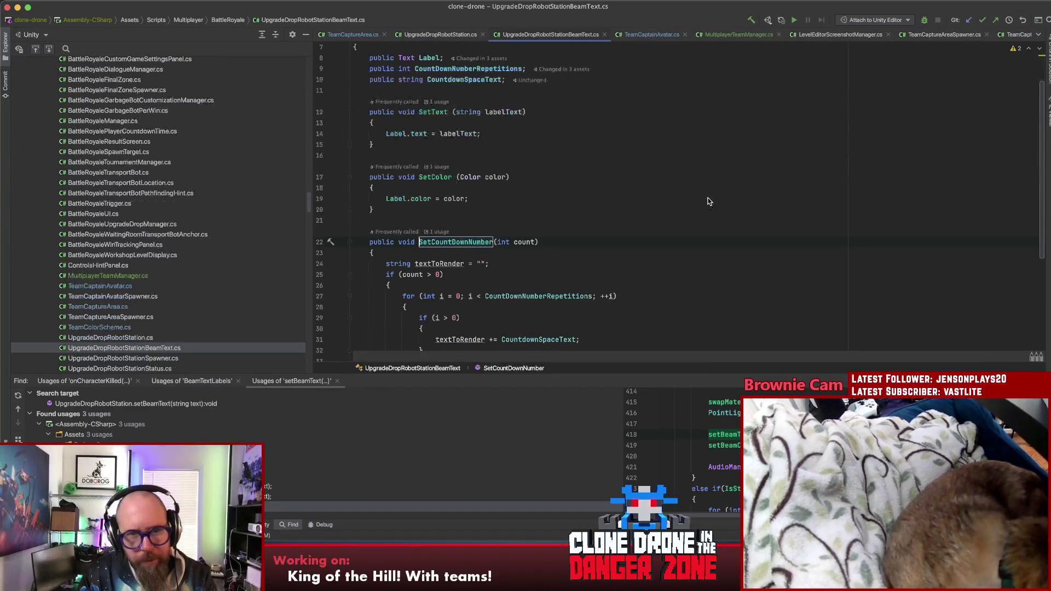
scroll(706, 198, down, 5)
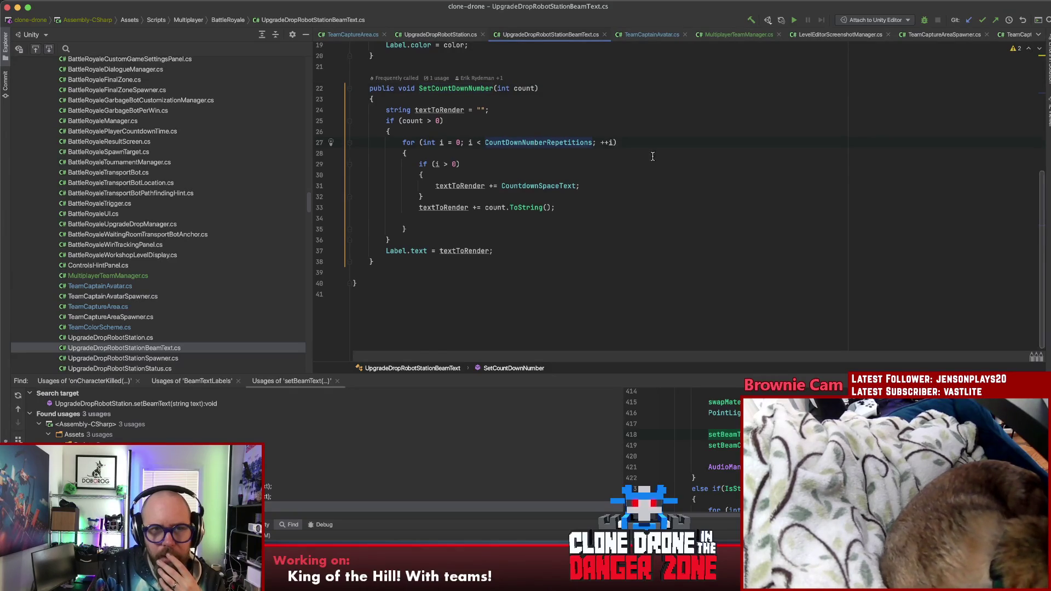
scroll(646, 156, up, 5)
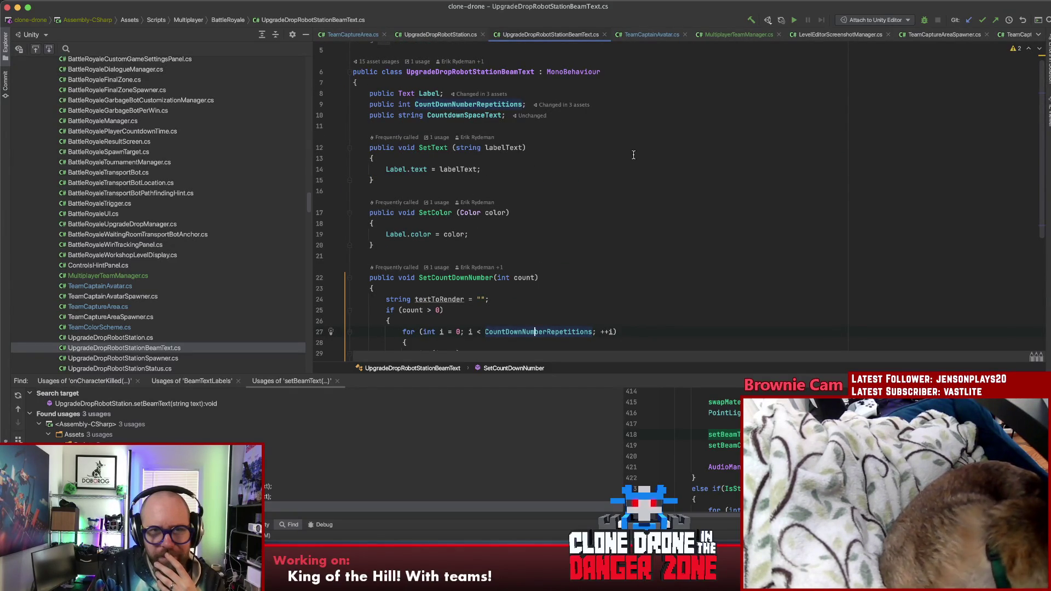
scroll(632, 160, down, 4)
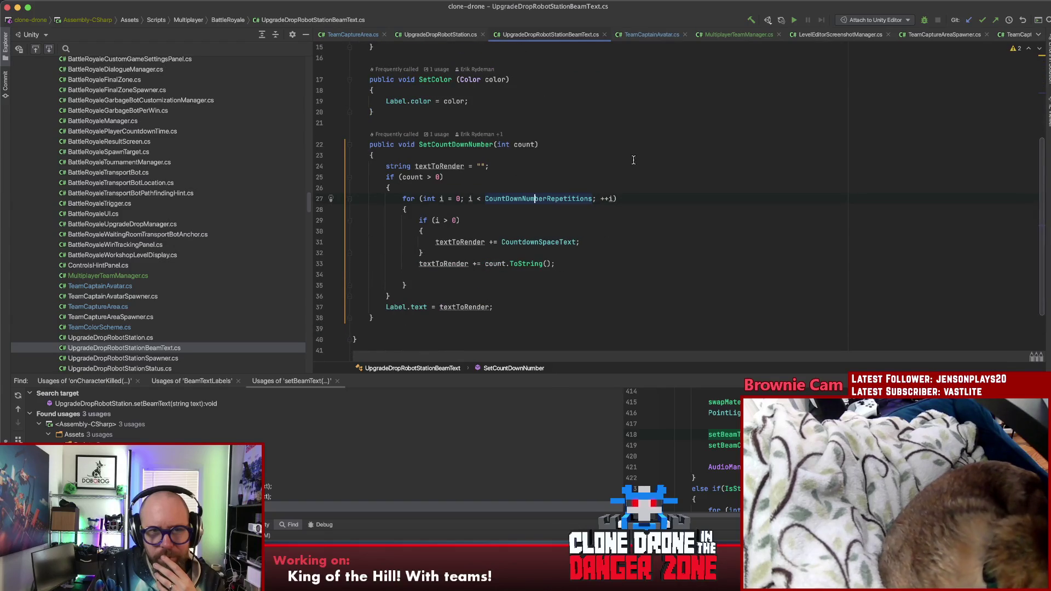
scroll(639, 158, up, 5)
key(Up)
key(Up)
key(Up)
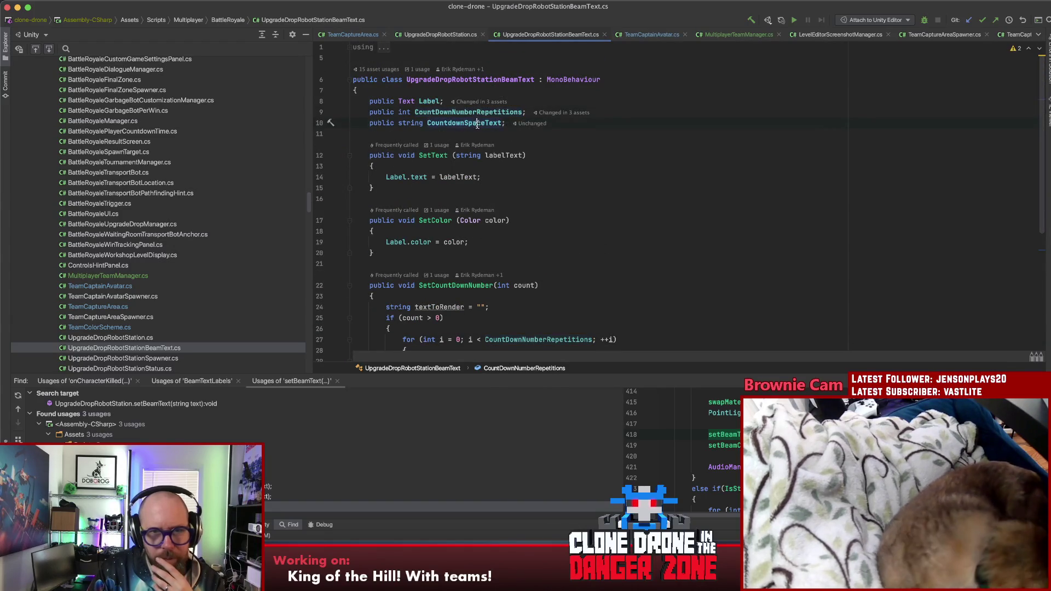
scroll(666, 140, down, 3)
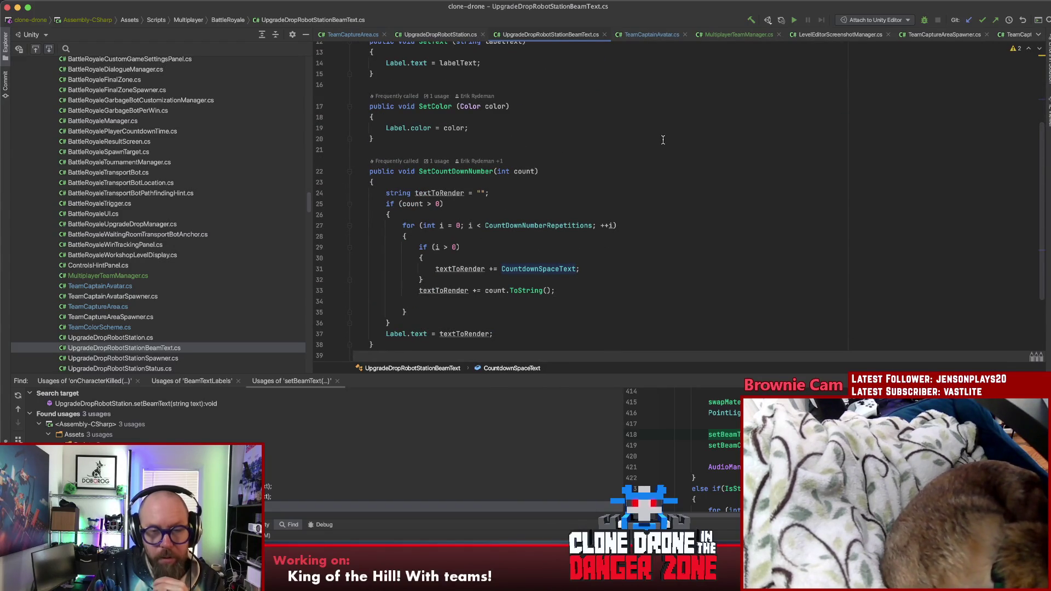
scroll(663, 142, up, 4)
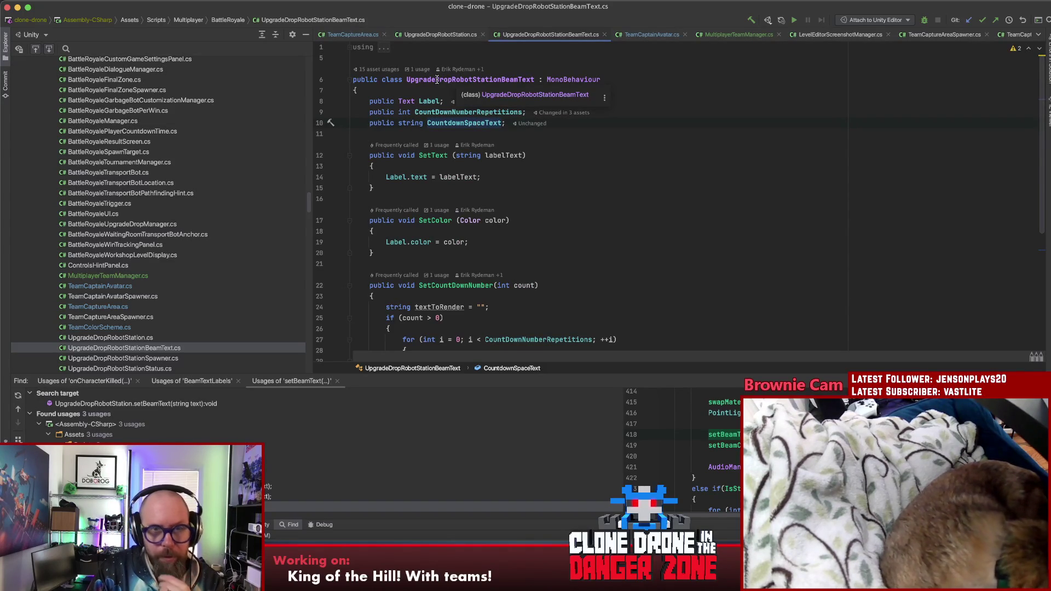
click(437, 79)
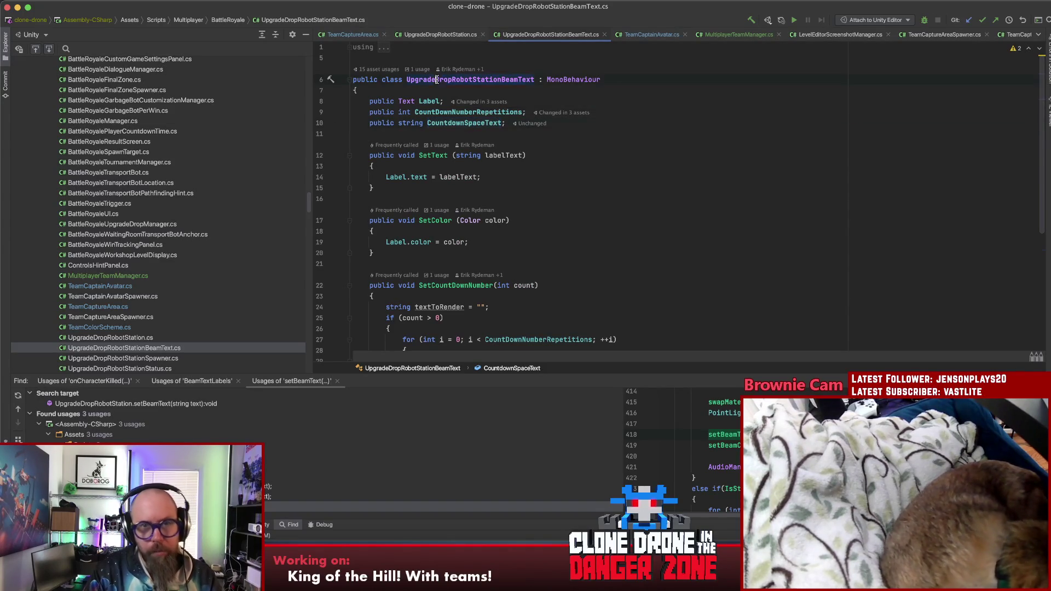
click(487, 80)
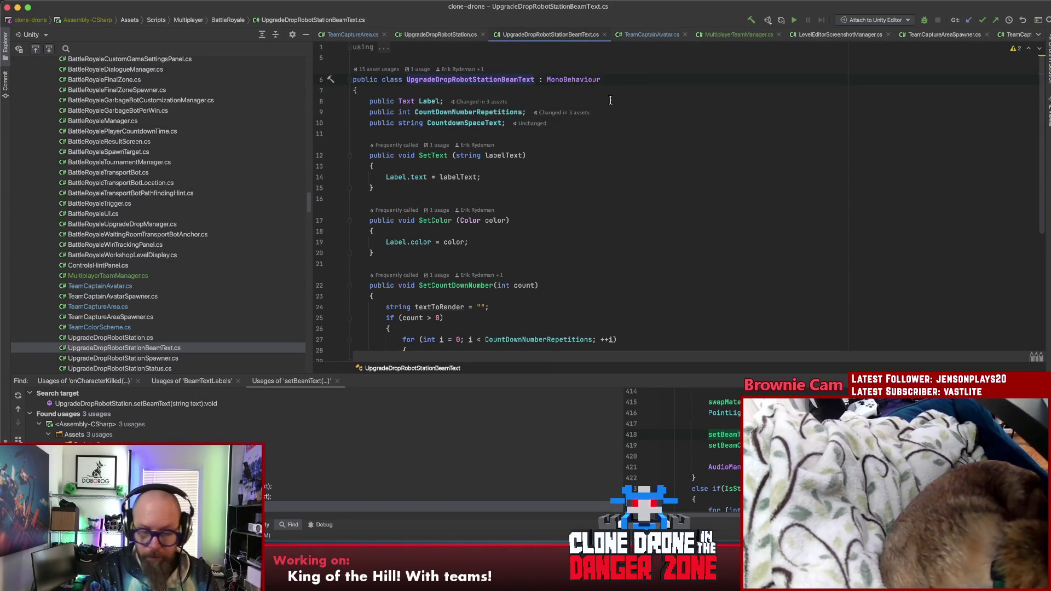
Copy the UpgradeDropRobotStationBeamText[] BeamTextLabels declaration into TeamCaptureArea.cs
key(alt+F7)
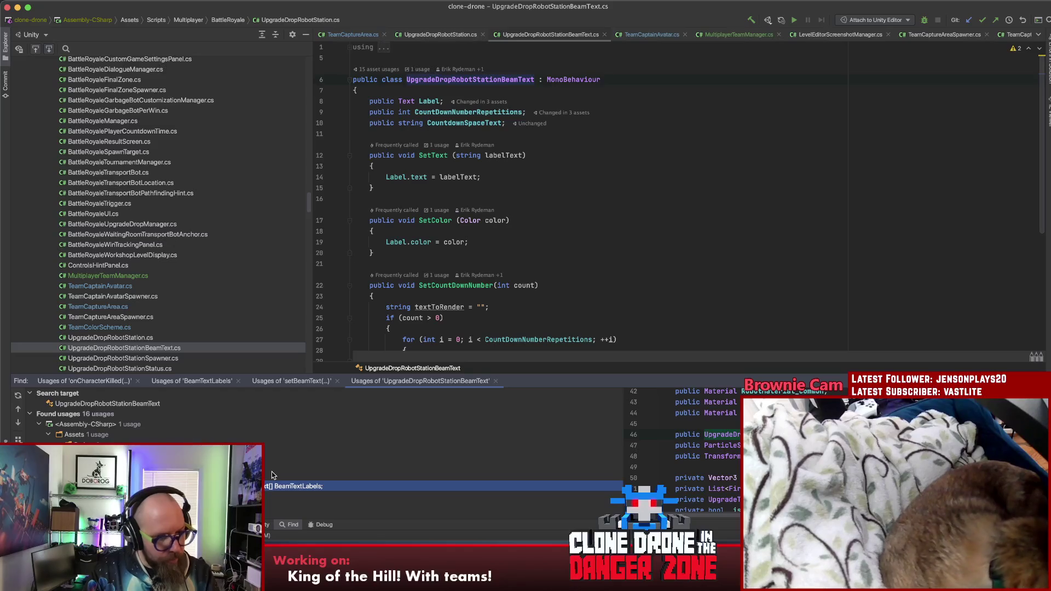
key(Return)
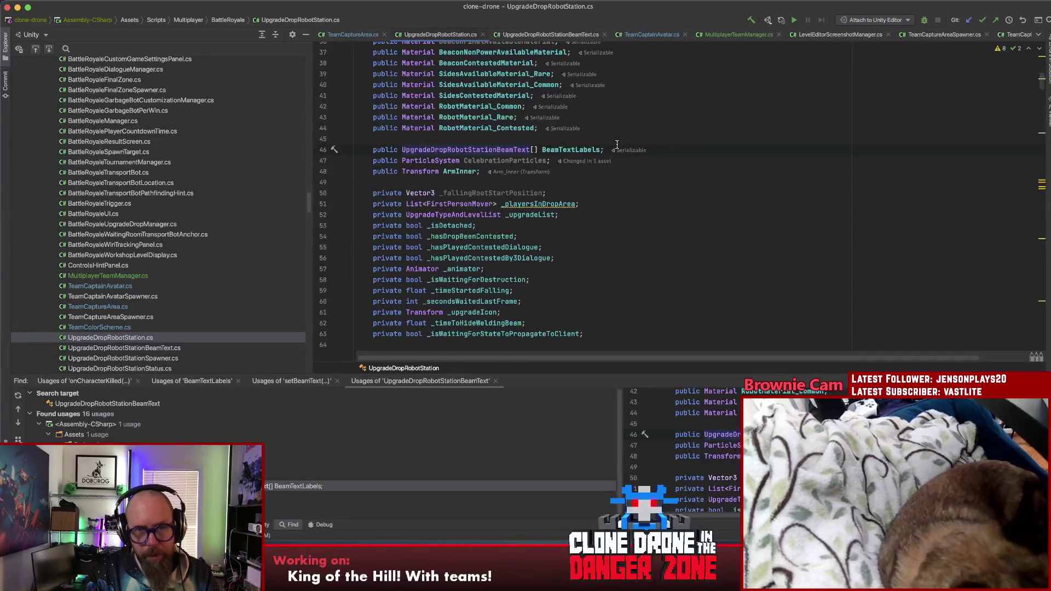
triple_click(363, 156)
key(cmd+c)
key(alt+Down)
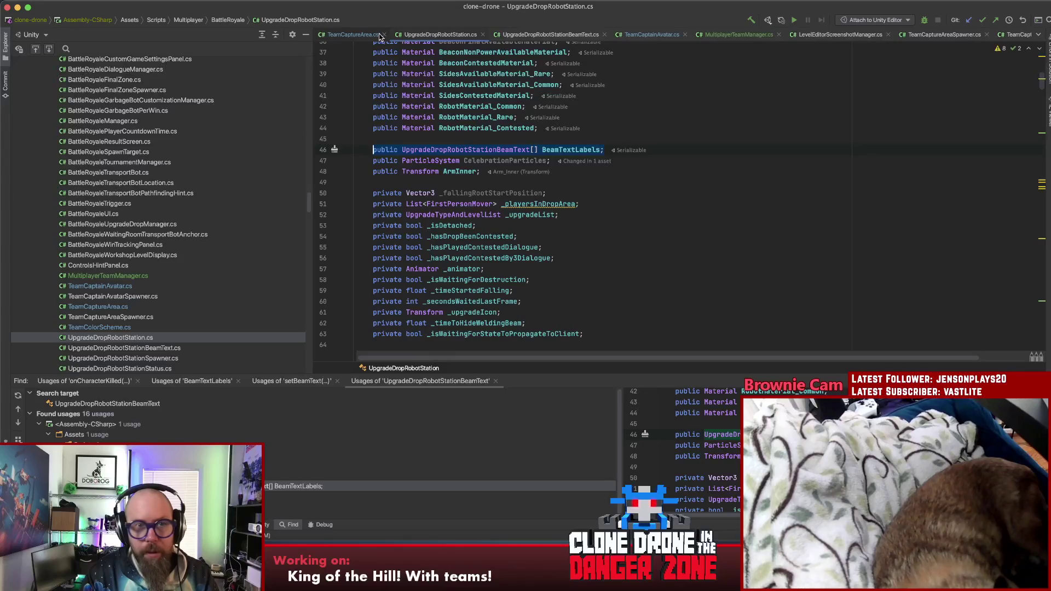
click(356, 33)
scroll(553, 129, up, 10)
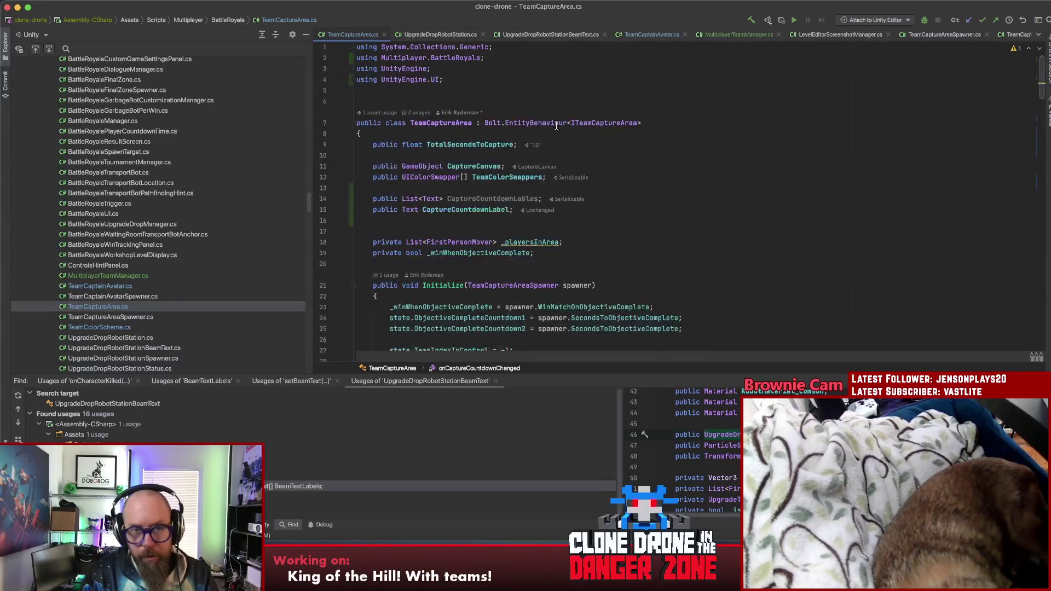
click(455, 221)
key(cmd+v)
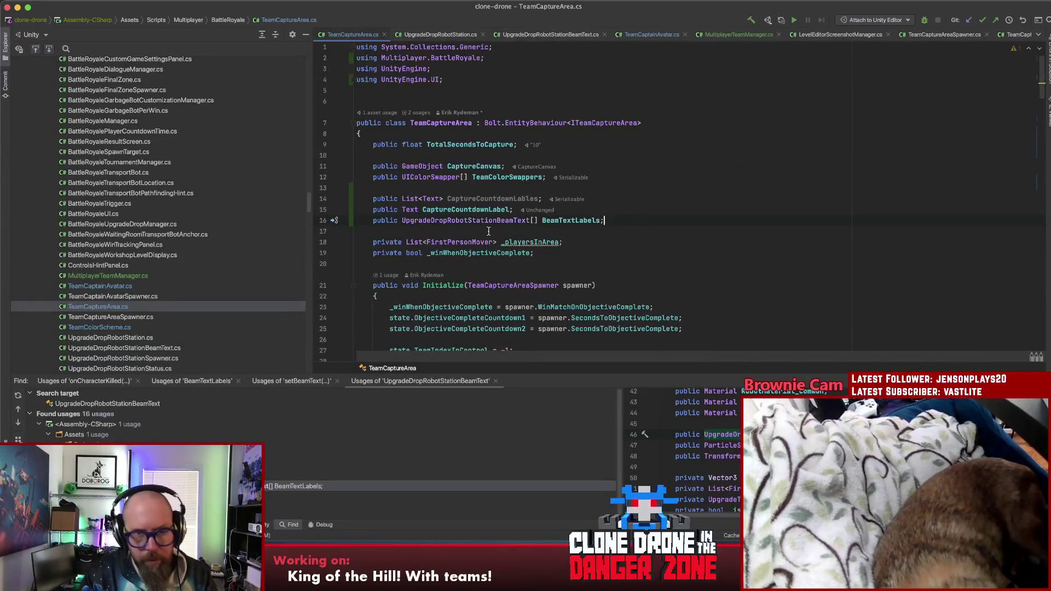
Rename the pasted array to CaptureCountdownLables and delete the old List<Text> field
click(564, 222)
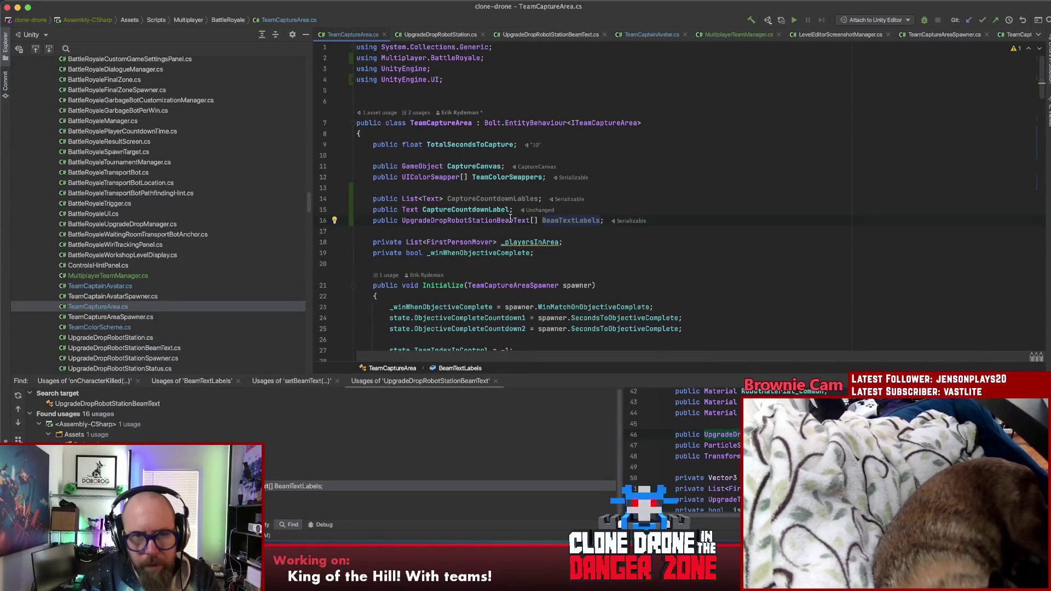
double_click(493, 199)
key(cmd+c)
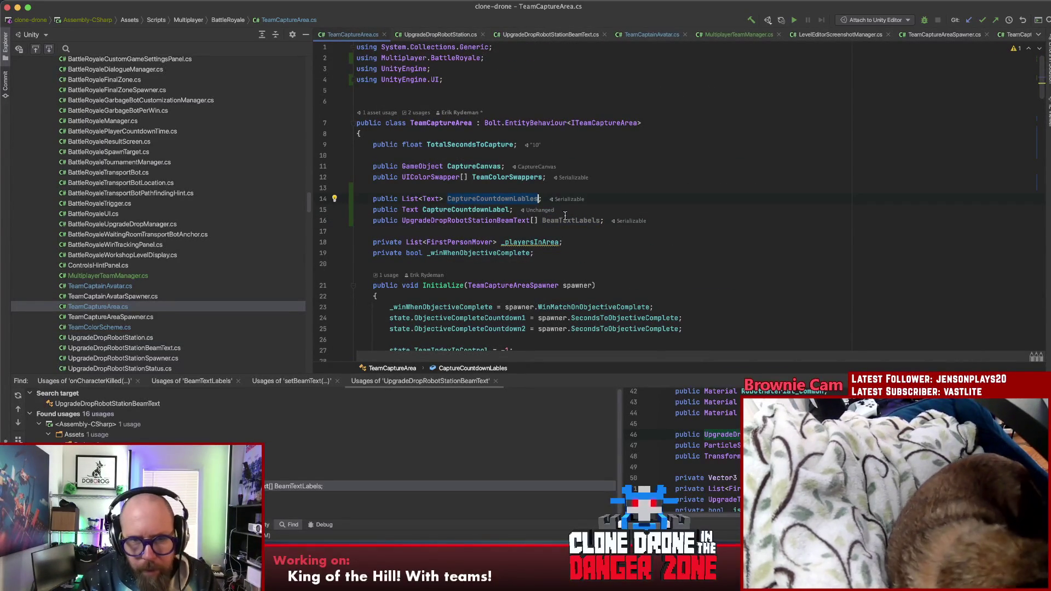
double_click(570, 221)
key(cmd+v)
drag(543, 199, 373, 188)
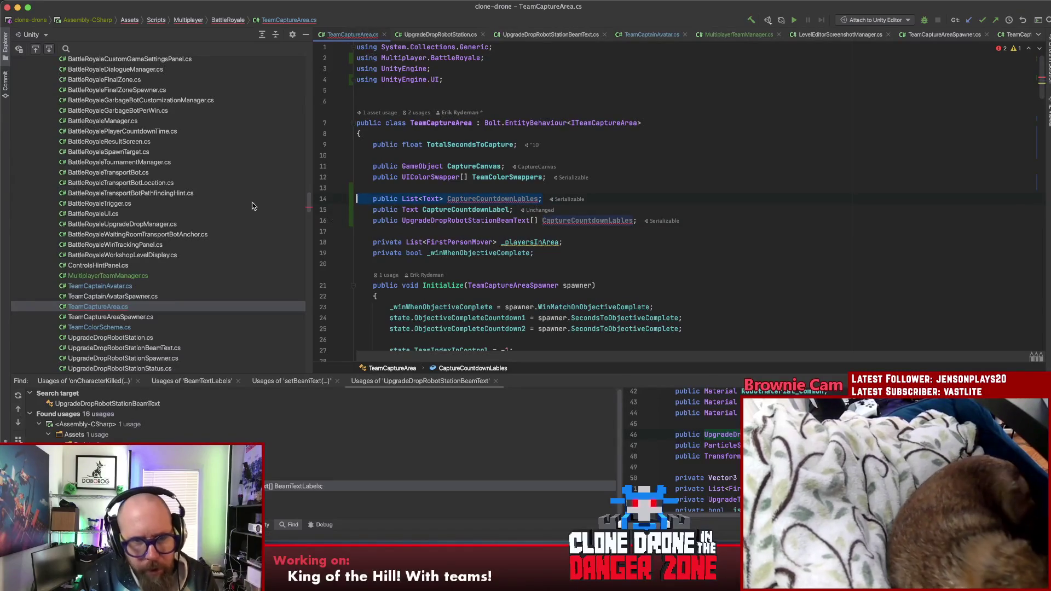
key(BackSpace)
double_click(586, 210)
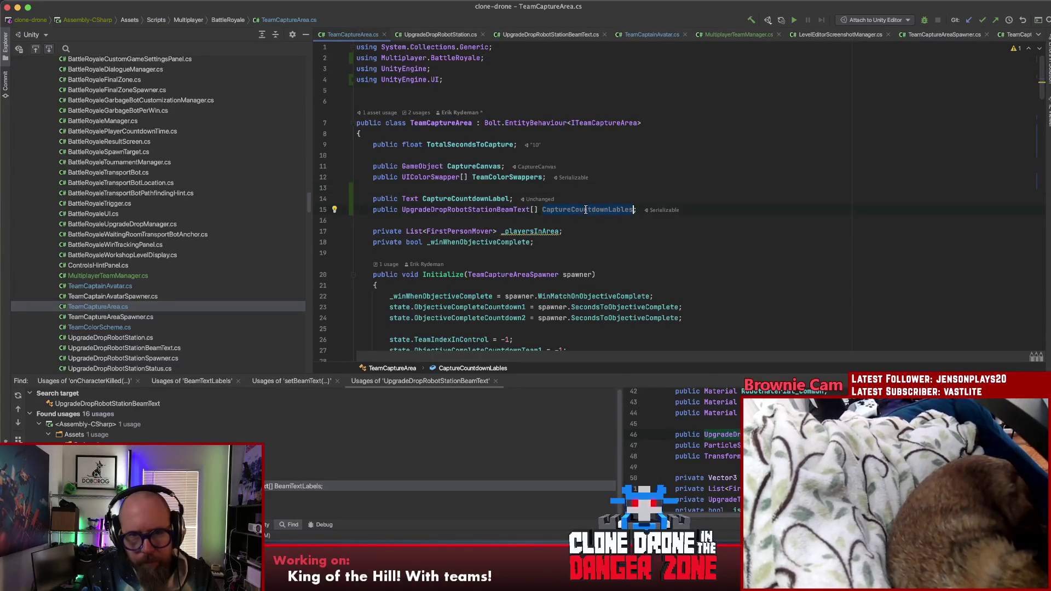
scroll(527, 216, down, 10)
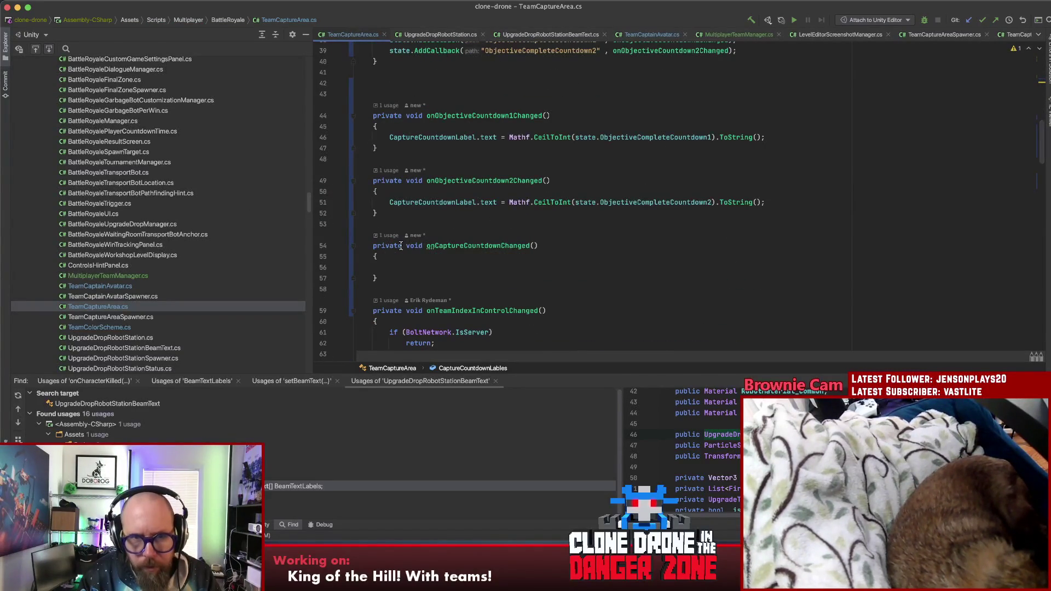
Add a foreach loop over CaptureCountdownLables with loop variable countdownLabel
click(443, 273)
text(fo)
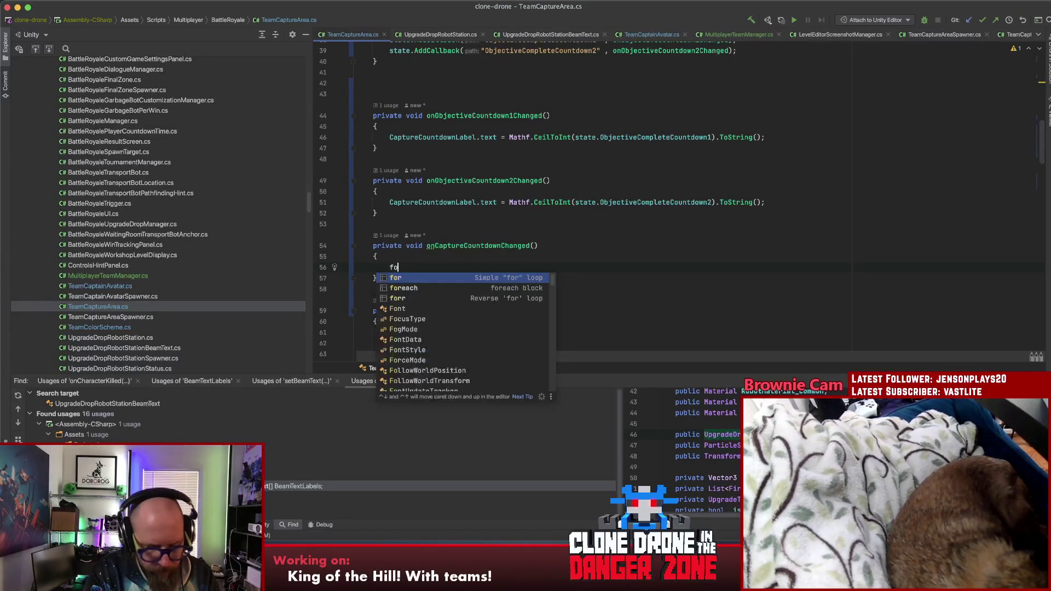
text(r(int)
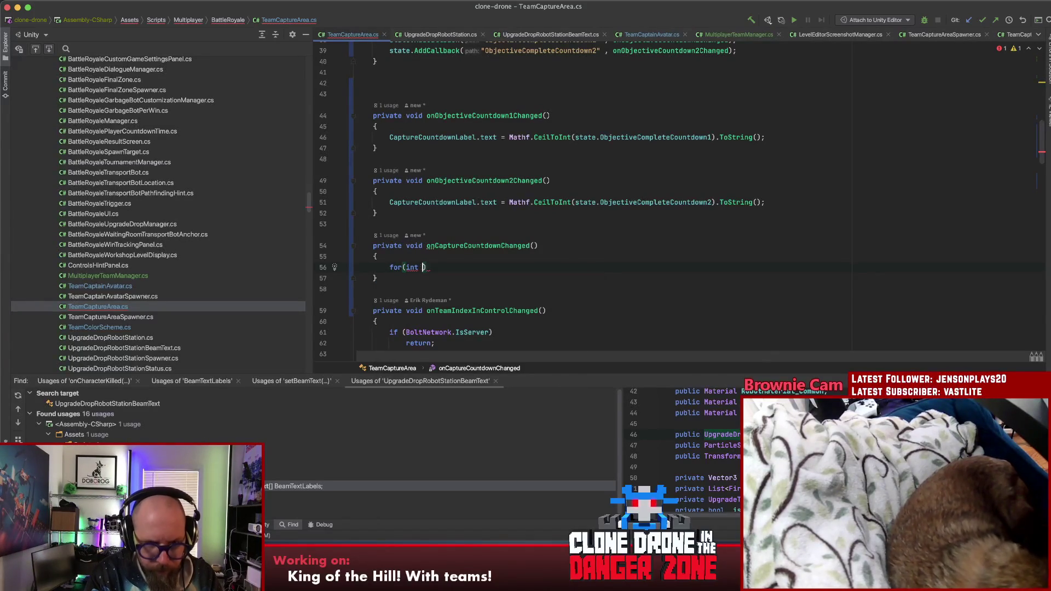
key(BackSpace)
key(BackSpace)
key(BackSpace)
text(forea)
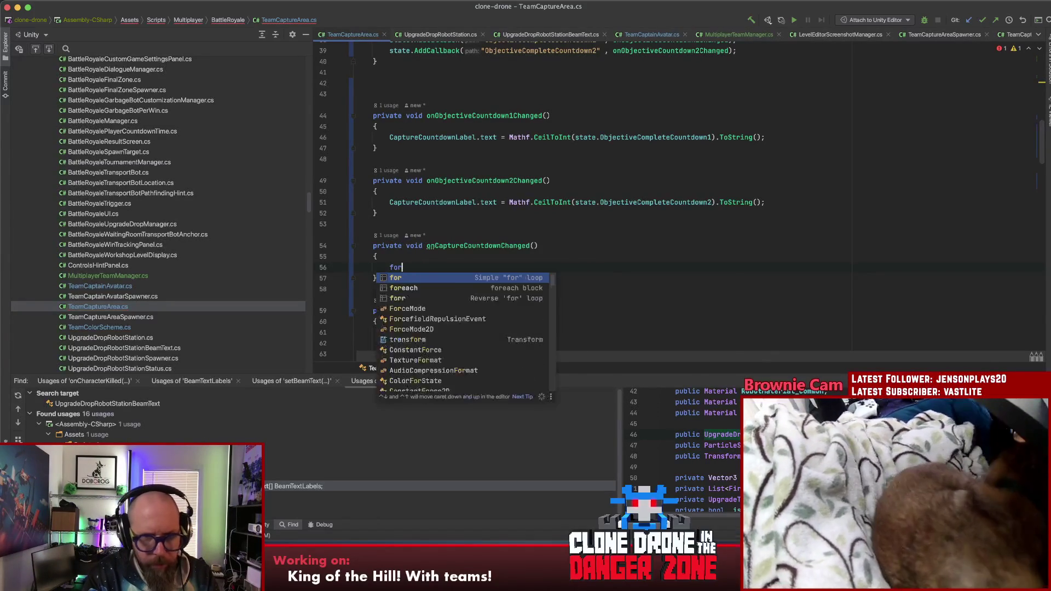
key(Tab)
key(Return)
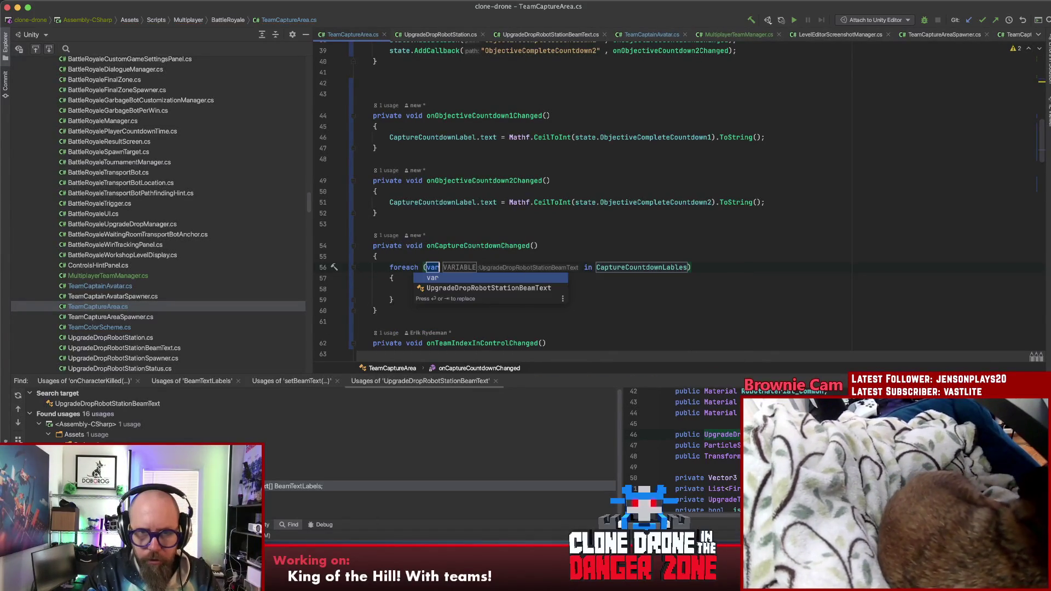
key(Return)
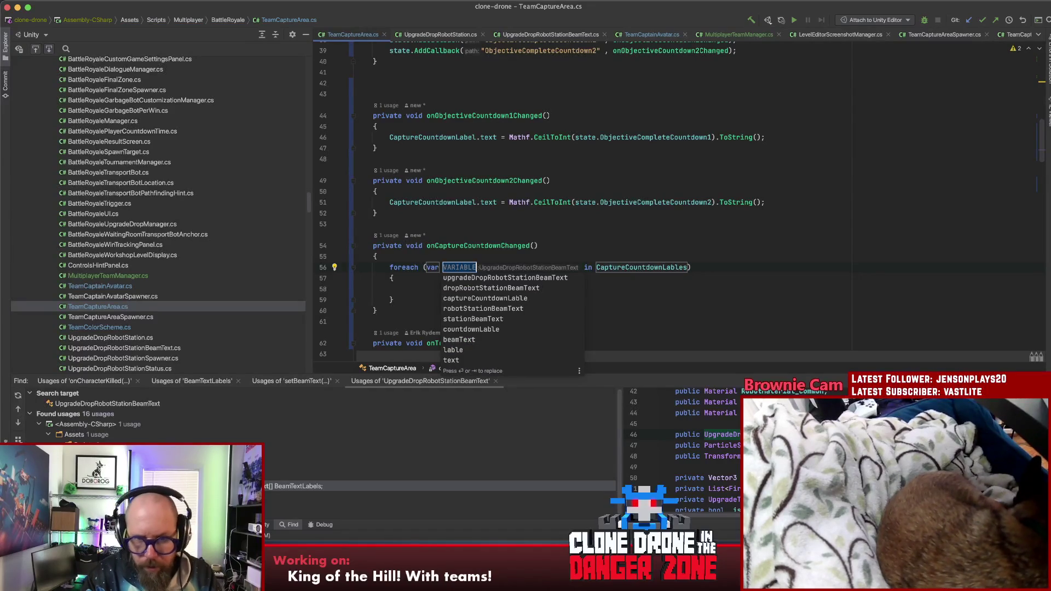
text(countd)
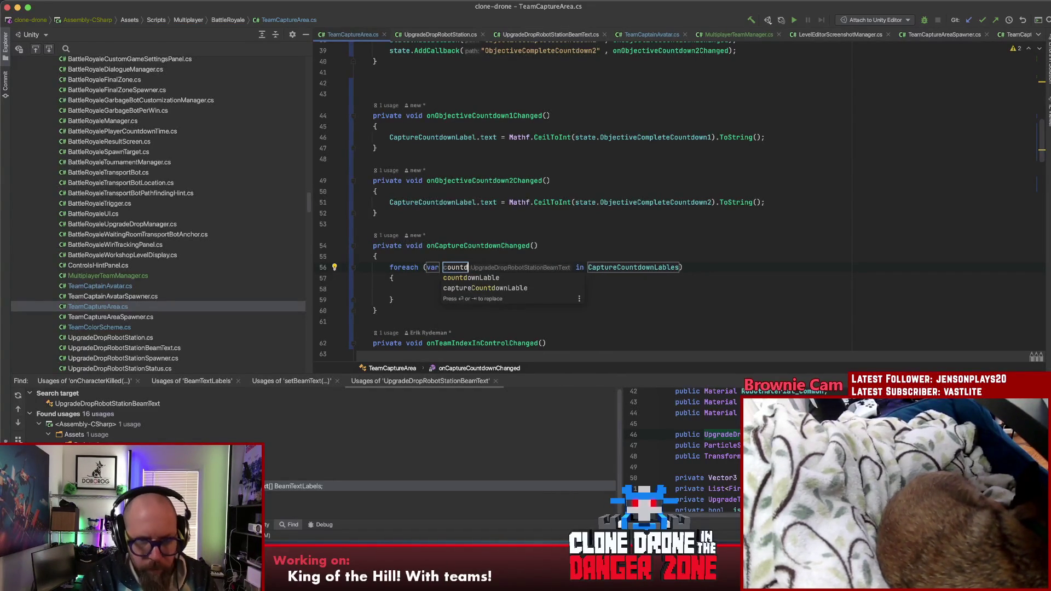
text(ownLabel)
key(Escape)
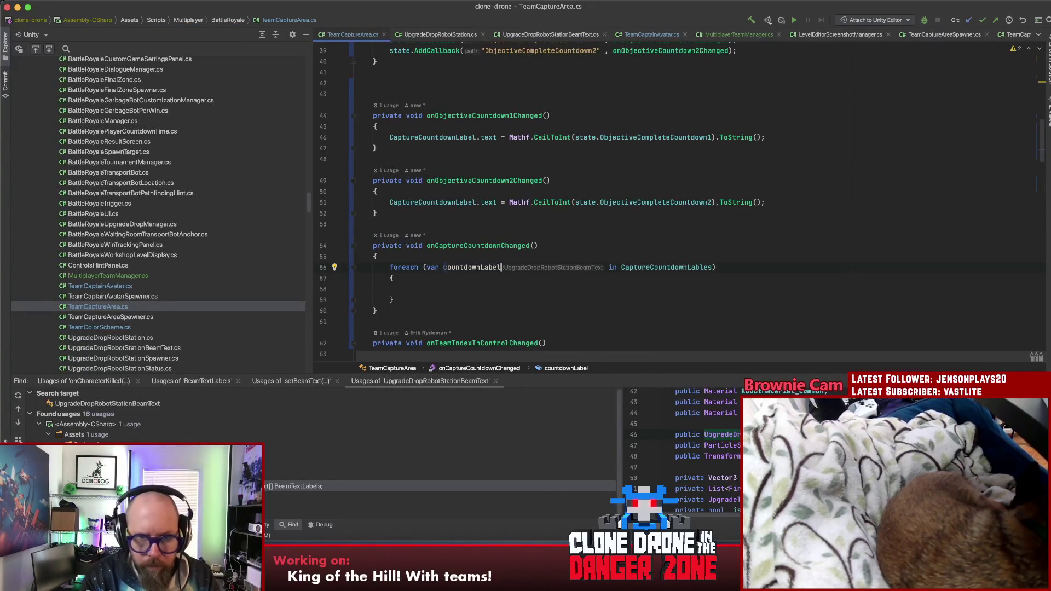
key(Return)
In the loop, call countdownLabel.SetCountDownNumber(Mathf.CeilToInt(state.CaptureCountdown))
text(countdownLabel)
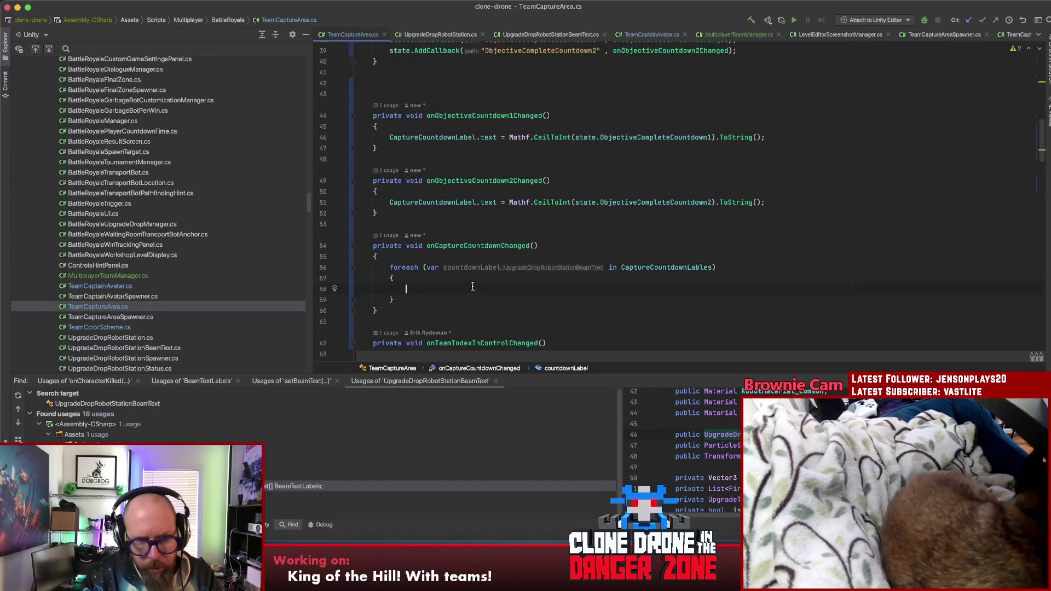
text(.Set)
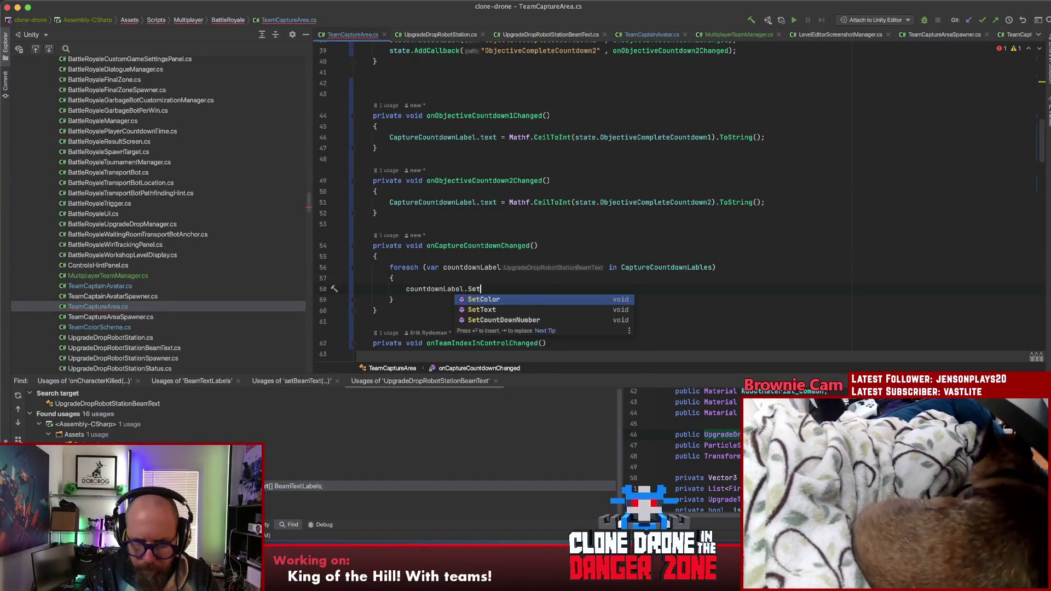
key(Down)
key(Down)
key(Return)
text(state)
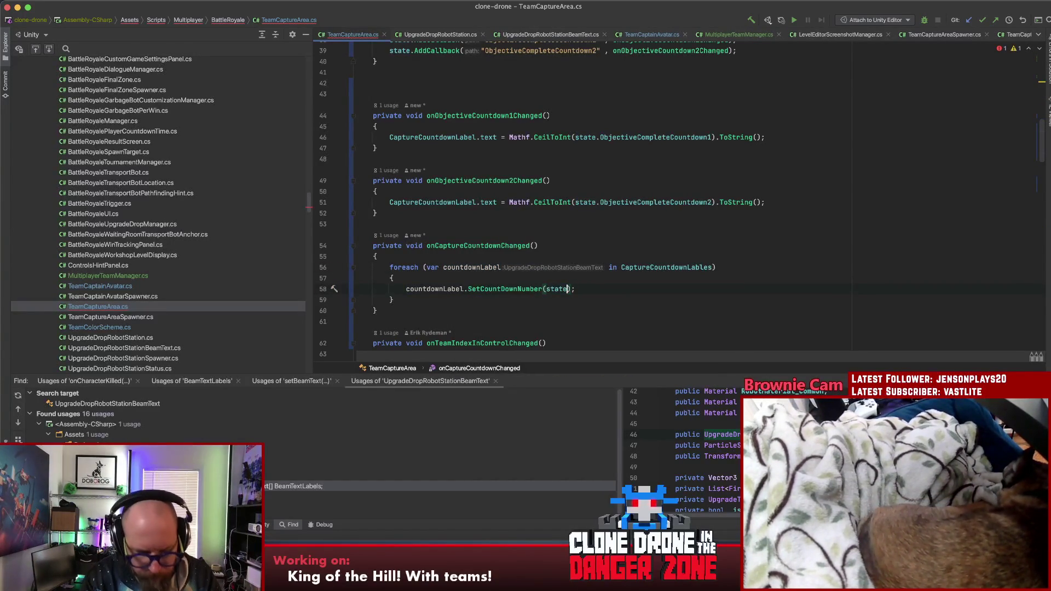
text(.coap)
key(Return)
key(Left)
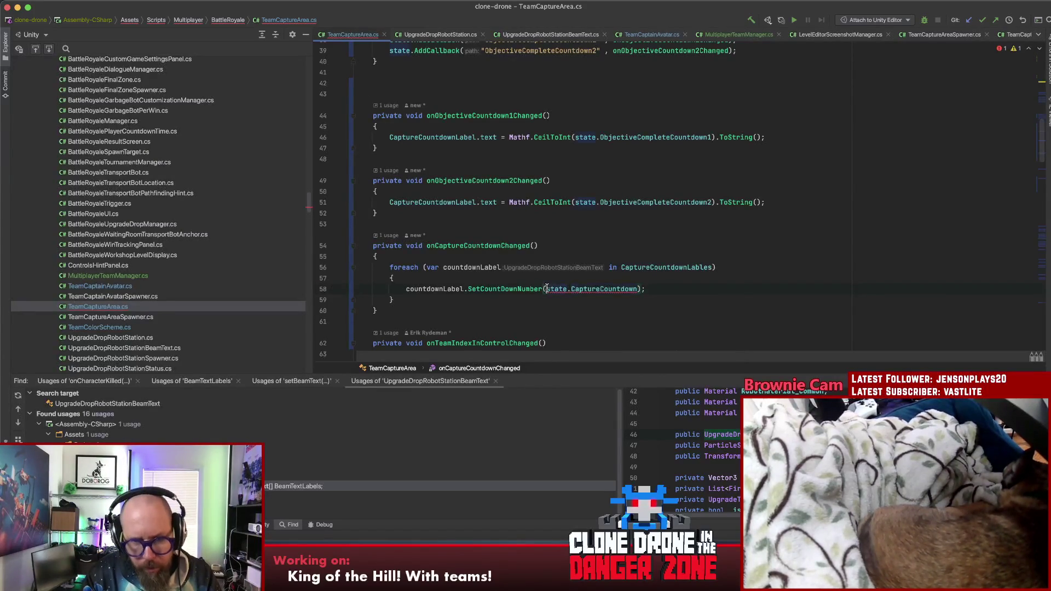
click(547, 289)
text(Mathf.)
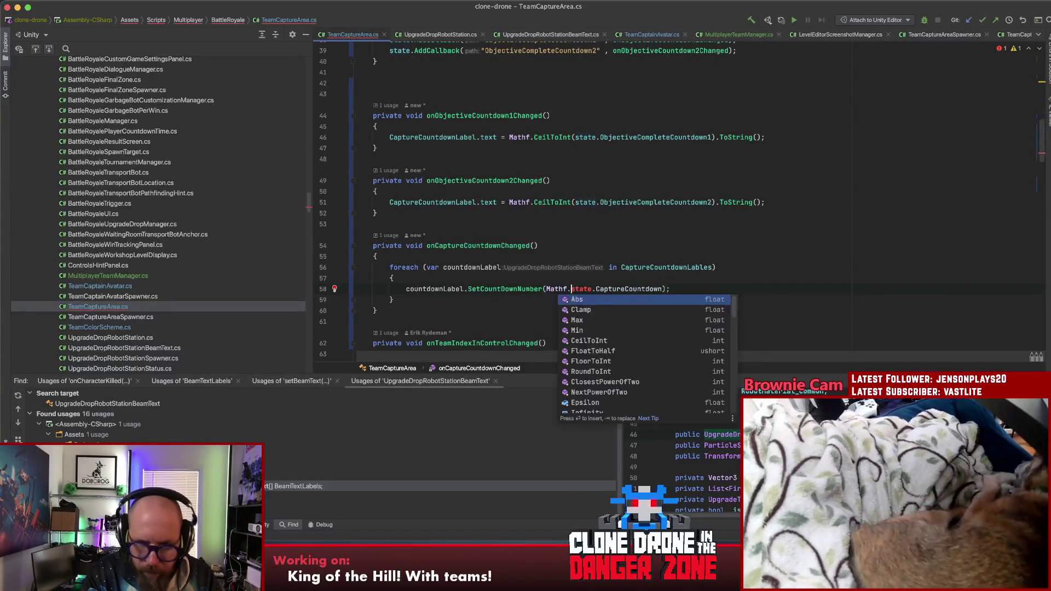
text(Ce)
key(Return)
key(End)
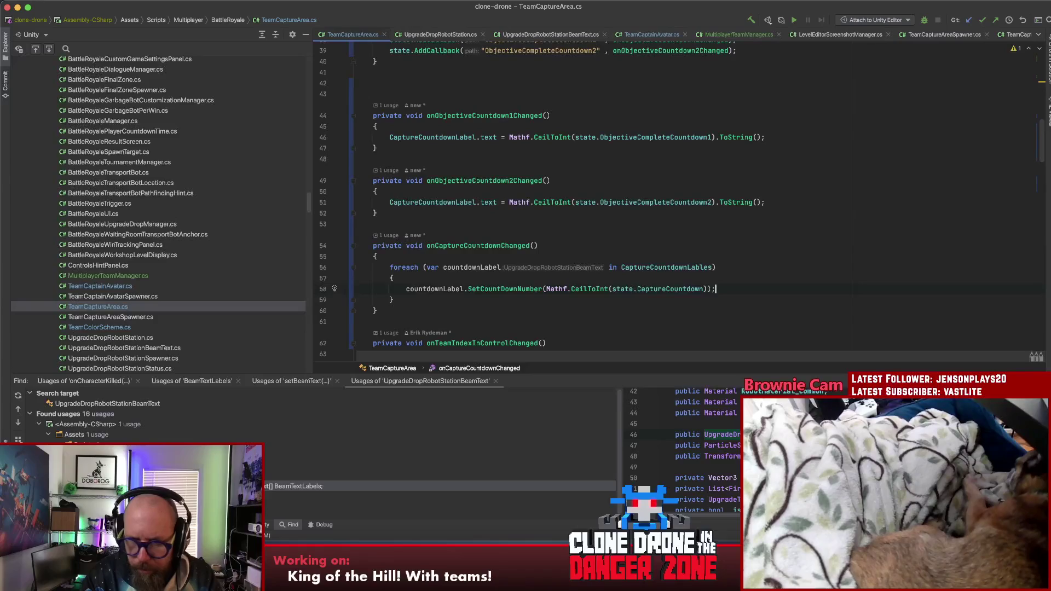
key(Left)
key(Left)
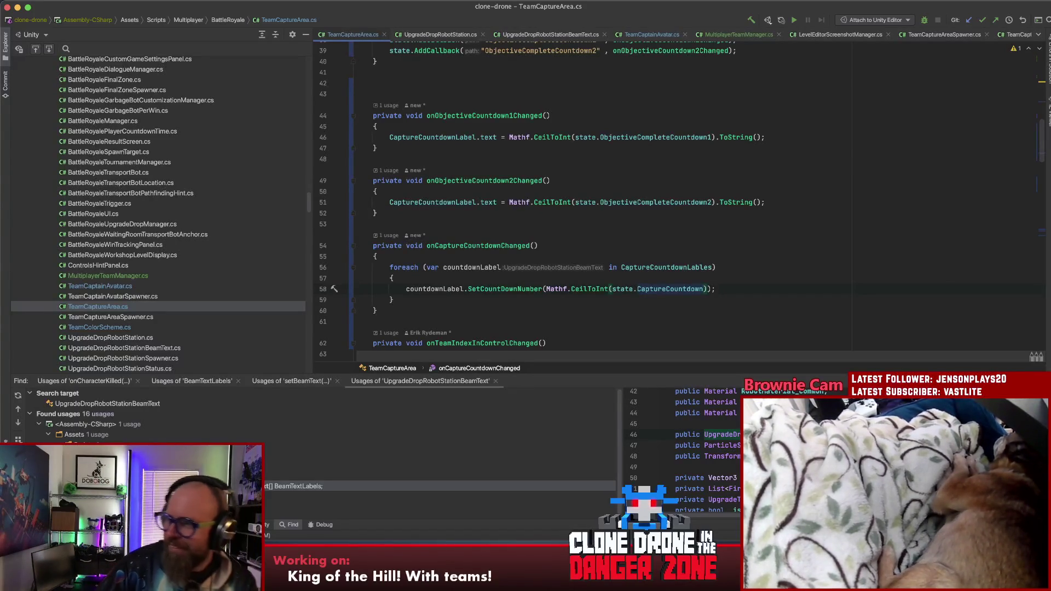
Review the finished foreach loop, then switch to Unity to reimport TeamCaptureArea.cs
click(587, 254)
click(748, 289)
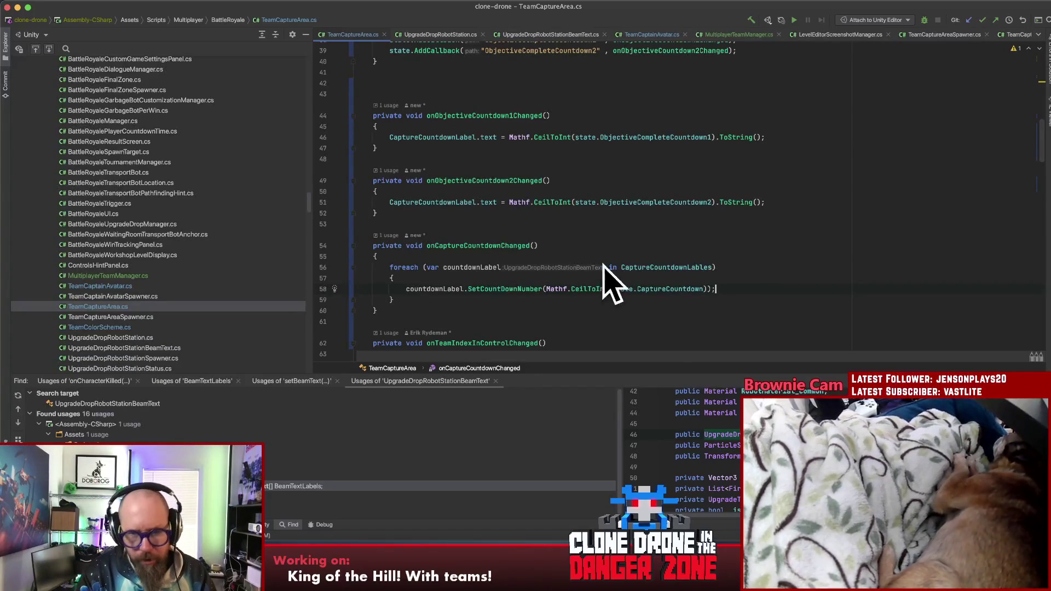
click(500, 303)
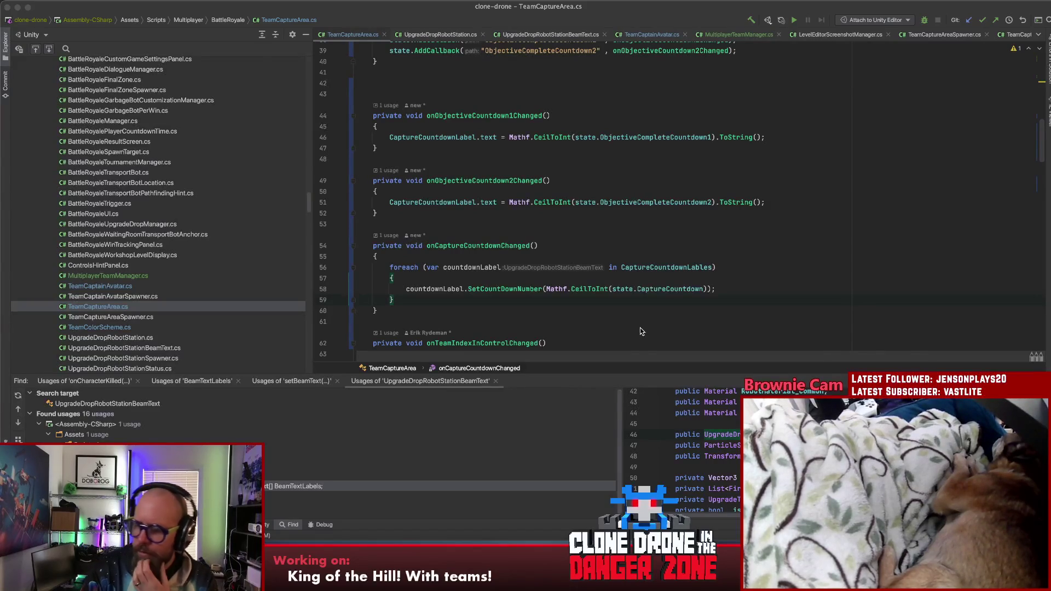
key(super+Tab)
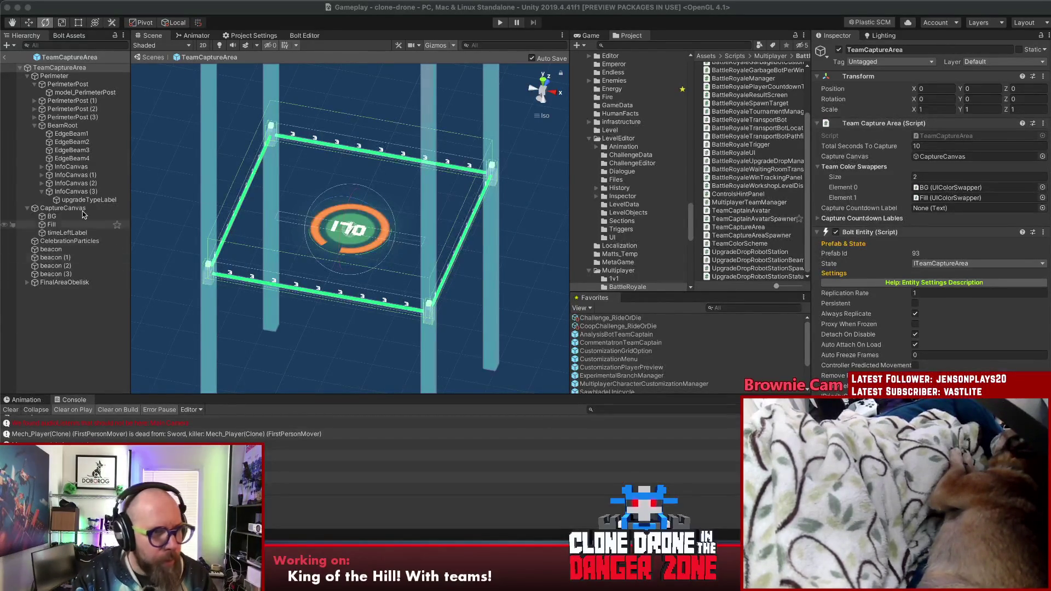
Assign timeLeftLabel to Capture Countdown Label and expand the empty Capture Countdown Lables list
drag(48, 232, 823, 207)
drag(924, 209, 942, 208)
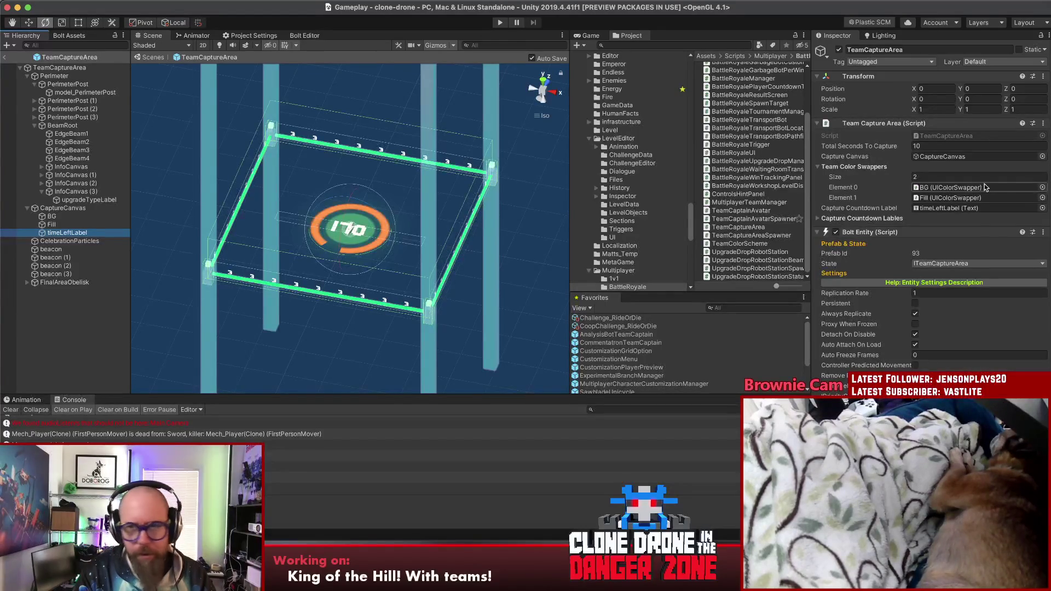
click(820, 219)
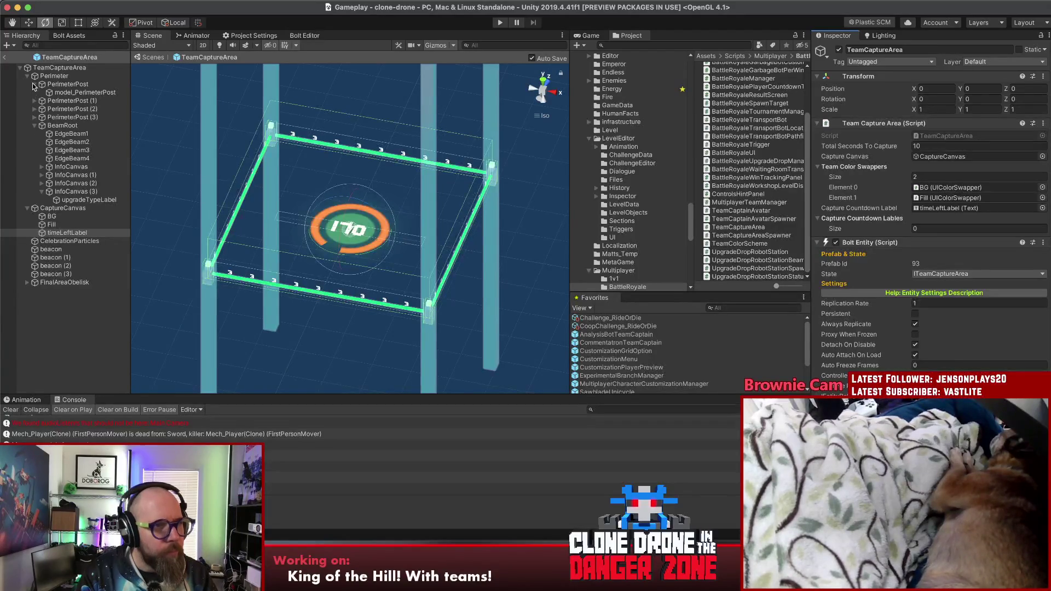
click(65, 201)
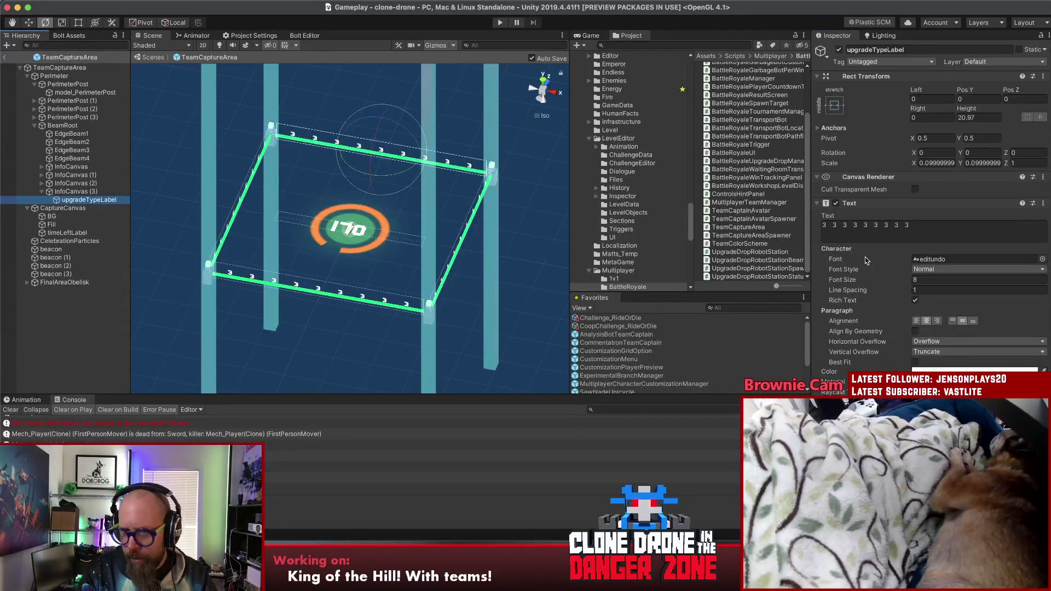
Expand InfoCanvas, InfoCanvas (1) and InfoCanvas (2), then select the TeamCaptureArea root
scroll(867, 260, down, 5)
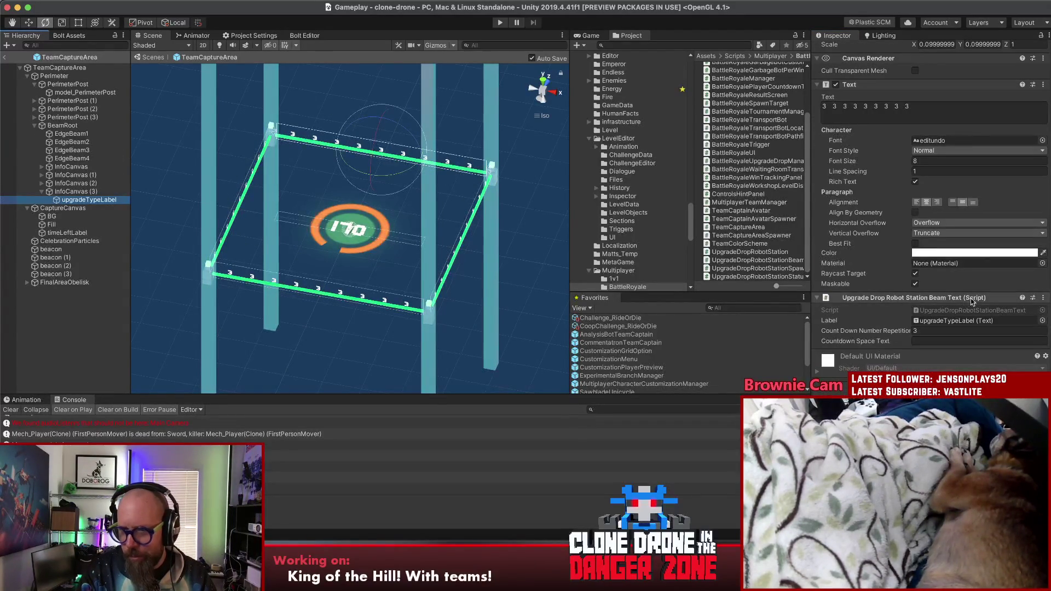
click(944, 340)
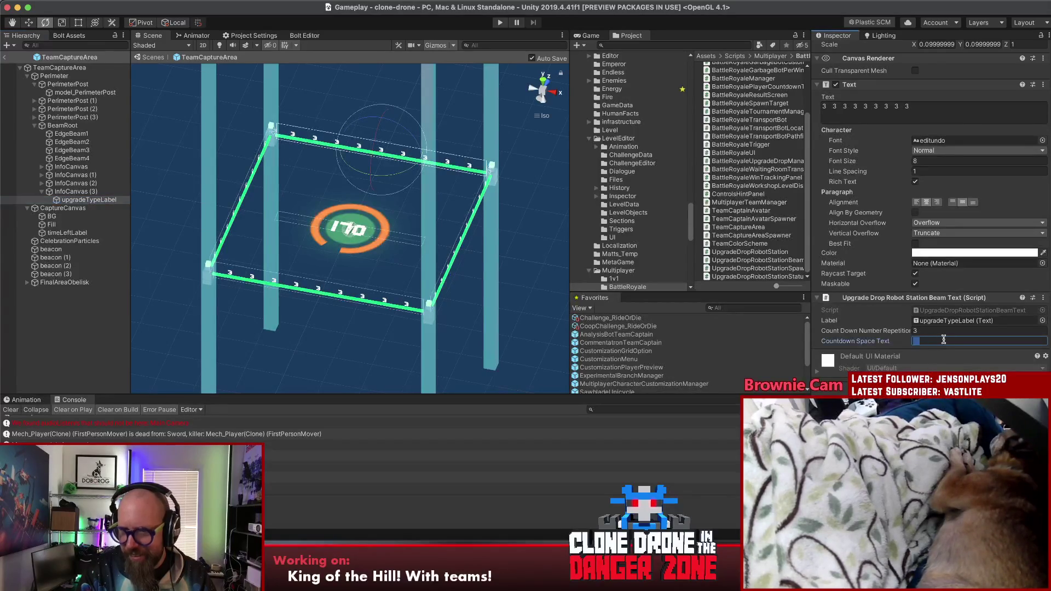
click(67, 313)
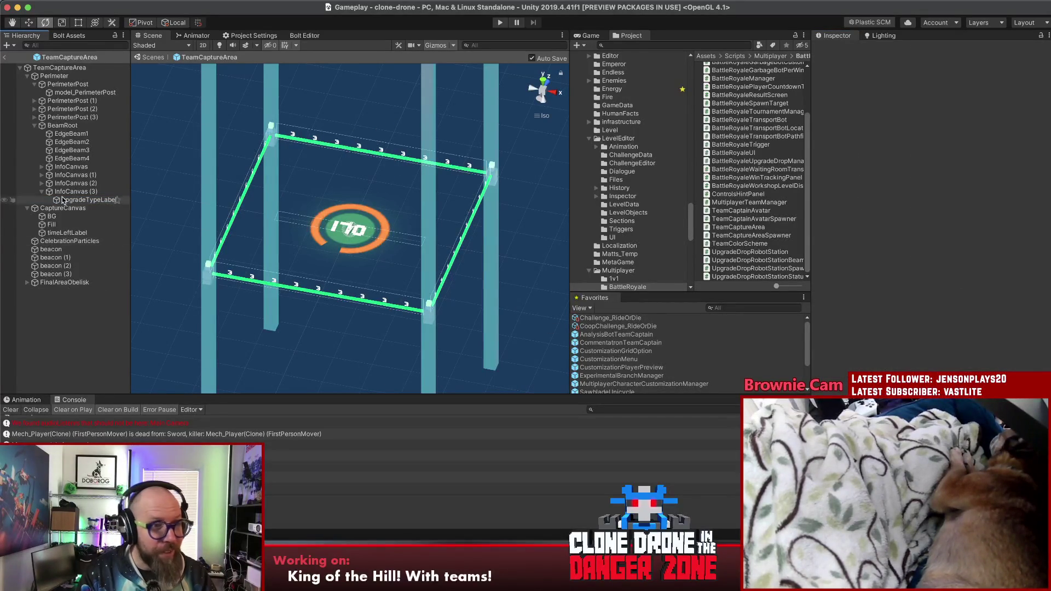
click(42, 166)
click(42, 183)
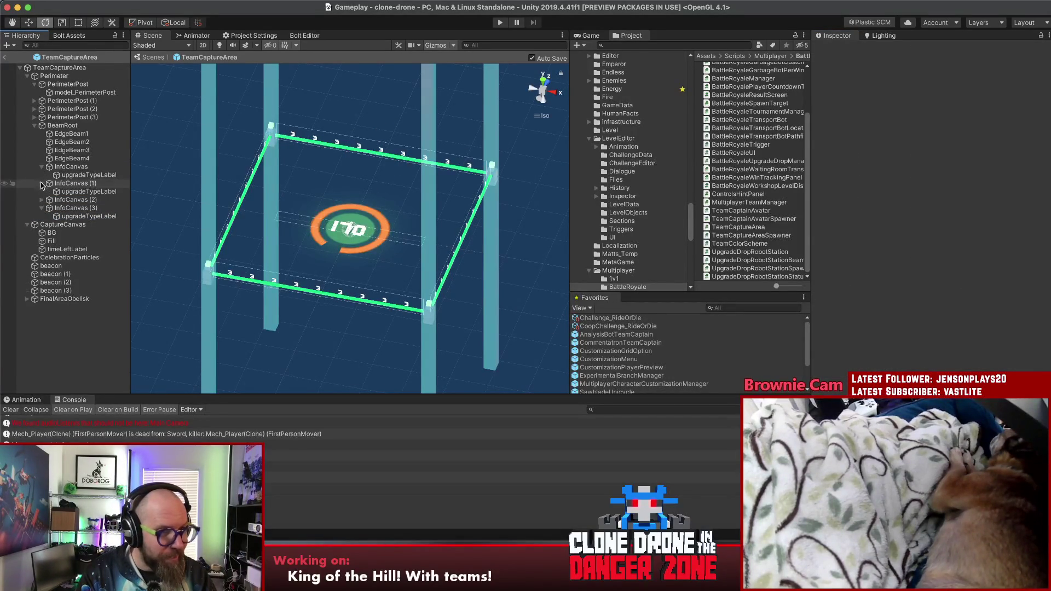
click(42, 199)
click(60, 68)
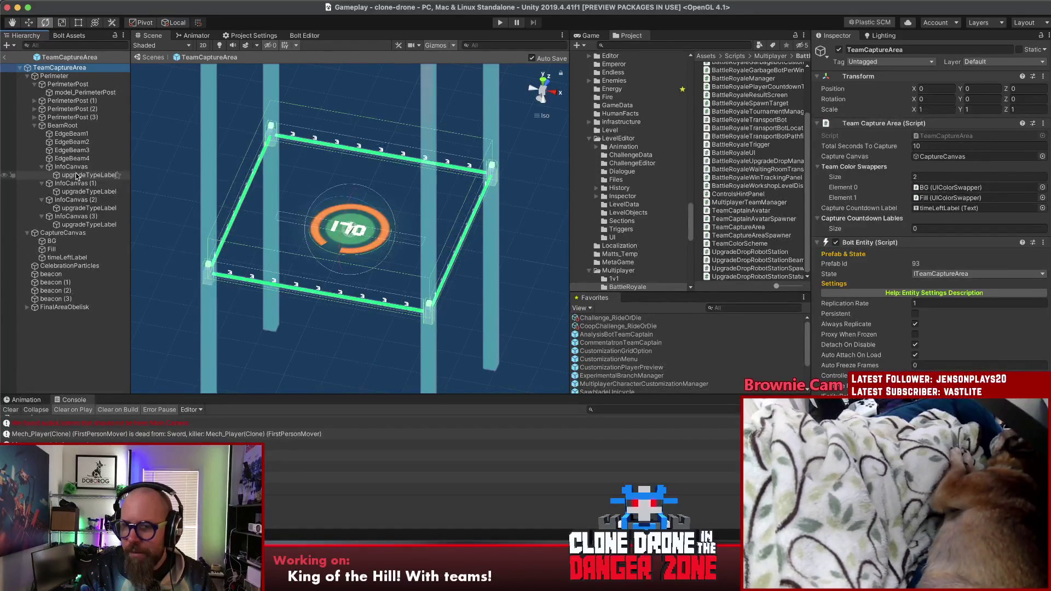
Add the four InfoCanvas upgradeTypeLabels as elements of the Capture Countdown Lables list
drag(77, 176, 847, 220)
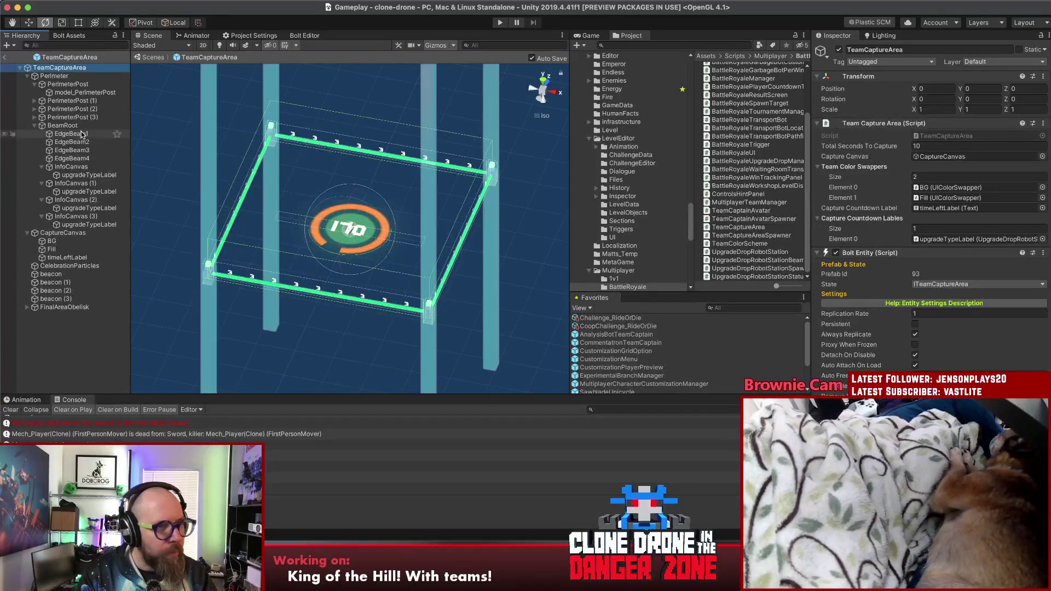
click(83, 192)
drag(82, 192, 873, 220)
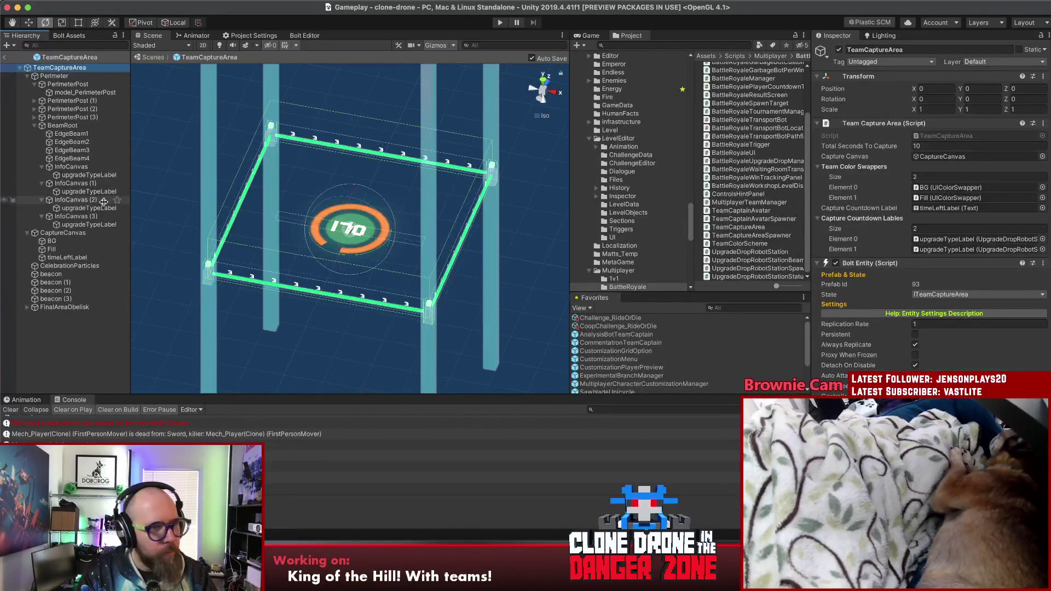
drag(88, 208, 852, 223)
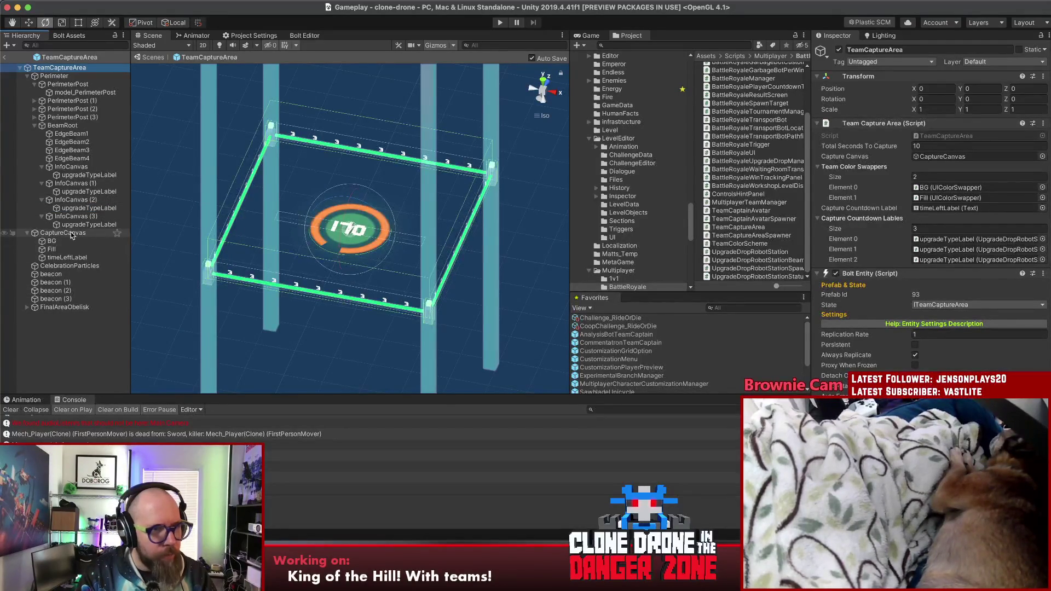
mouse_move(660, 282)
mouse_down()
mouse_move(831, 239)
mouse_move(852, 221)
mouse_up()
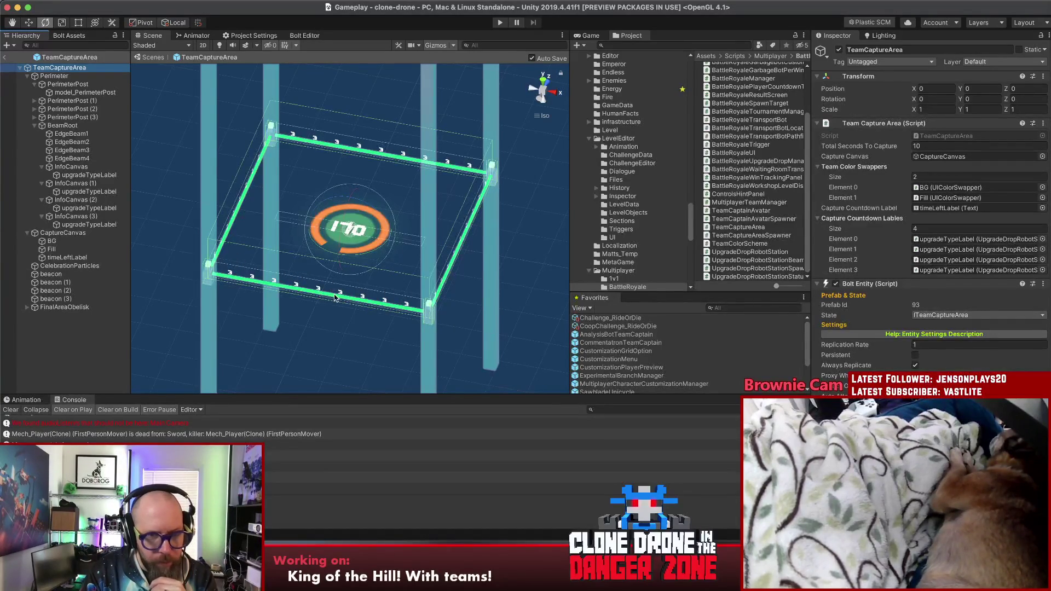
click(88, 175)
scroll(995, 311, down, 5)
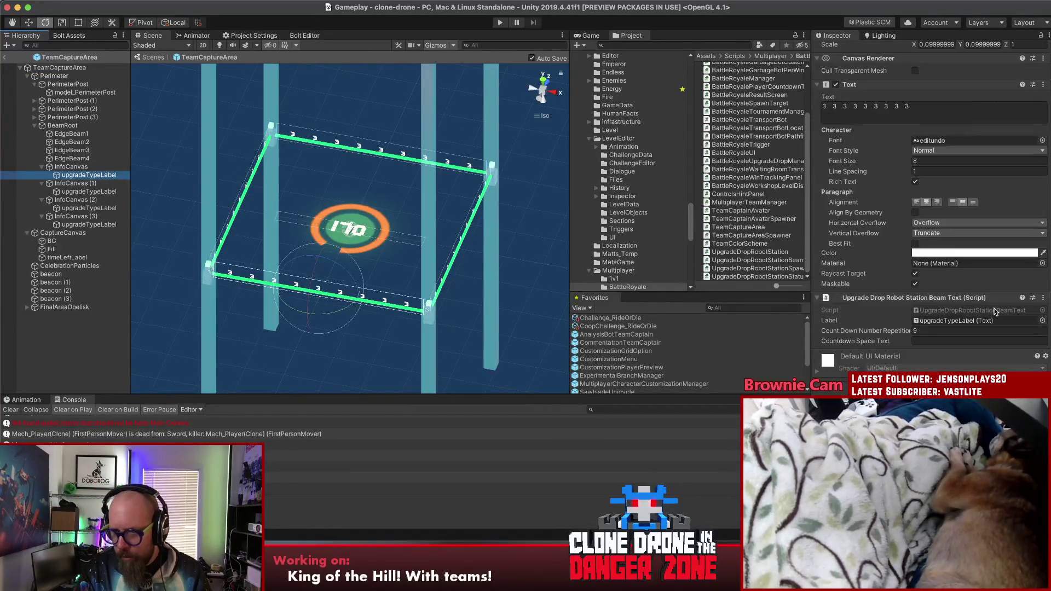
click(50, 338)
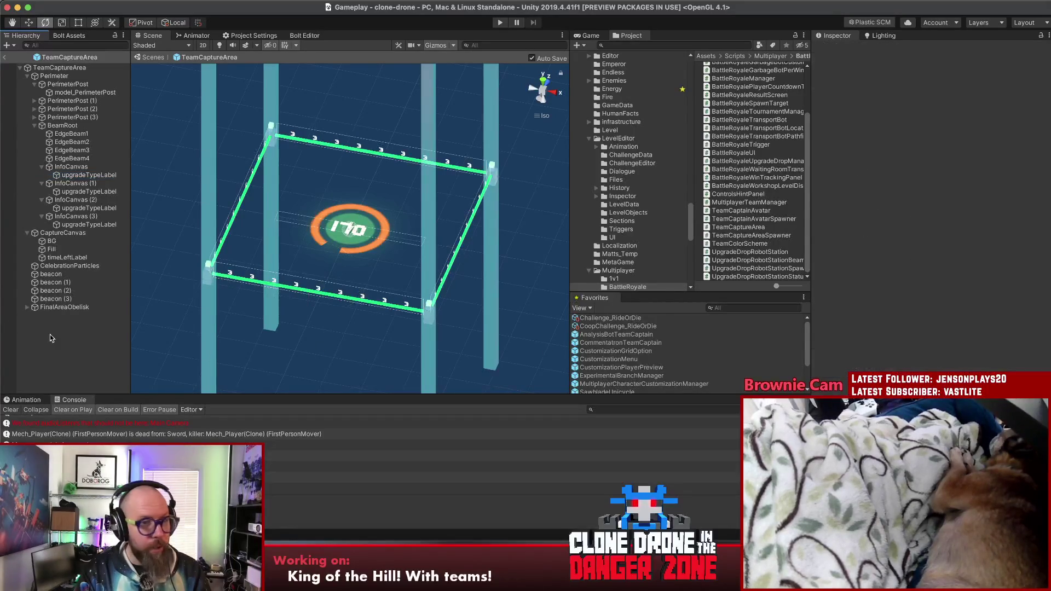
Exit prefab mode back to the scene and start the game in play mode
click(3, 58)
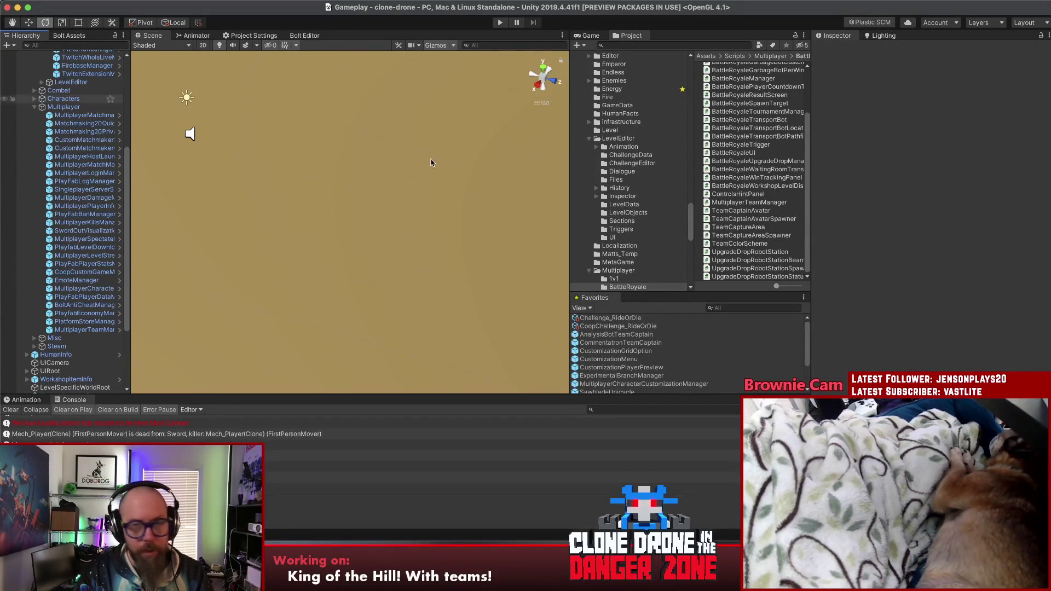
click(892, 181)
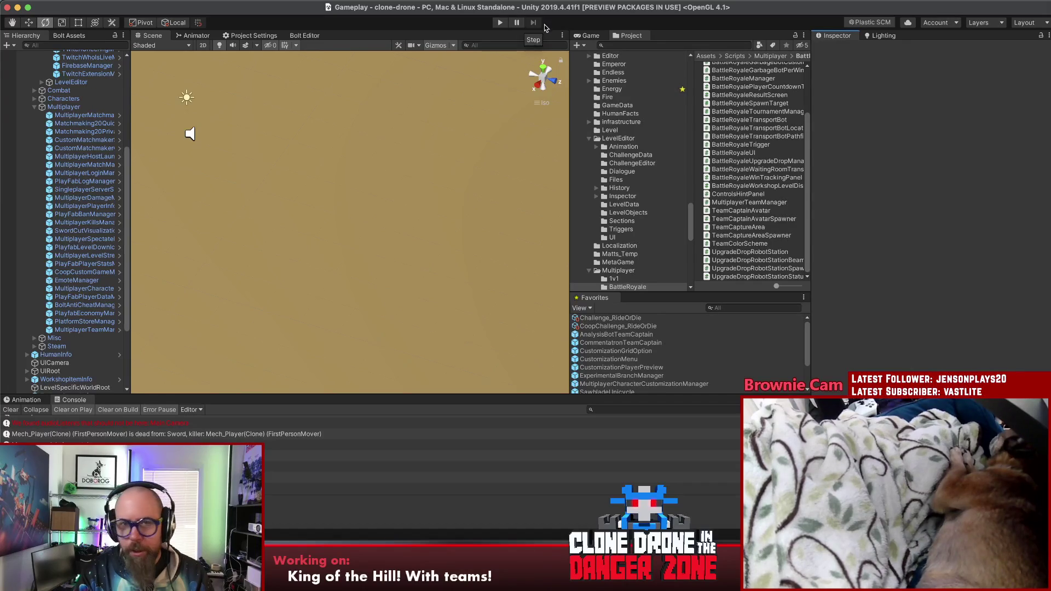
click(500, 23)
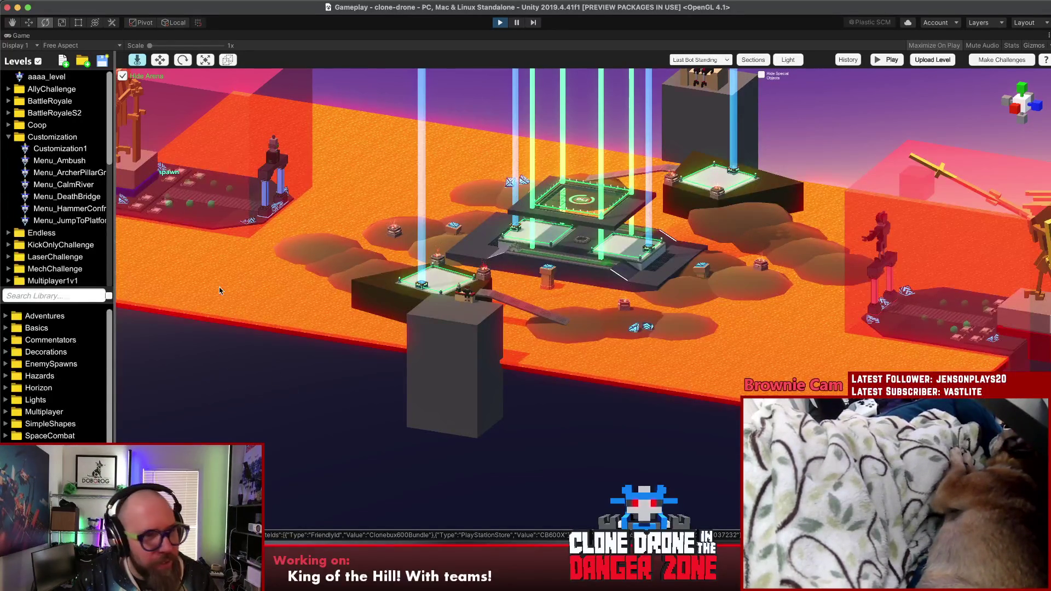
Load the KOTH_TestWow level, answering the save prompt, and launch a test match on it
scroll(64, 158, down, 2)
scroll(64, 162, up, 2)
scroll(63, 170, down, 20)
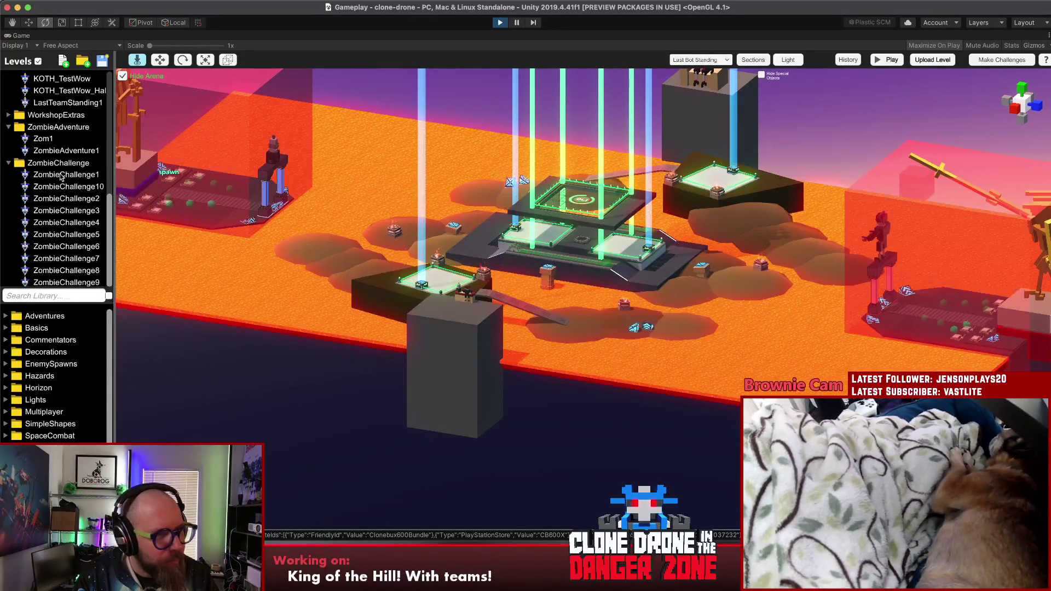
scroll(61, 133, up, 5)
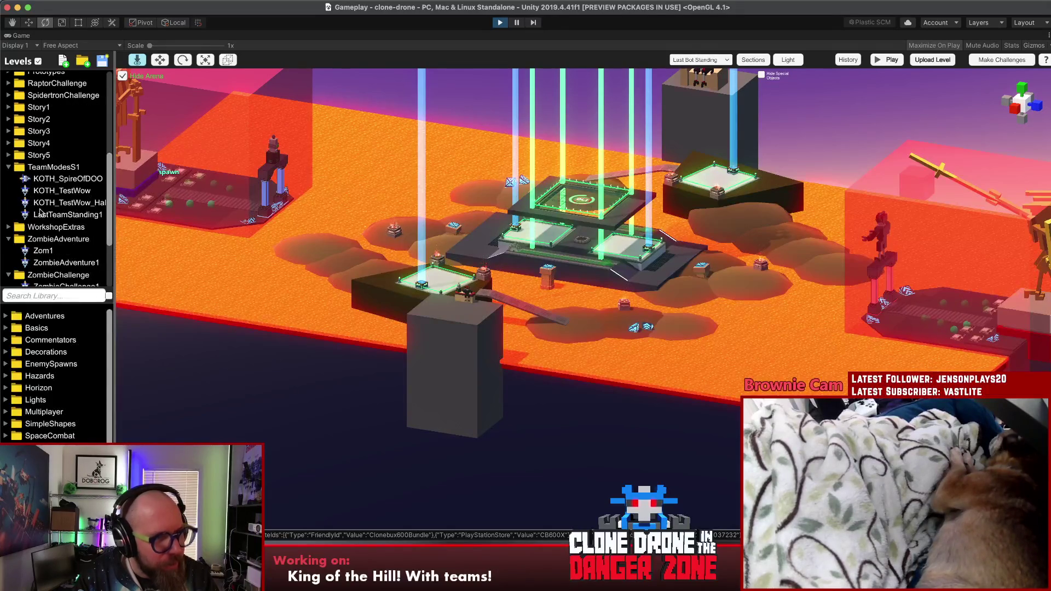
click(55, 192)
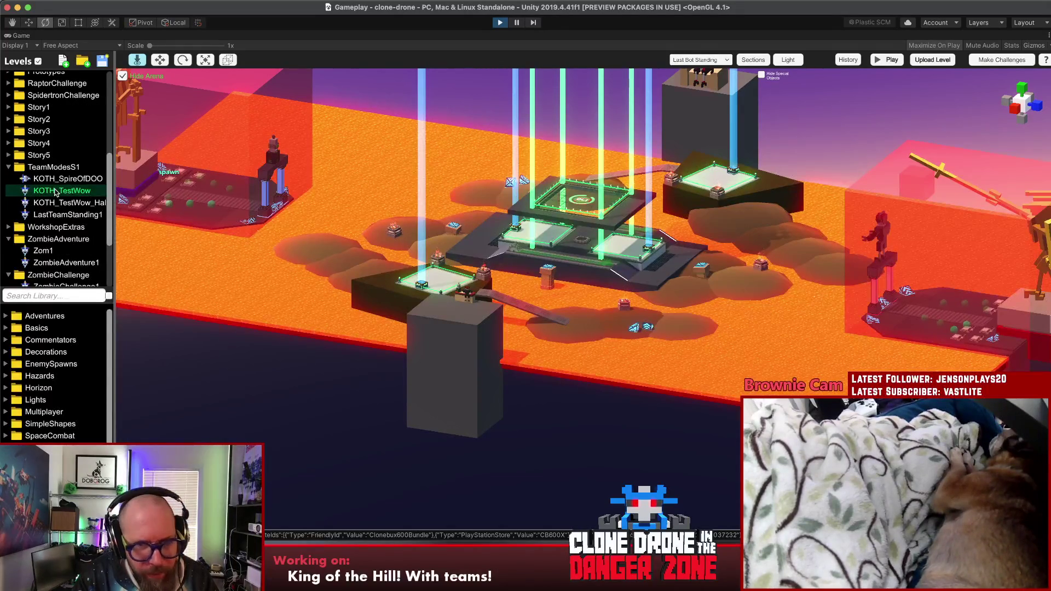
double_click(41, 194)
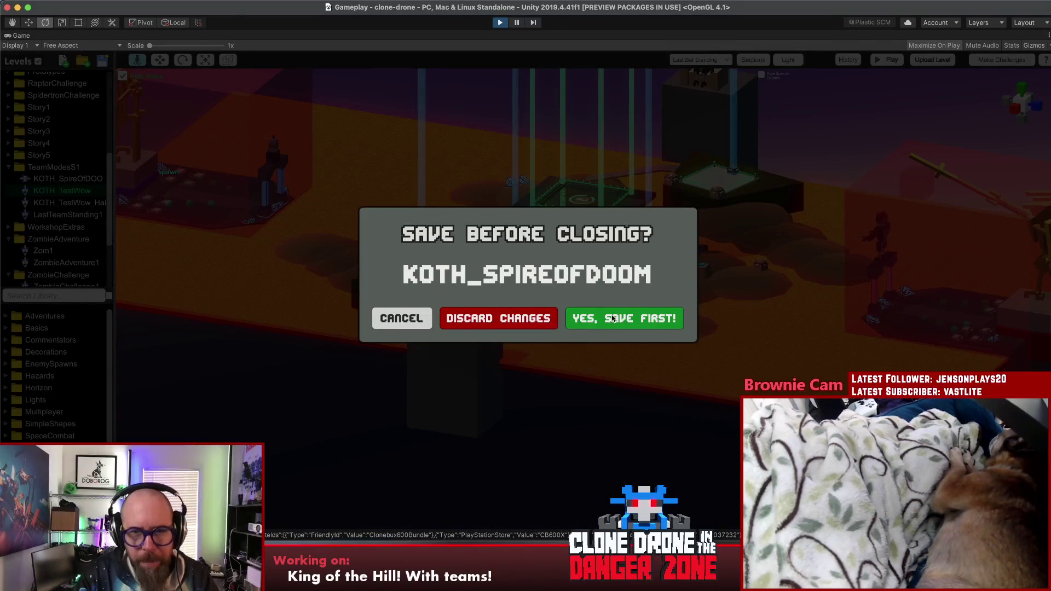
click(537, 319)
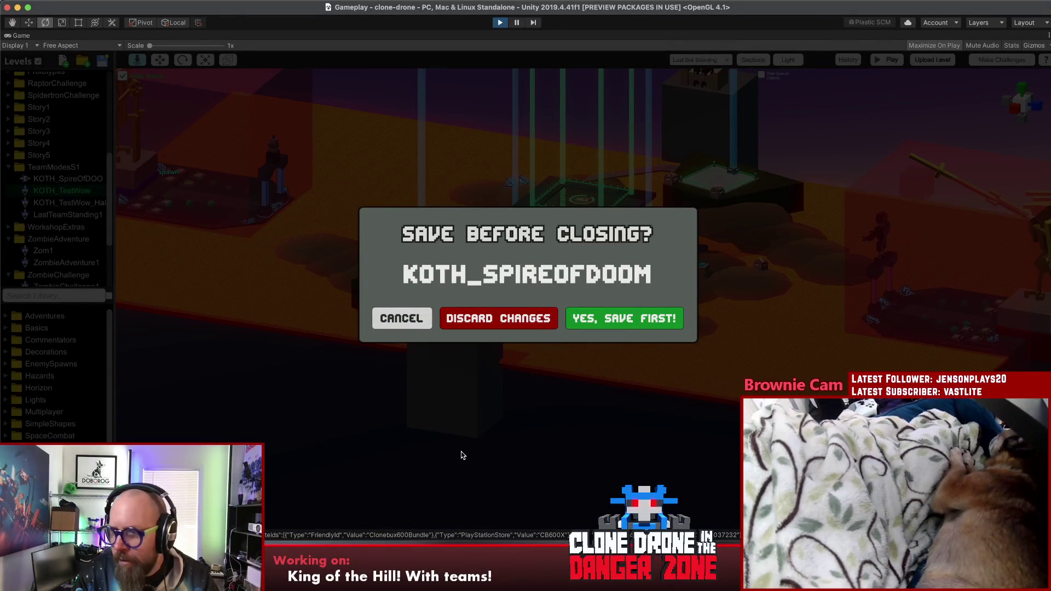
scroll(881, 286, down, 6)
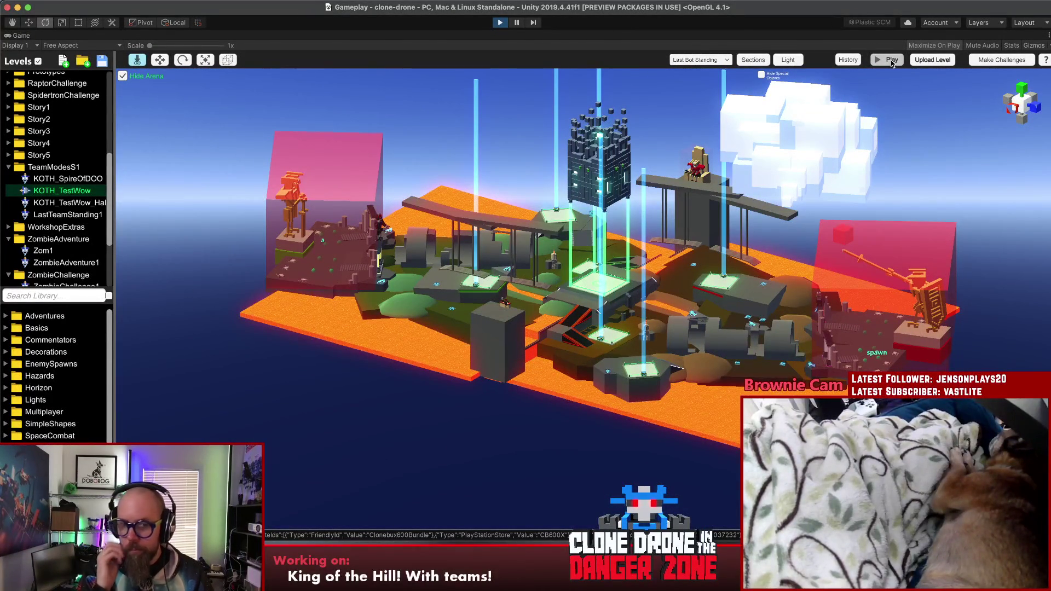
click(892, 62)
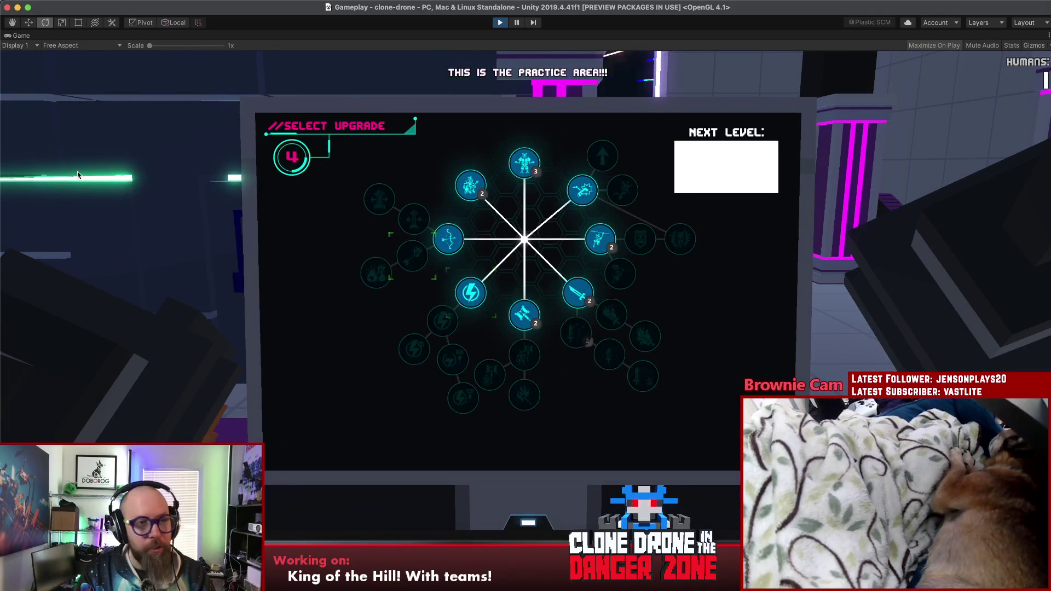
Unlock the Hammer upgrade, start the team match from the pause menu, and move the robot
click(525, 315)
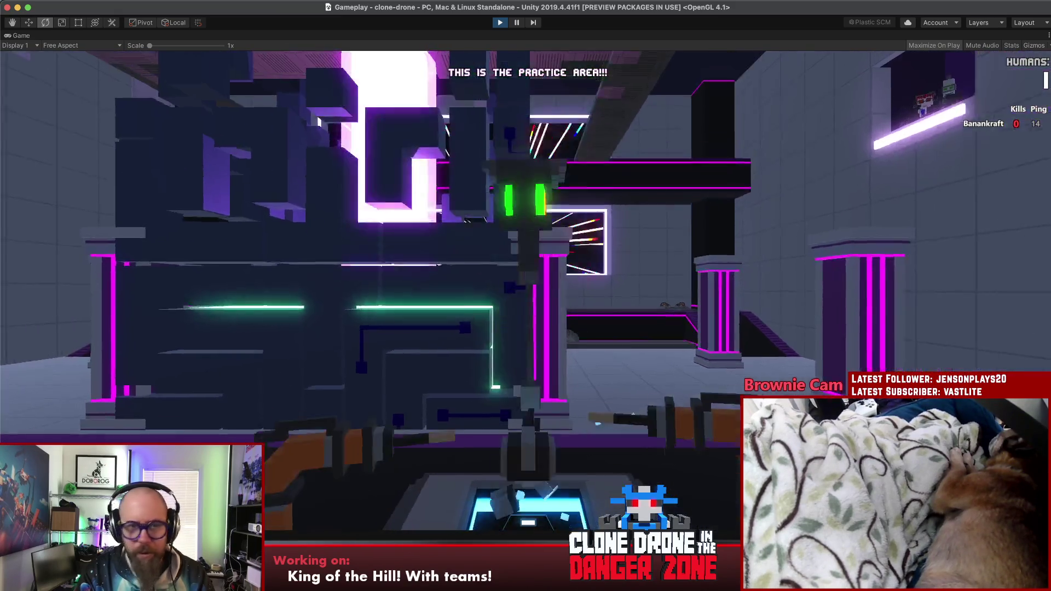
key(Escape)
click(41, 80)
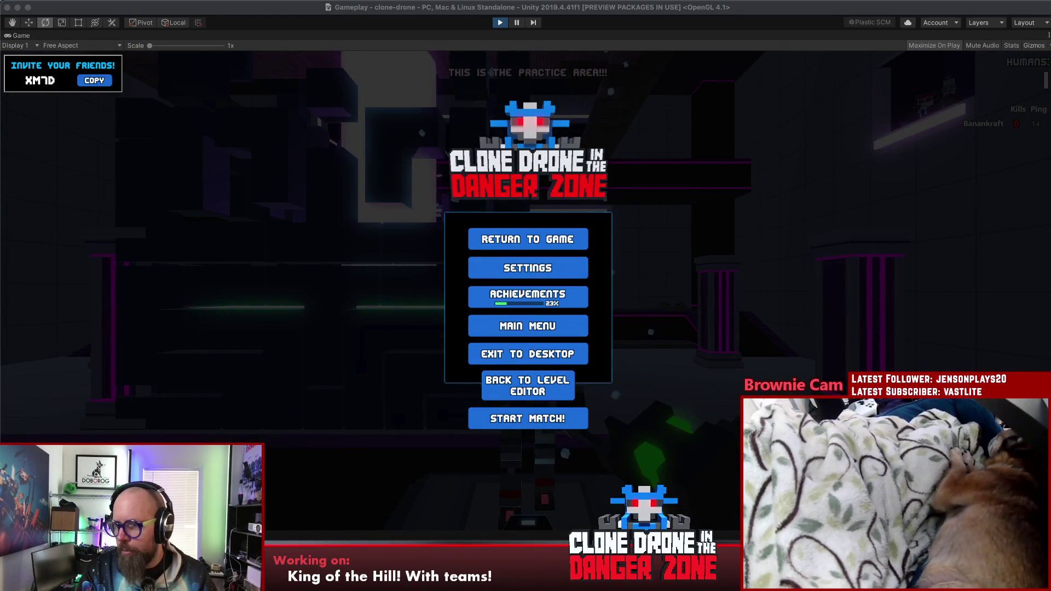
click(593, 399)
click(548, 418)
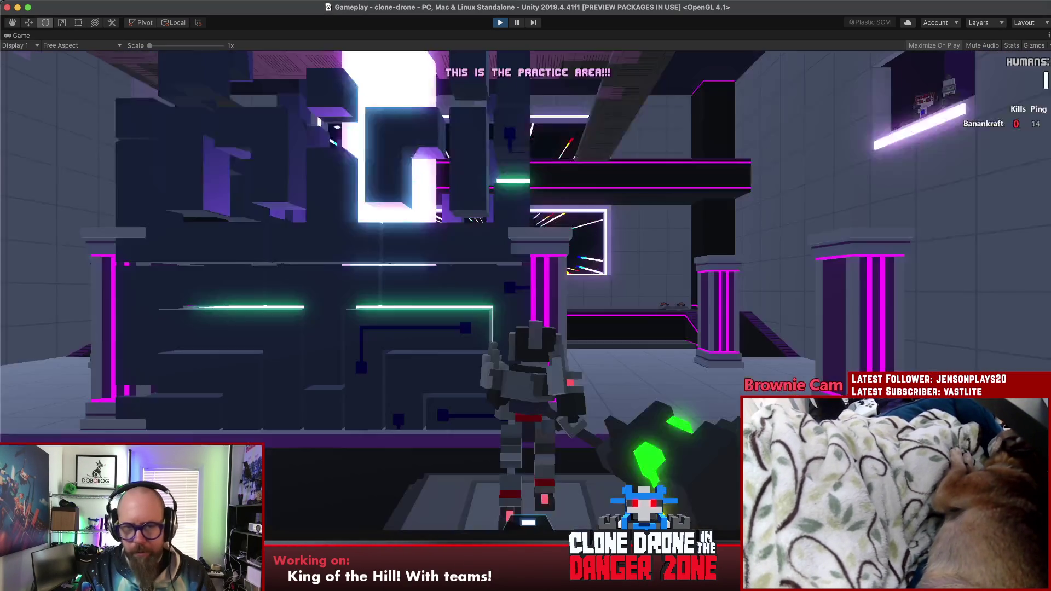
key(w)
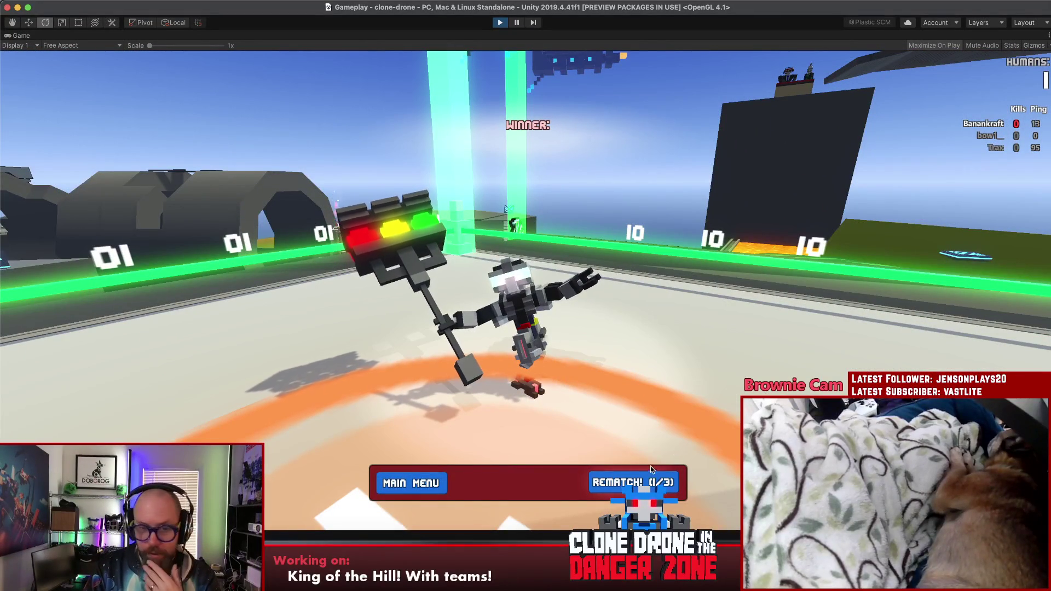
Vote REMATCH! on the winner screen once the King of the Hill round ends
click(651, 480)
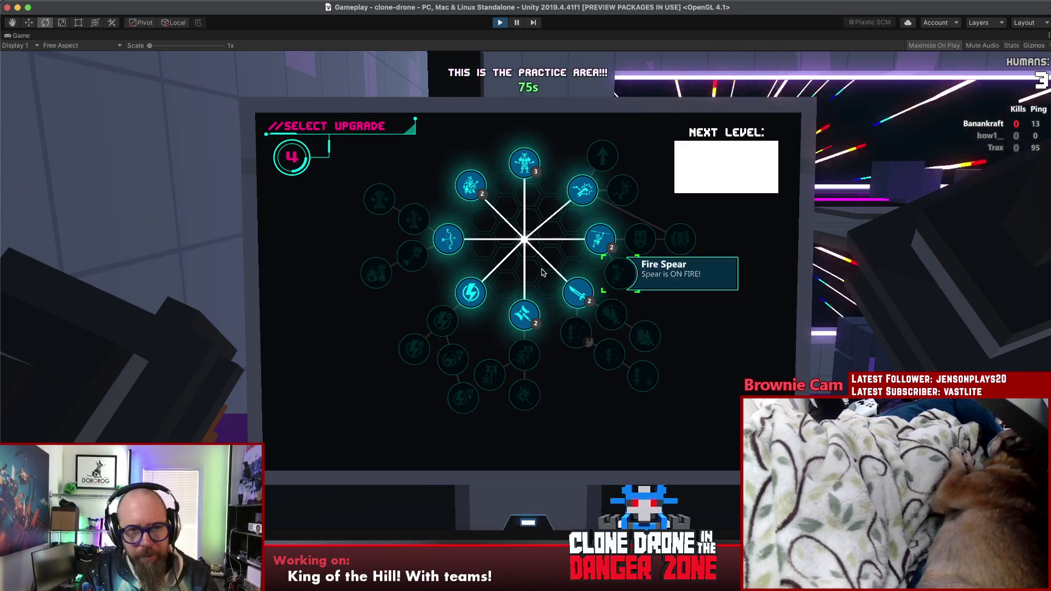
Buy the Bow, Kick and Arrow Width I upgrades, test the bow, then pause the game
click(453, 241)
click(581, 190)
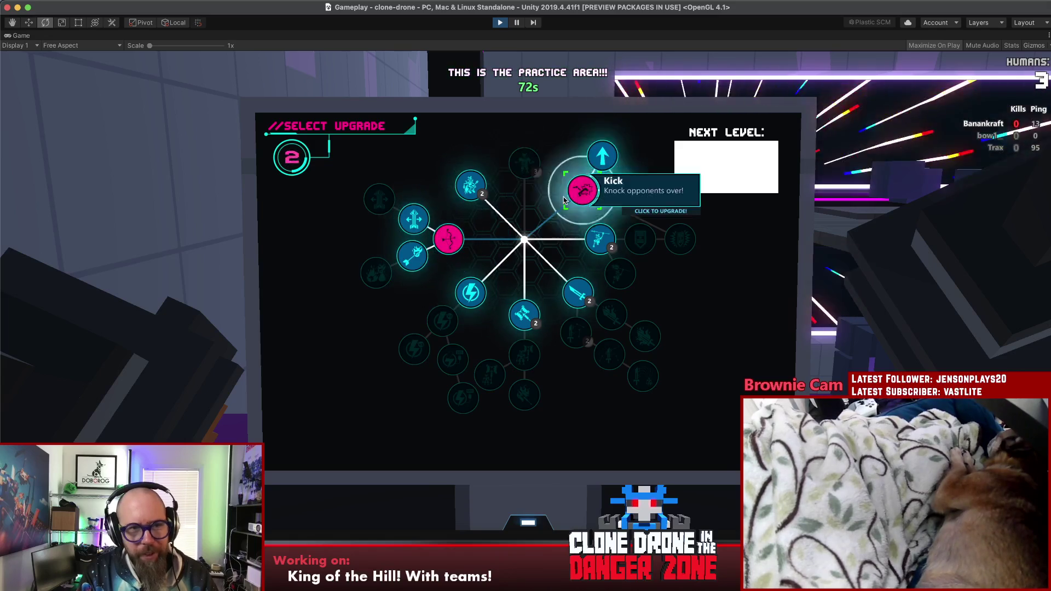
click(399, 222)
click(378, 200)
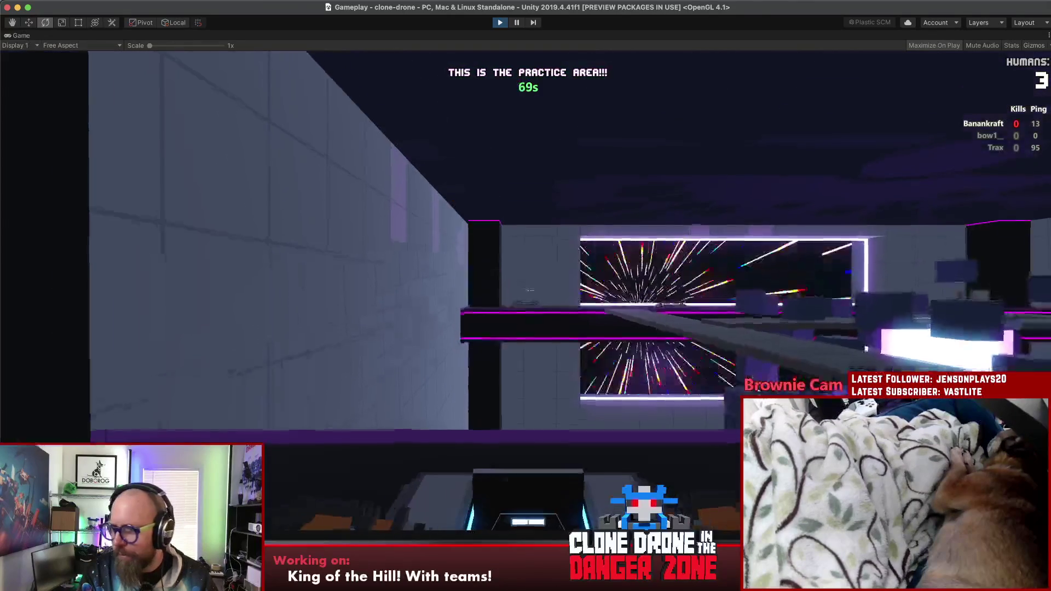
key(2)
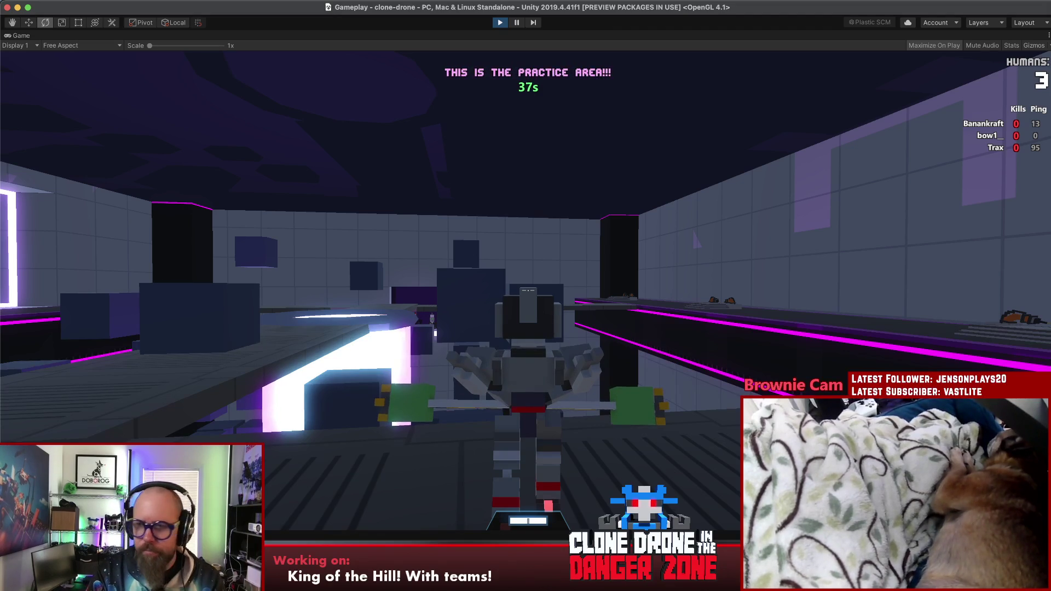
key(Escape)
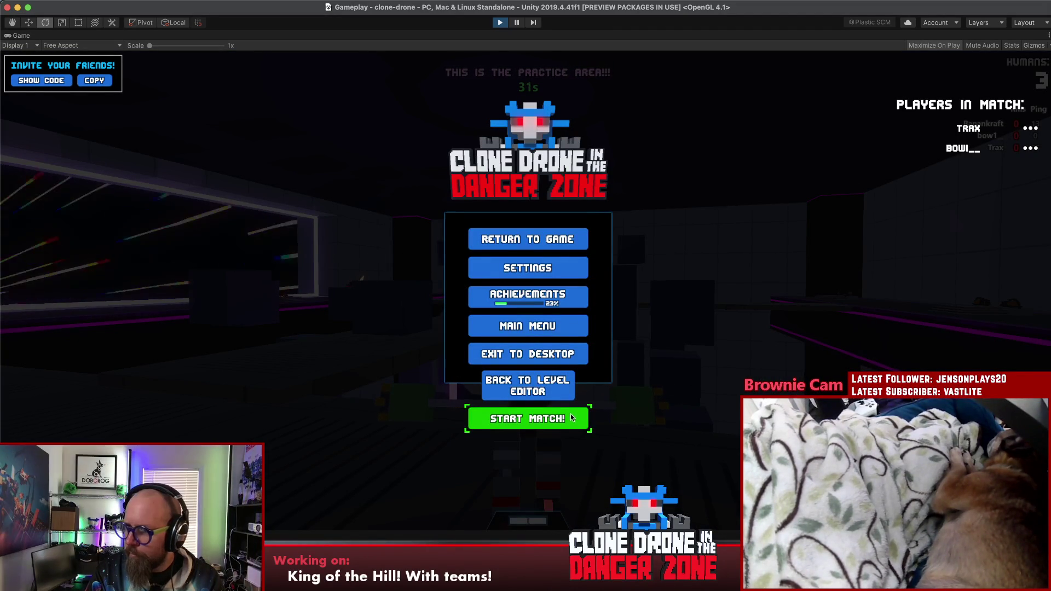
Start the match from the pause menu and walk the robot forward into the arena
click(550, 425)
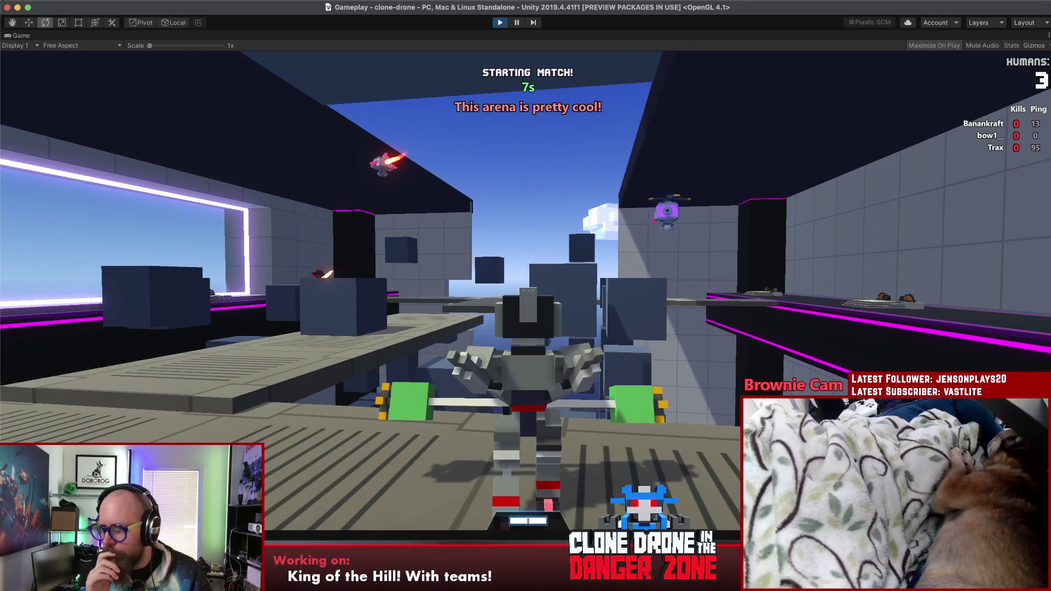
key(w)
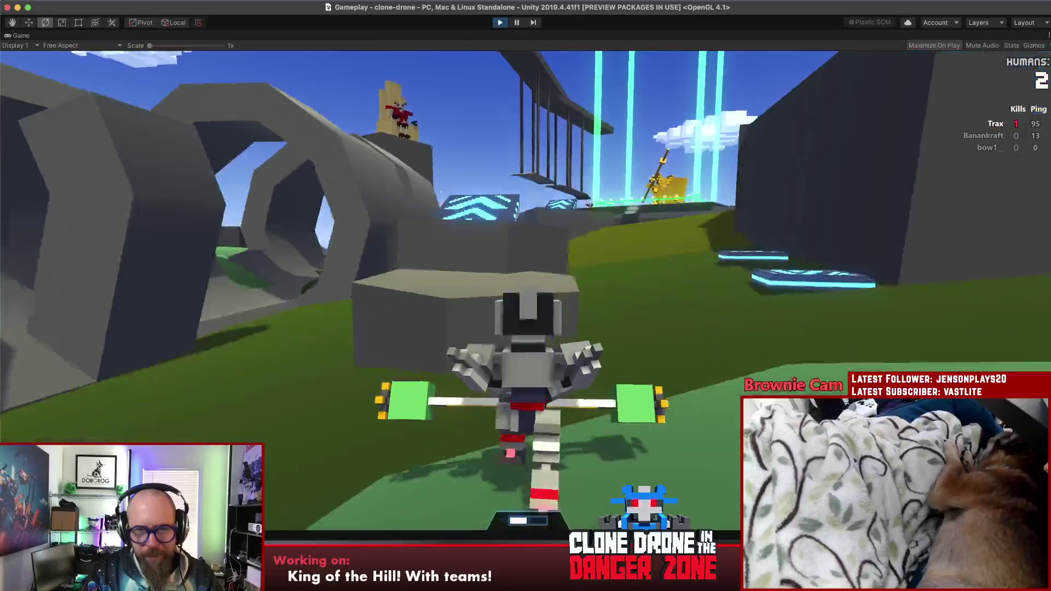
Fight across the arena toward Trax until the match ends, then vote for a rematch
key(w)
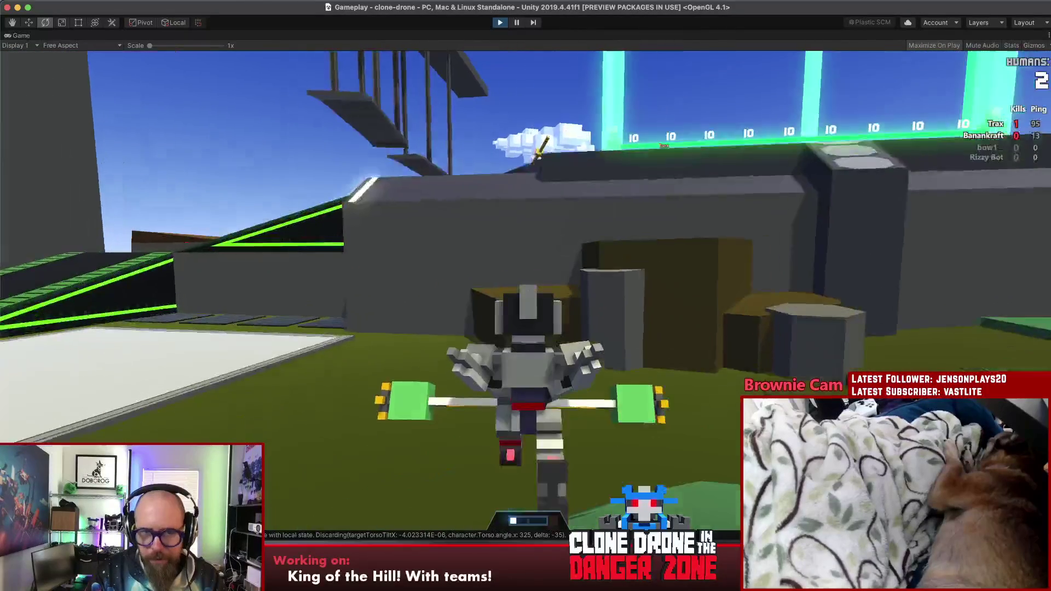
key(w)
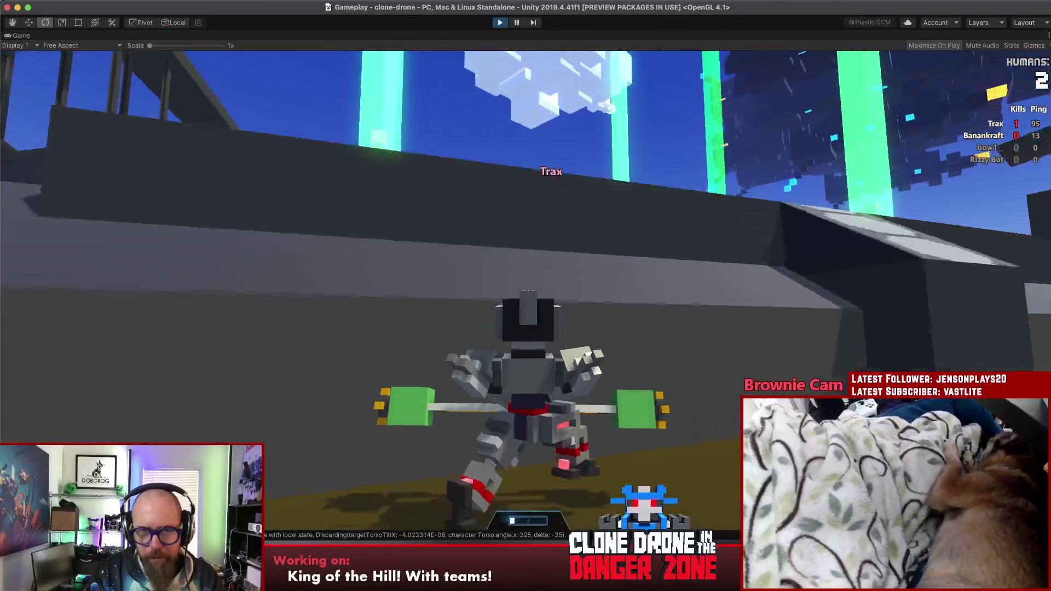
key(w)
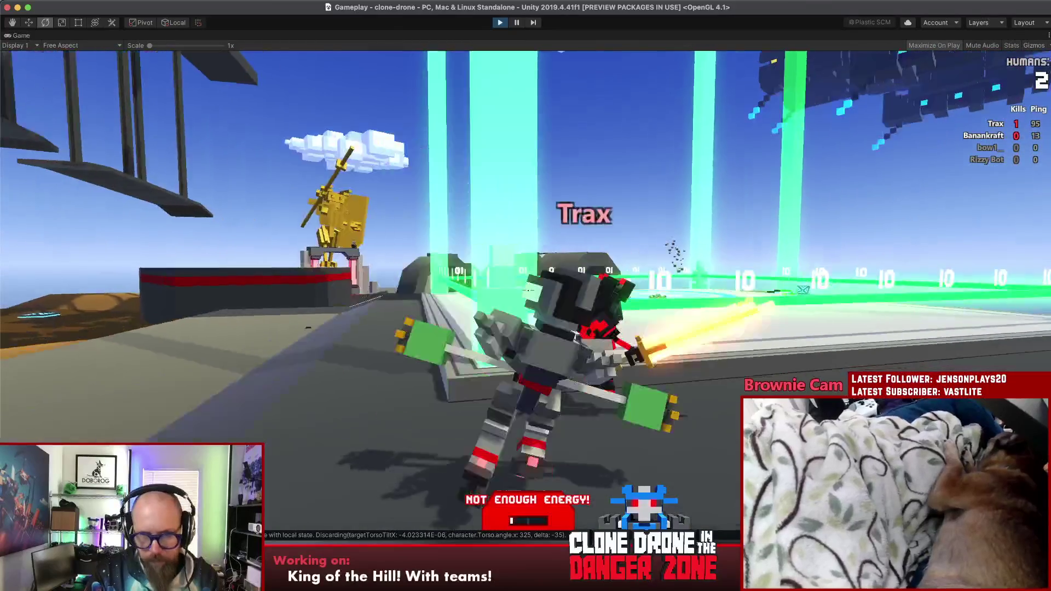
key(w)
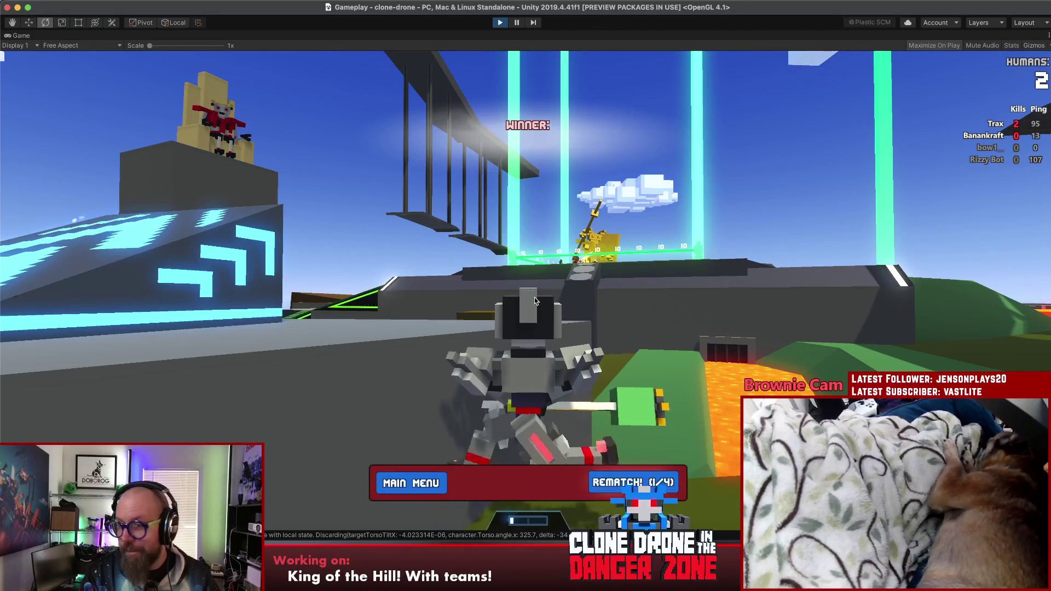
click(635, 487)
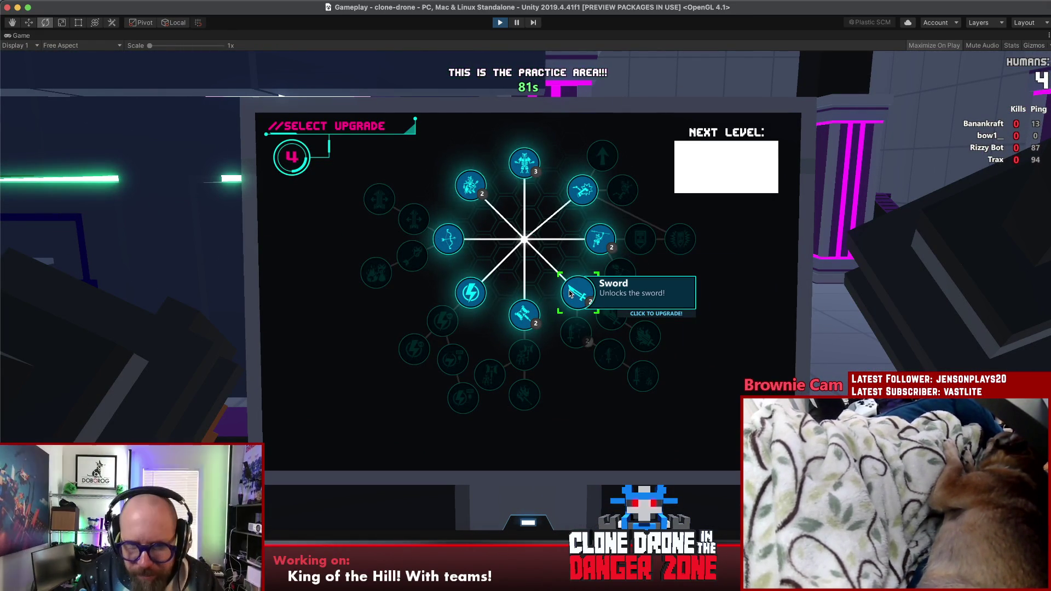
Buy the Armor upgrade and bring up the game's pause menu
click(530, 167)
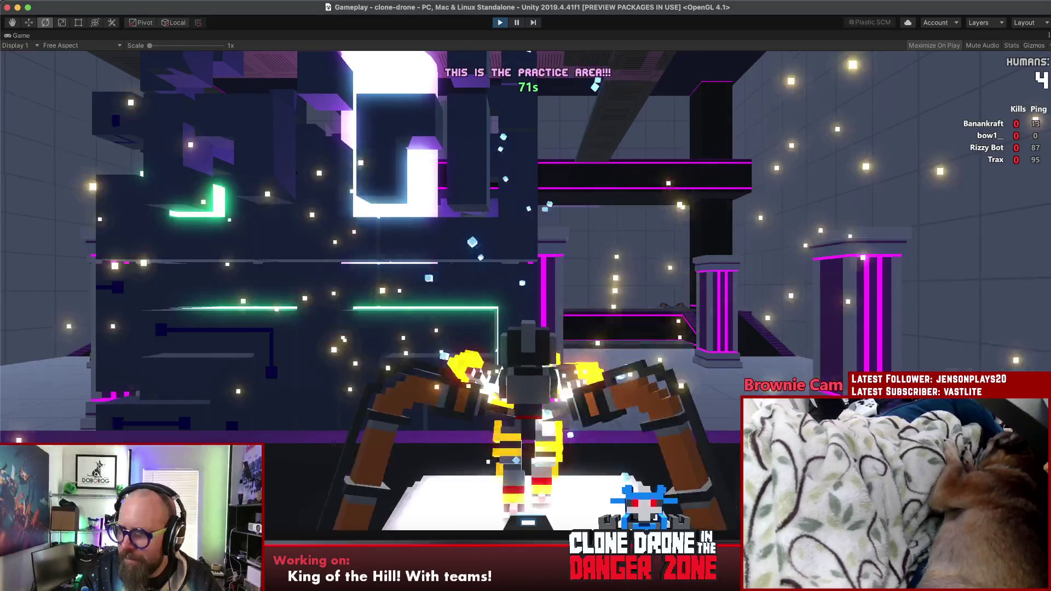
key(Escape)
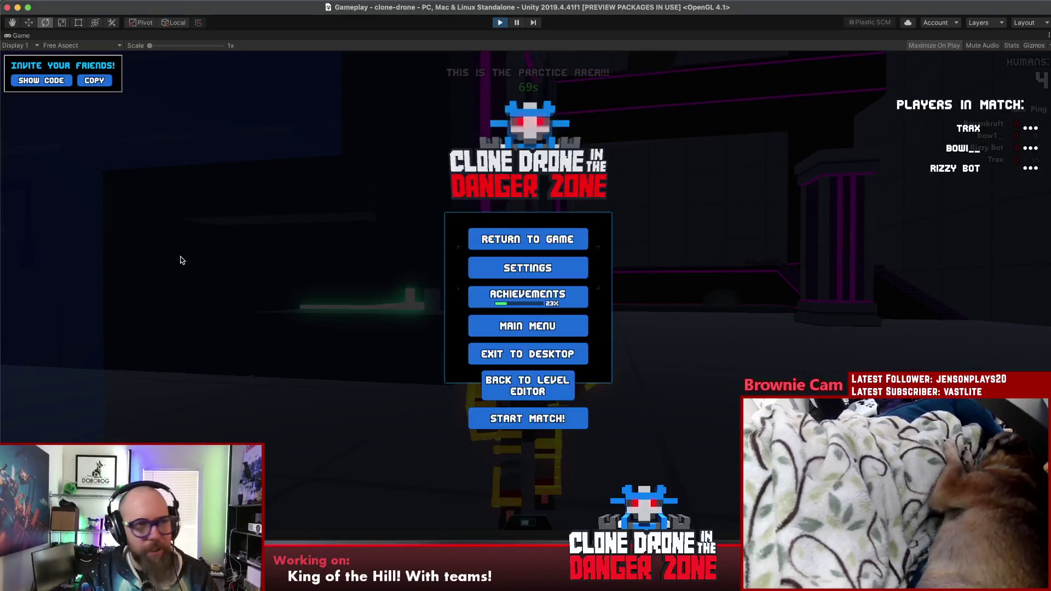
Reveal the invite code under Invite Your Friends, then return to the game
click(48, 82)
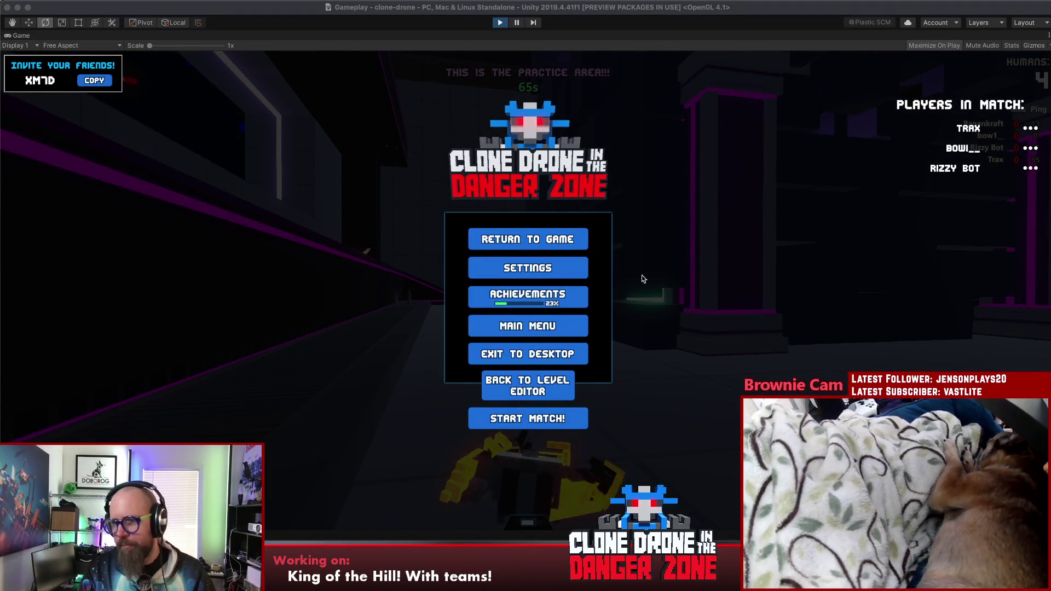
click(531, 248)
Send a Hello emote, then run at and fight Trax and Rizzy Bot until the countdown
key(t)
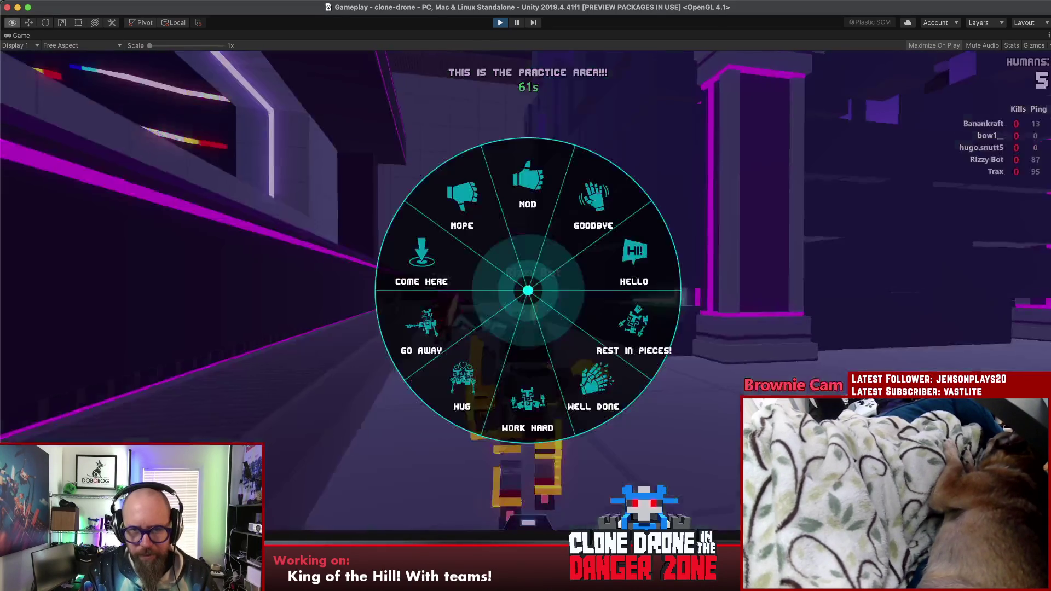
key(w)
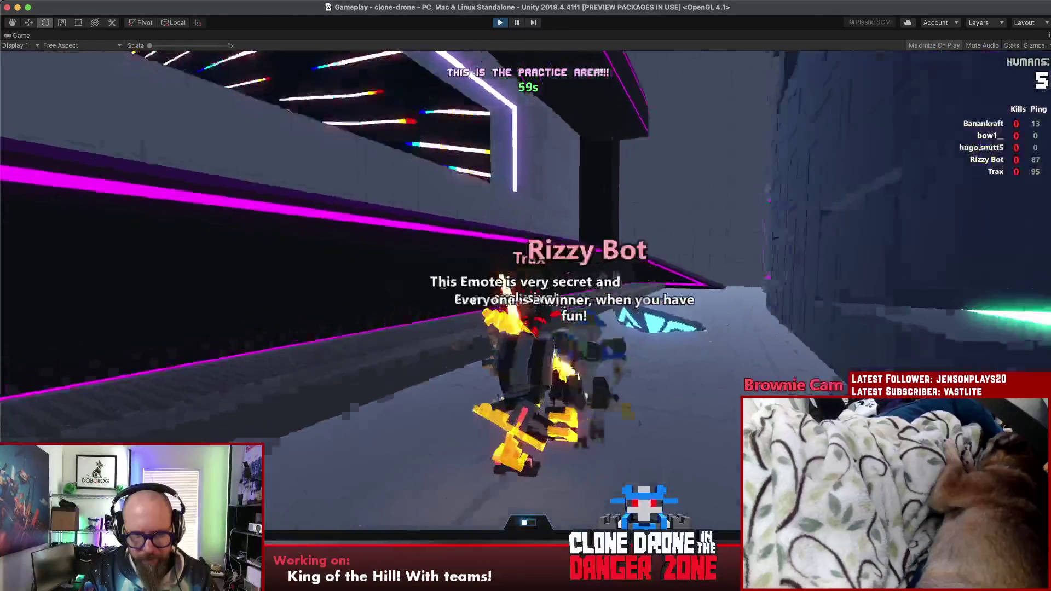
key(w)
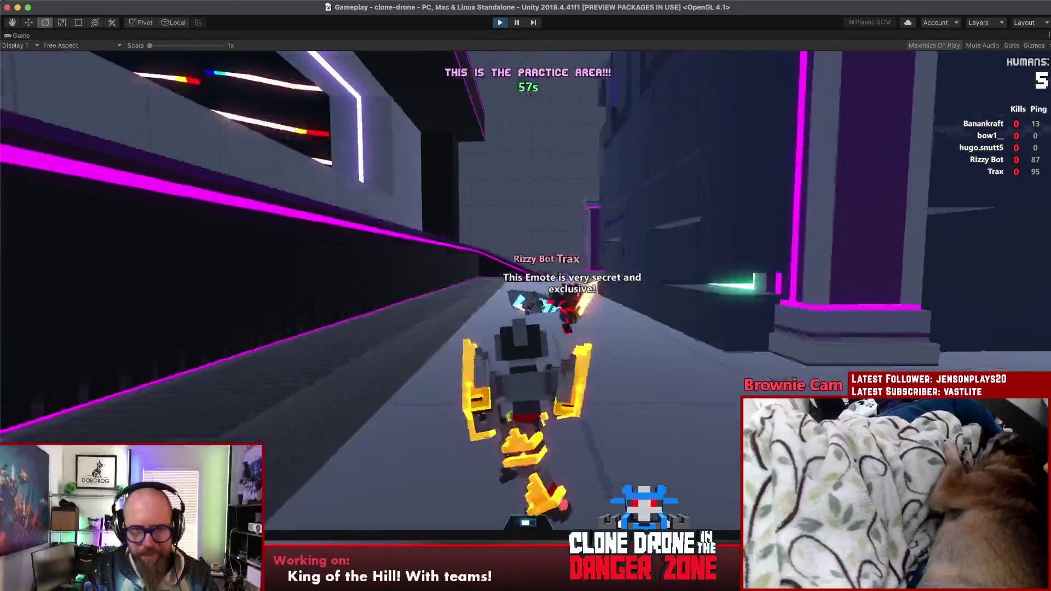
key(w)
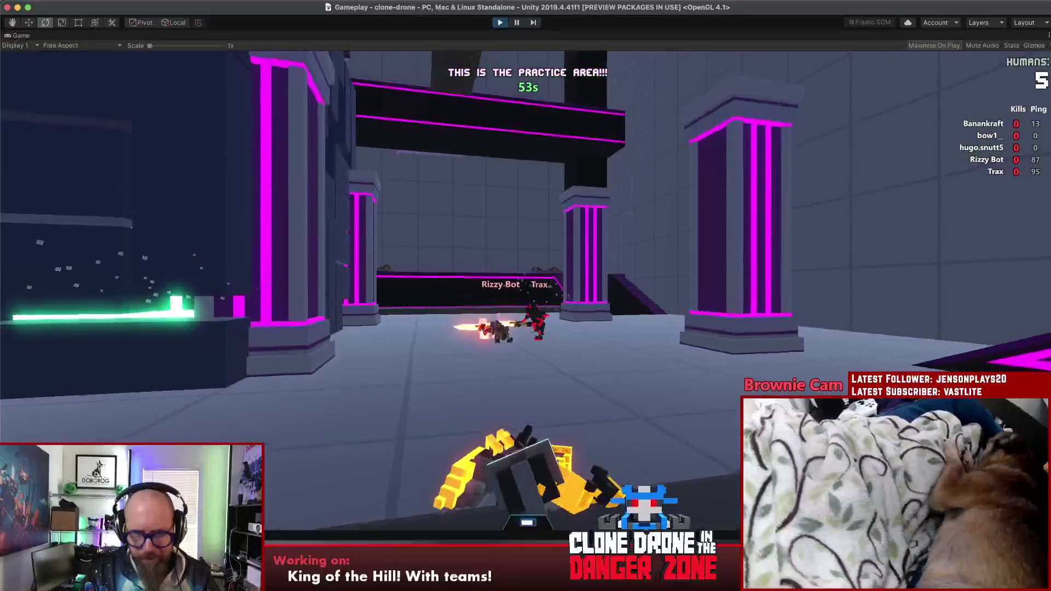
key(w)
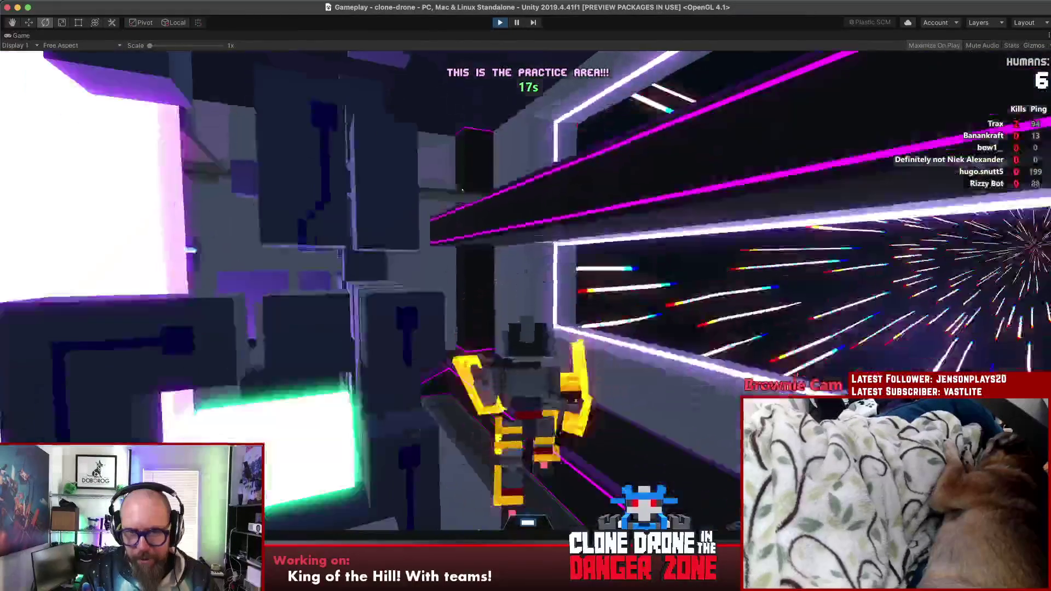
key(w)
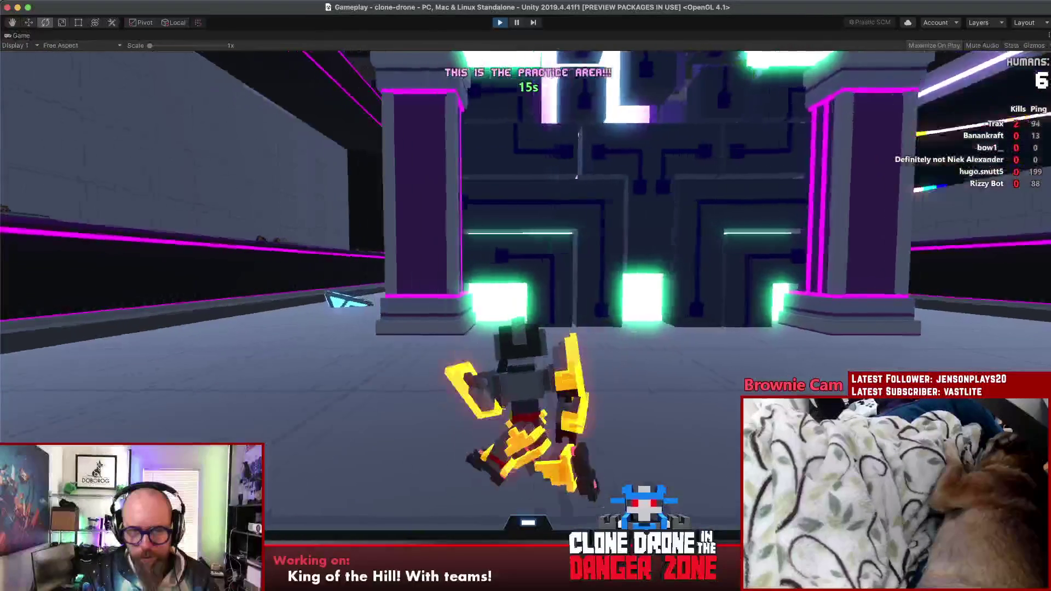